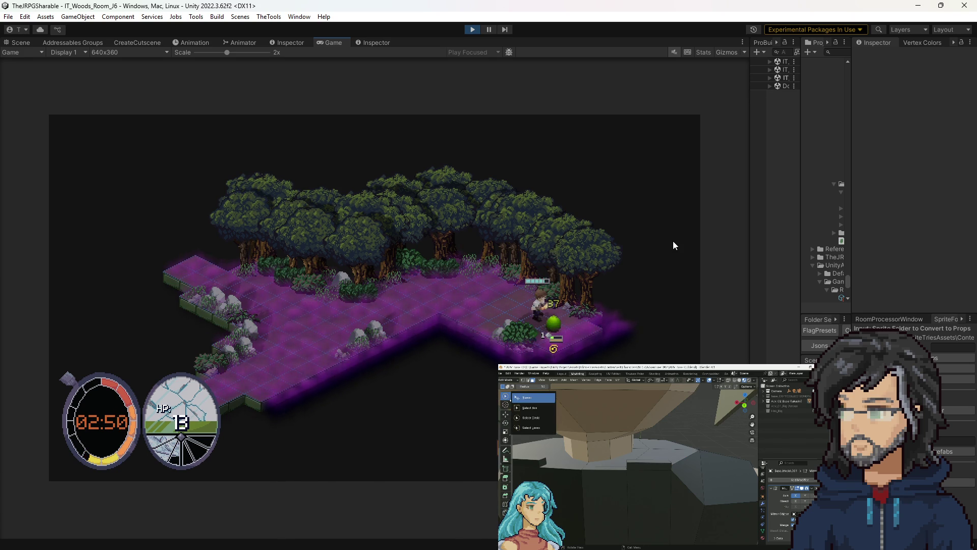
Defeat the slime, walk the hero along the path, then exit Play mode.
{"action": "key", "text": "d"}
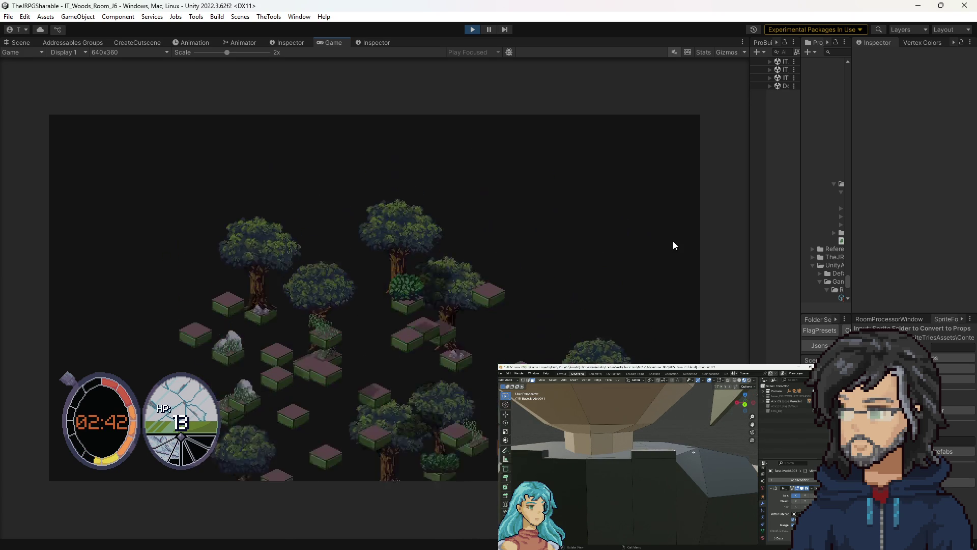
{"action": "left_click", "coordinate": [471, 29]}
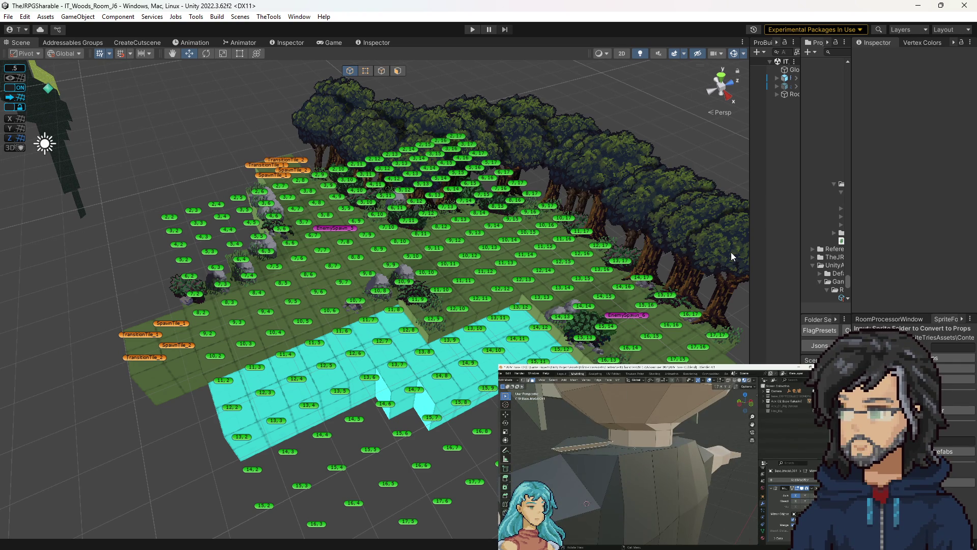
Widen the Project panel and enlarge the Hierarchy panel beside the scene view.
{"action": "left_click_drag", "start_coordinate": [802, 243], "coordinate": [683, 247]}
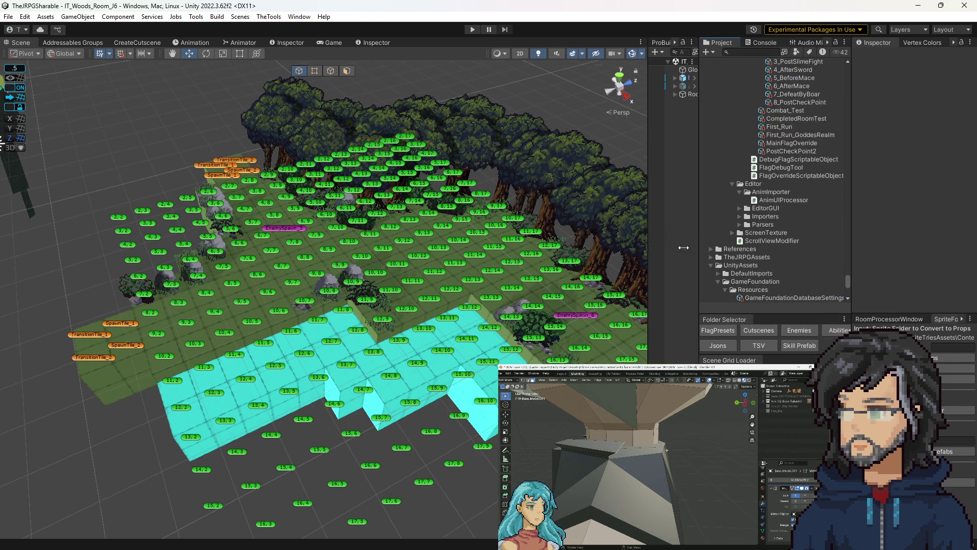
{"action": "left_click_drag", "start_coordinate": [258, 346], "coordinate": [281, 351]}
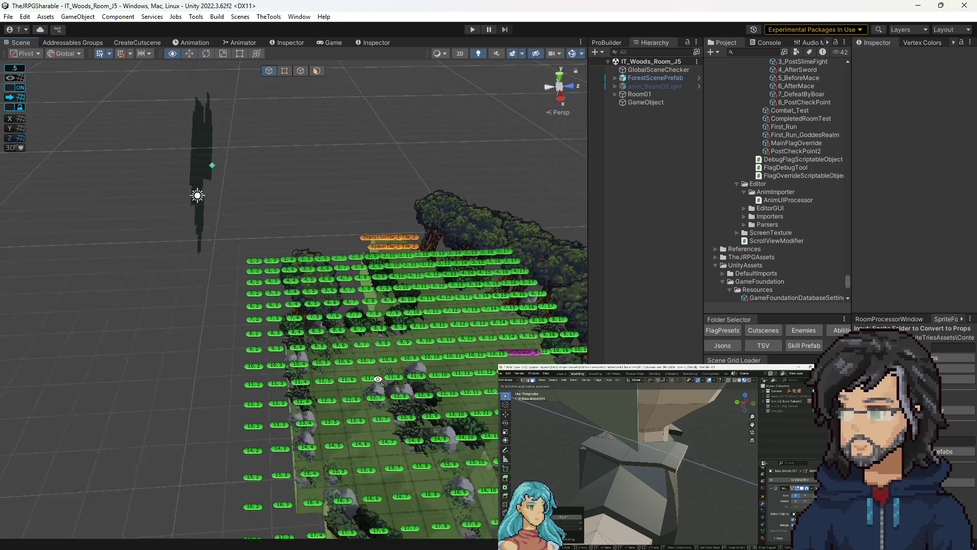
Orbit in to the Room_J5 tile grid and widen the project file tree.
{"action": "left_click_drag", "start_coordinate": [326, 356], "coordinate": [364, 368]}
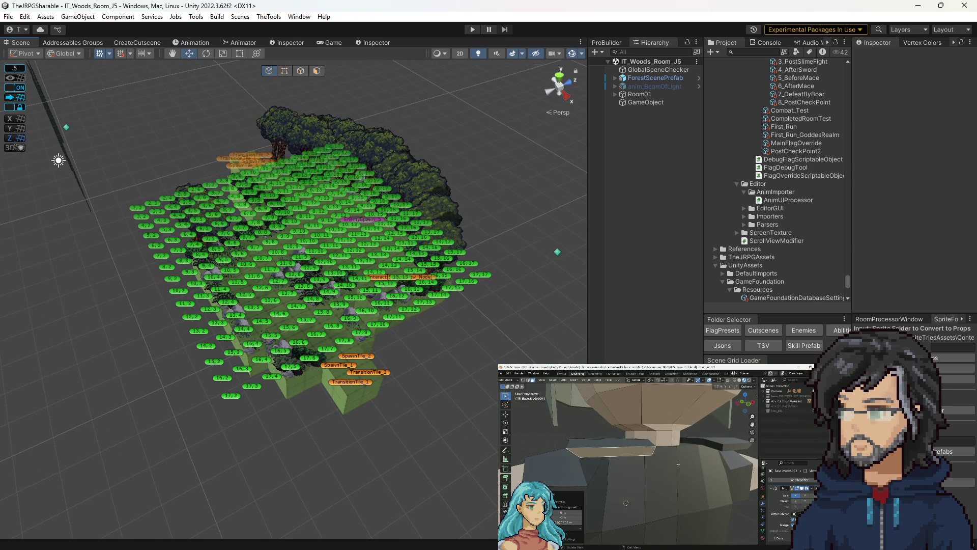
{"action": "left_click_drag", "start_coordinate": [703, 227], "coordinate": [673, 227]}
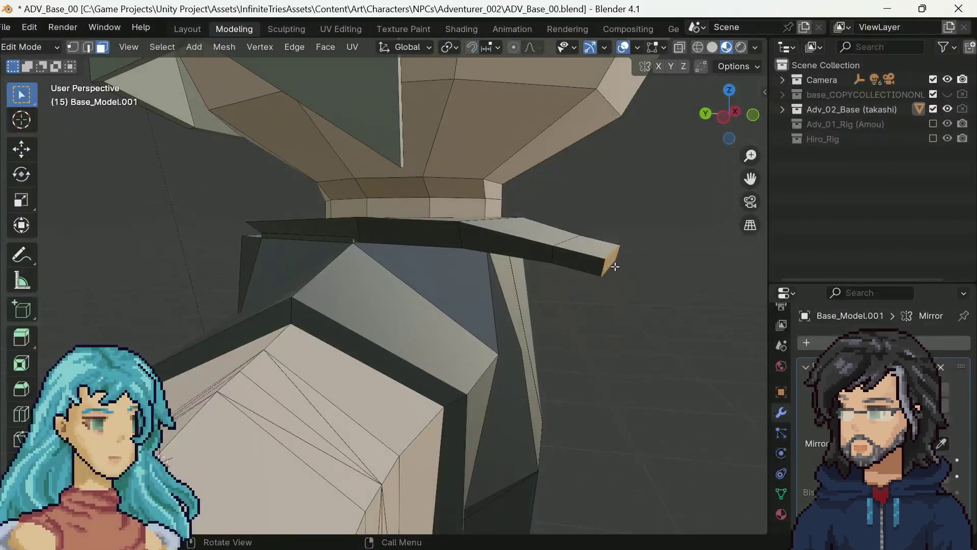
Undo the collar strip's last extrusion and inspect the collar, neck and shoulders from several angles.
{"action": "key", "text": "ctrl+z"}
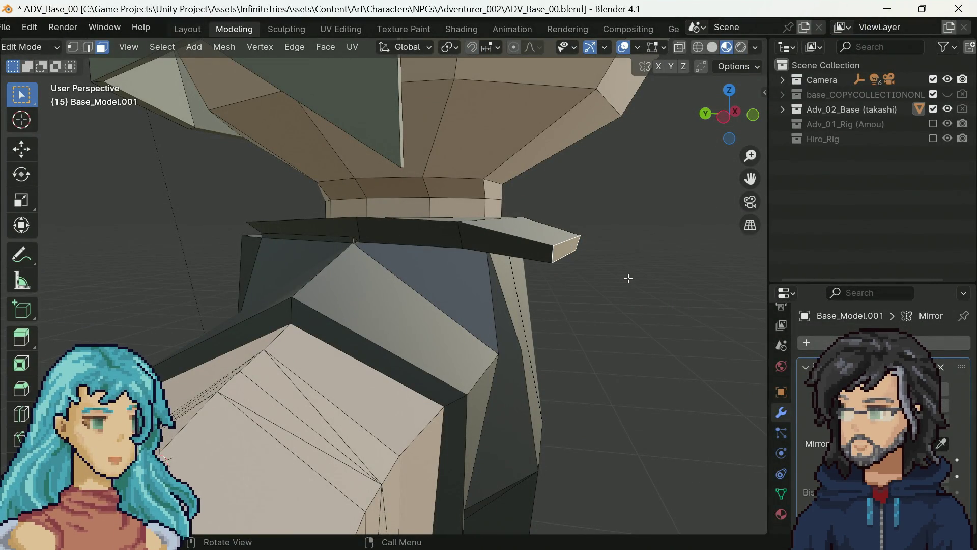
{"action": "mouse_move", "coordinate": [617, 274]}
{"action": "left_mouse_down"}
{"action": "mouse_move", "coordinate": [375, 277]}
{"action": "mouse_move", "coordinate": [571, 270]}
{"action": "mouse_move", "coordinate": [453, 341]}
{"action": "mouse_move", "coordinate": [569, 262]}
{"action": "left_mouse_up"}
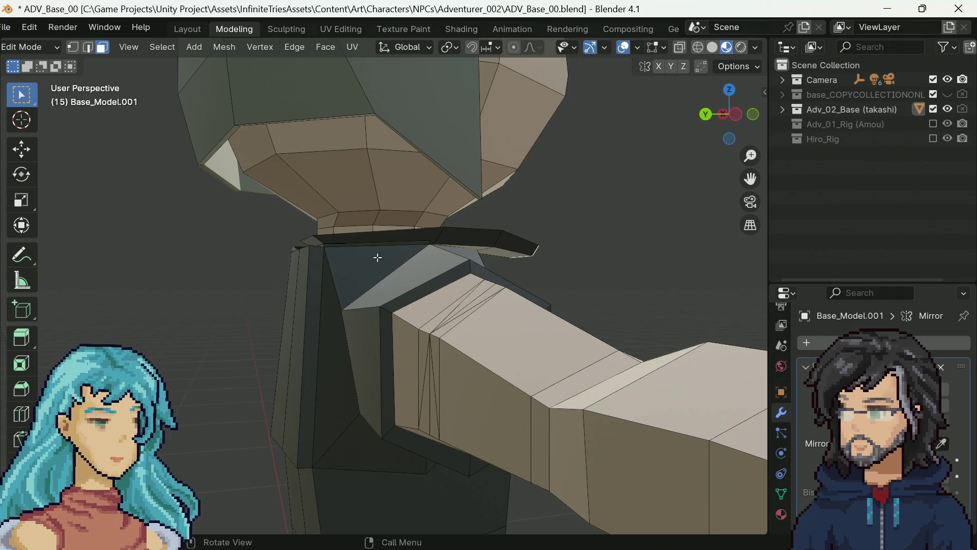
{"action": "left_click_drag", "start_coordinate": [327, 282], "coordinate": [335, 239]}
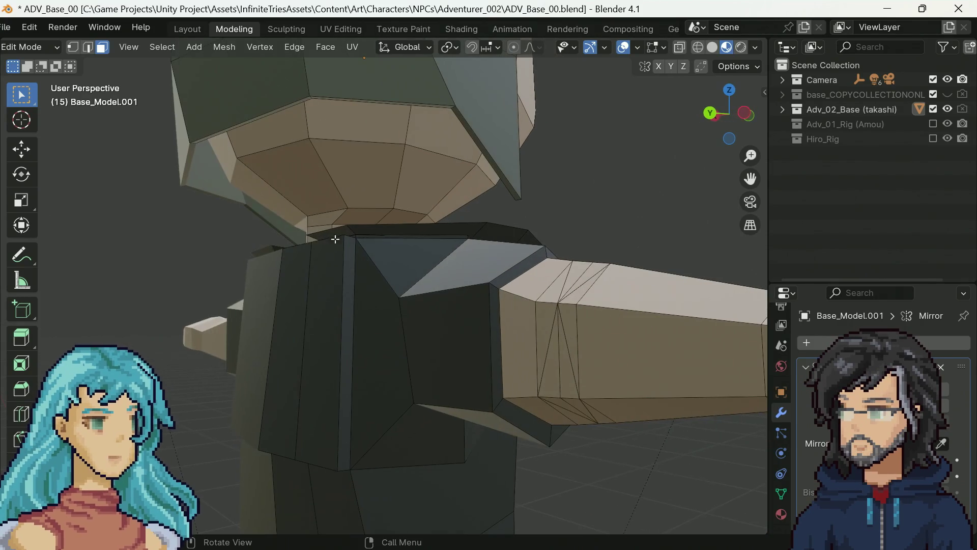
{"action": "mouse_move", "coordinate": [320, 386]}
{"action": "left_mouse_down"}
{"action": "mouse_move", "coordinate": [280, 356]}
{"action": "mouse_move", "coordinate": [429, 366]}
{"action": "mouse_move", "coordinate": [405, 328]}
{"action": "left_mouse_up"}
{"action": "scroll", "coordinate": [405, 328], "scroll_direction": "up", "scroll_amount": 10}
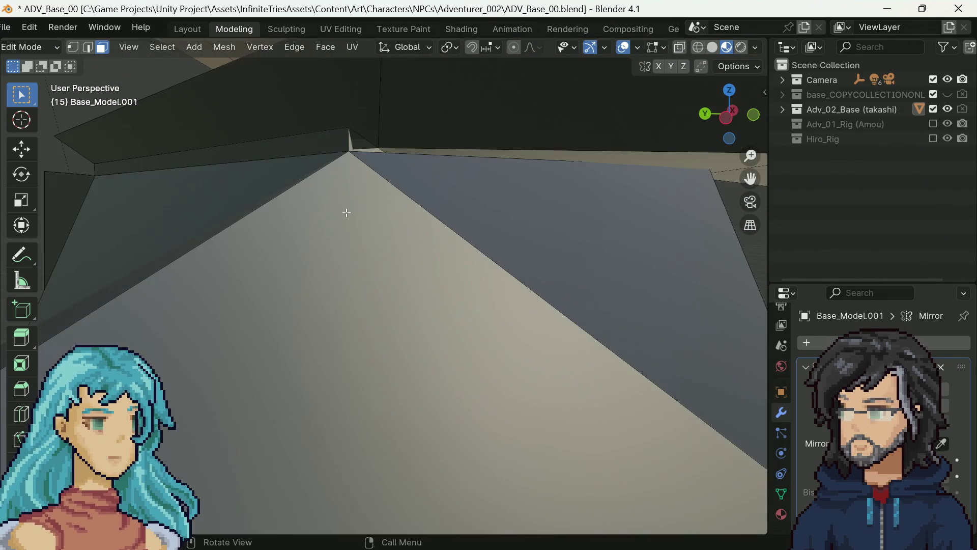
{"action": "scroll", "coordinate": [346, 213], "scroll_direction": "down", "scroll_amount": 5}
{"action": "mouse_move", "coordinate": [338, 183]}
{"action": "left_mouse_down"}
{"action": "mouse_move", "coordinate": [341, 201]}
{"action": "mouse_move", "coordinate": [434, 229]}
{"action": "mouse_move", "coordinate": [489, 226]}
{"action": "mouse_move", "coordinate": [377, 234]}
{"action": "left_mouse_up"}
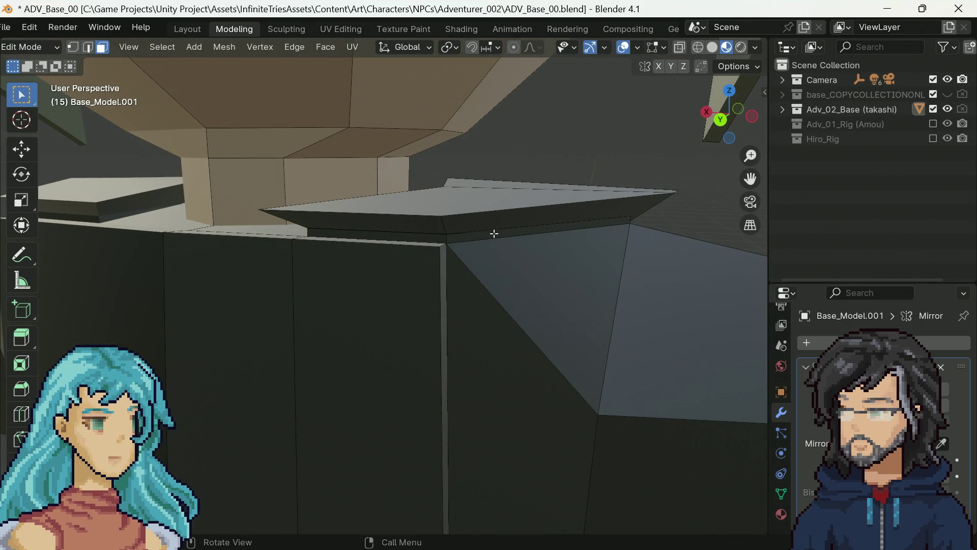
{"action": "left_click_drag", "start_coordinate": [494, 233], "coordinate": [351, 232]}
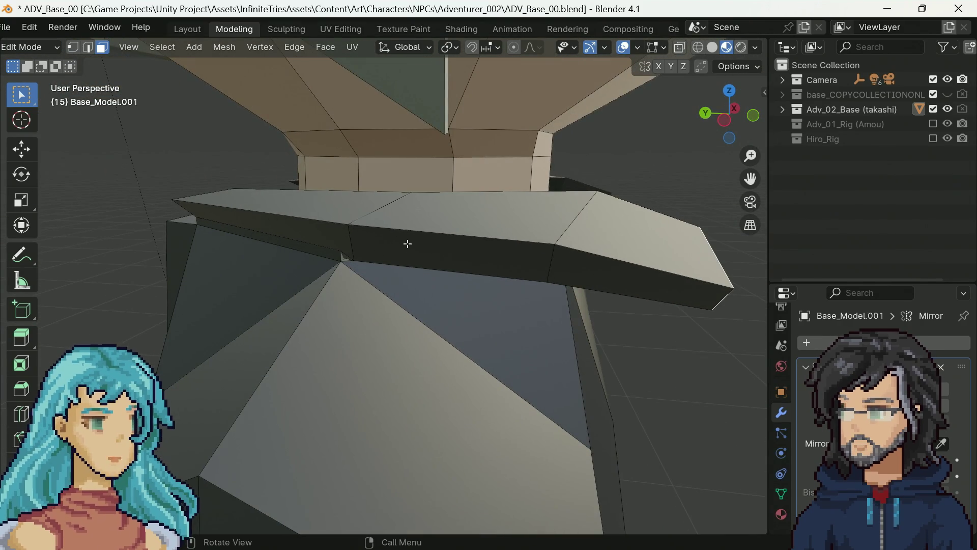
{"action": "mouse_move", "coordinate": [407, 244]}
{"action": "left_mouse_down"}
{"action": "mouse_move", "coordinate": [375, 209]}
{"action": "mouse_move", "coordinate": [250, 174]}
{"action": "left_mouse_up"}
{"action": "scroll", "coordinate": [427, 171], "scroll_direction": "down", "scroll_amount": 6}
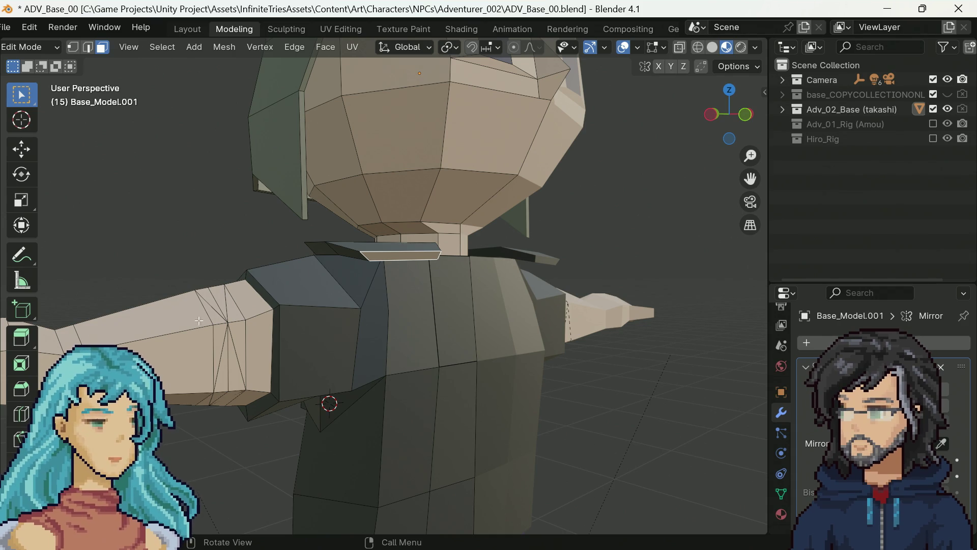
{"action": "left_click_drag", "start_coordinate": [258, 313], "coordinate": [215, 417]}
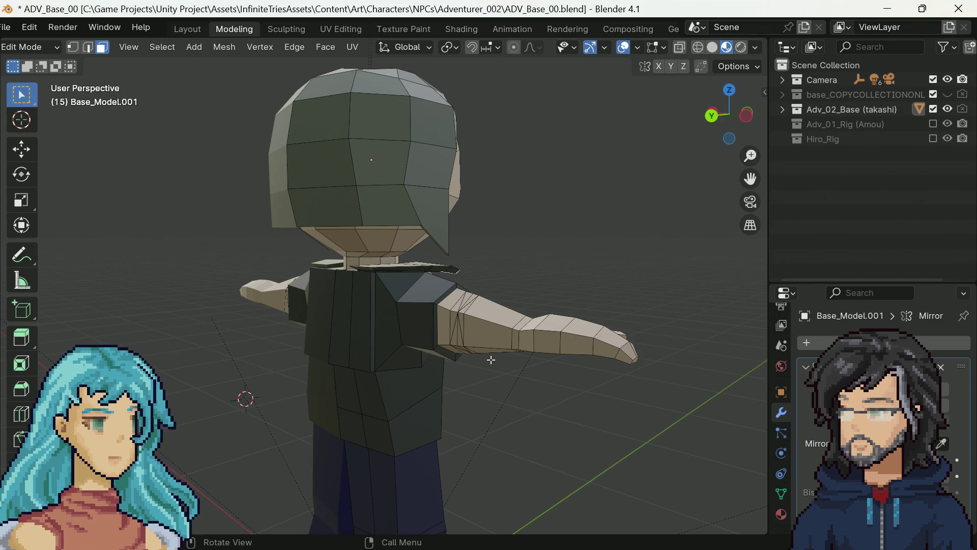
{"action": "scroll", "coordinate": [557, 261], "scroll_direction": "up", "scroll_amount": 5}
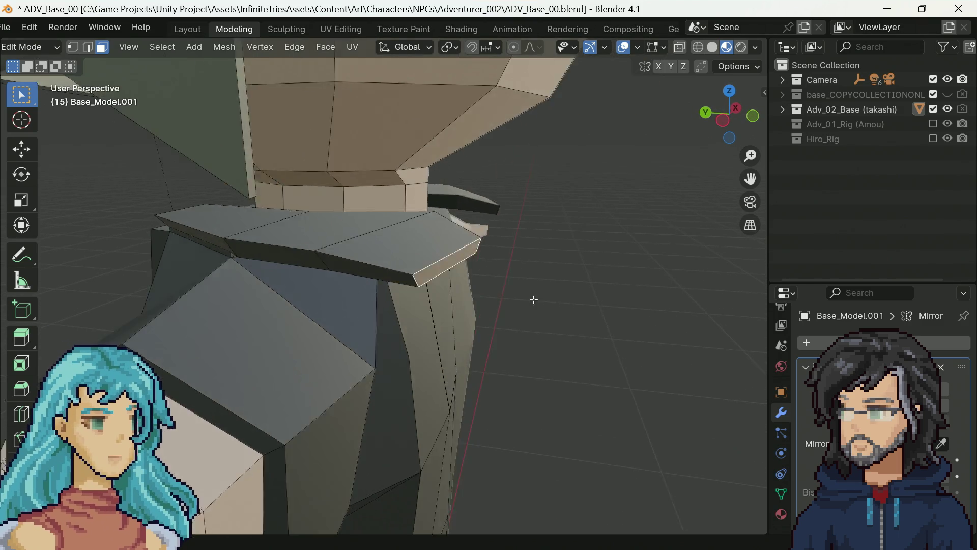
{"action": "left_click_drag", "start_coordinate": [534, 299], "coordinate": [435, 269]}
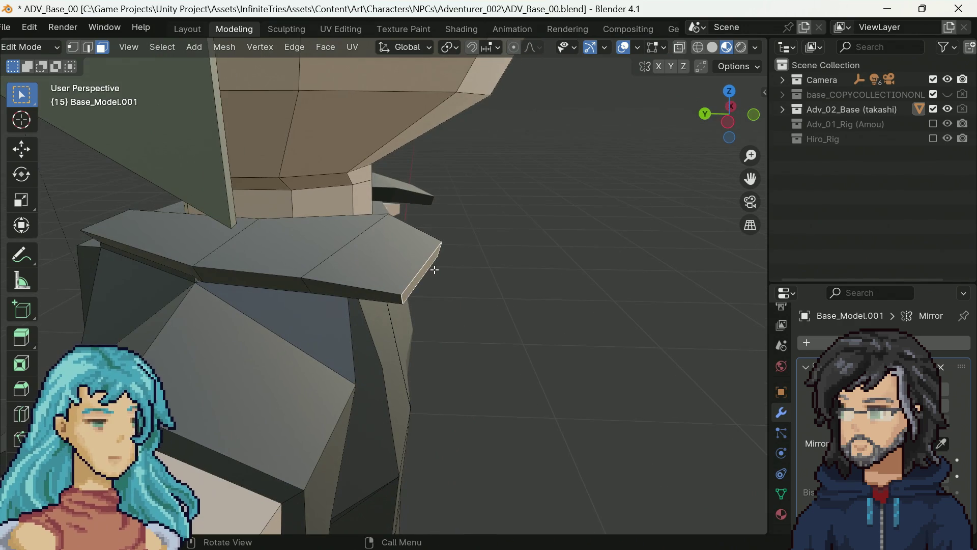
Extrude the collar edge outward, try rotating it, then undo the change.
{"action": "key", "text": "e"}
{"action": "left_click", "coordinate": [471, 278]}
{"action": "key", "text": "r"}
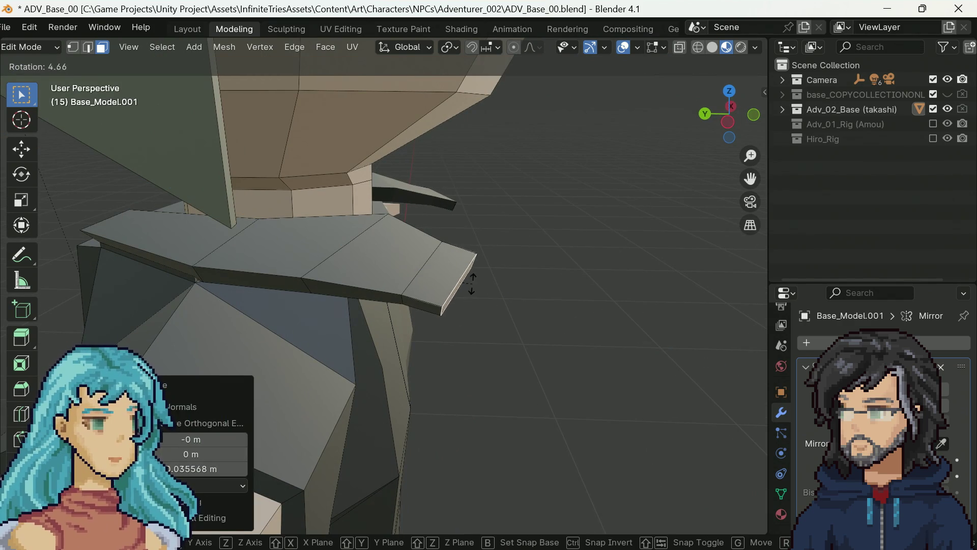
{"action": "key", "text": "r"}
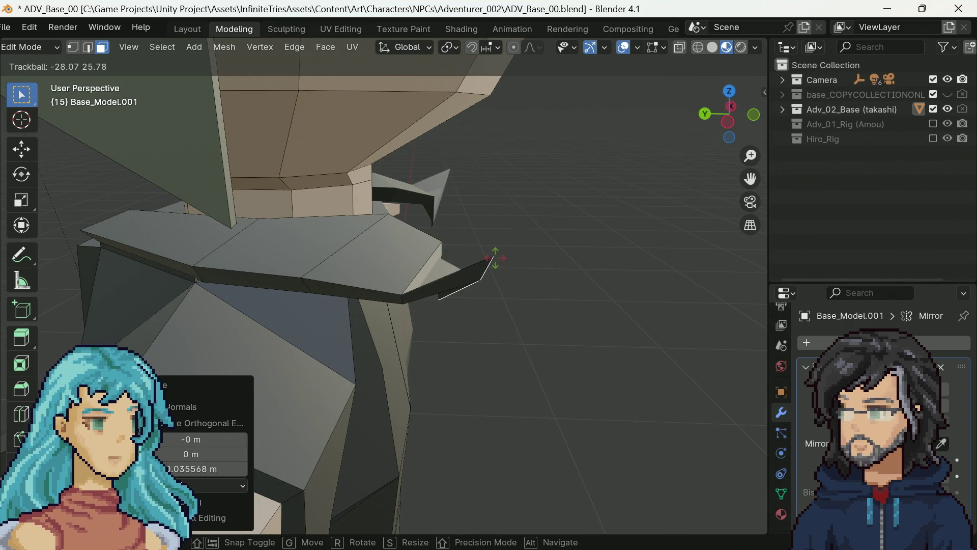
{"action": "key", "text": "Escape"}
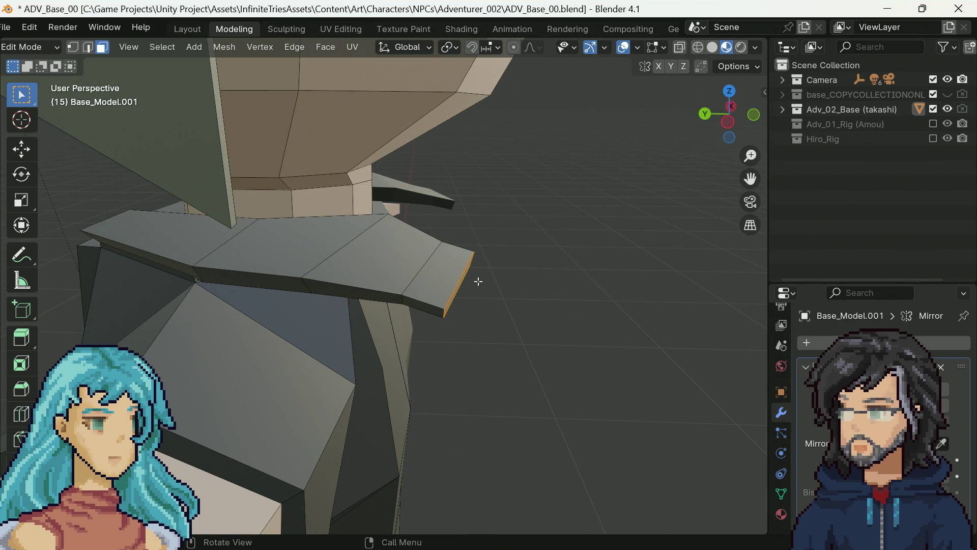
{"action": "key", "text": "r"}
{"action": "key", "text": "y"}
{"action": "key", "text": "Escape"}
{"action": "key", "text": "ctrl+z"}
Re-extrude the collar faces and rotate the new tip around the Y axis.
{"action": "left_click_drag", "start_coordinate": [489, 292], "coordinate": [513, 289]}
{"action": "key", "text": "e"}
{"action": "left_click", "coordinate": [543, 295]}
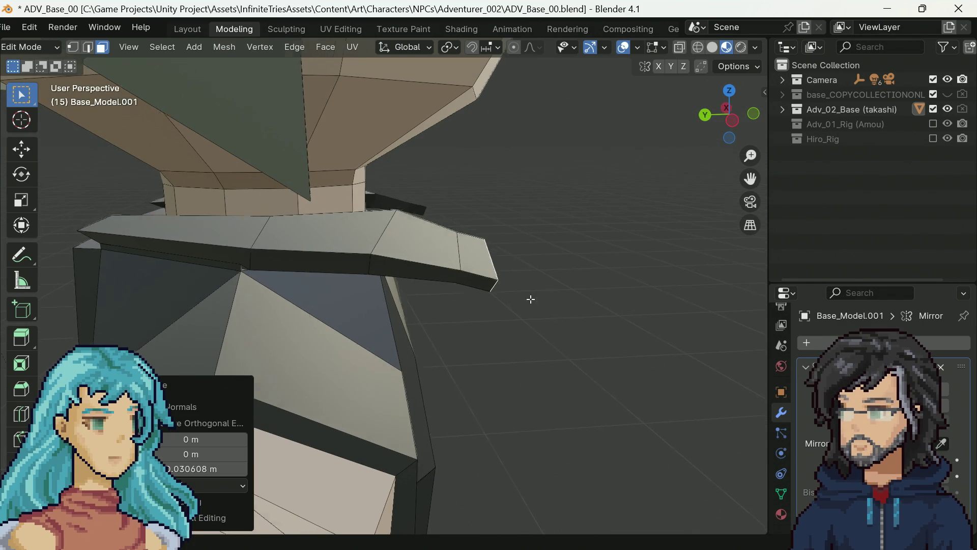
{"action": "scroll", "coordinate": [526, 285], "scroll_direction": "up", "scroll_amount": 5}
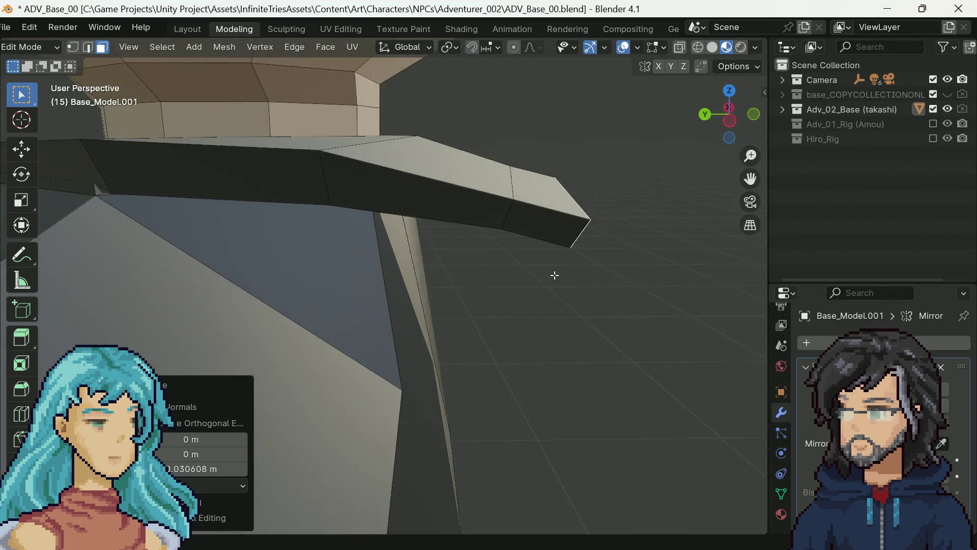
{"action": "key", "text": "g"}
{"action": "key", "text": "r"}
{"action": "key", "text": "y"}
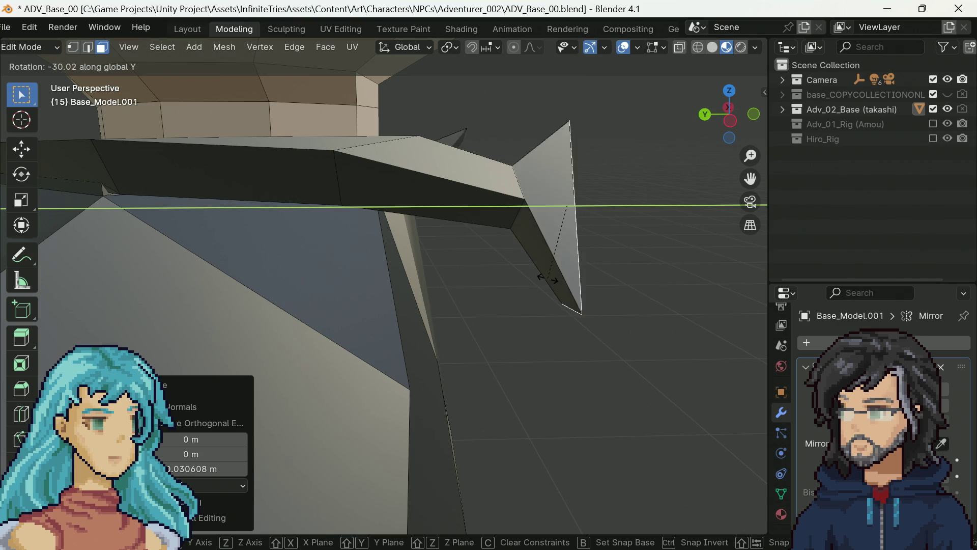
{"action": "left_click", "coordinate": [585, 290]}
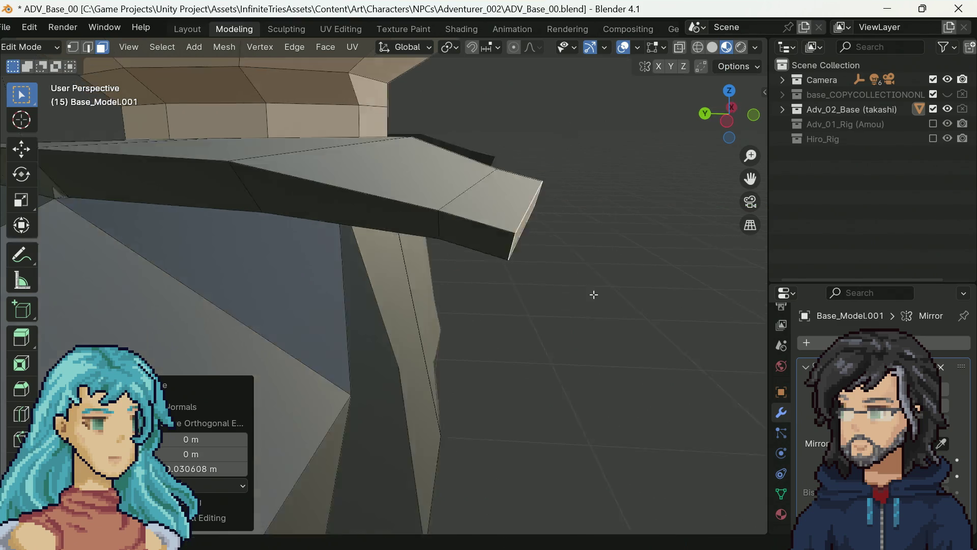
Move the collar face along the Z axis.
{"action": "mouse_move", "coordinate": [593, 292]}
{"action": "left_mouse_down"}
{"action": "mouse_move", "coordinate": [330, 302]}
{"action": "mouse_move", "coordinate": [356, 275]}
{"action": "left_mouse_up"}
{"action": "key", "text": "g"}
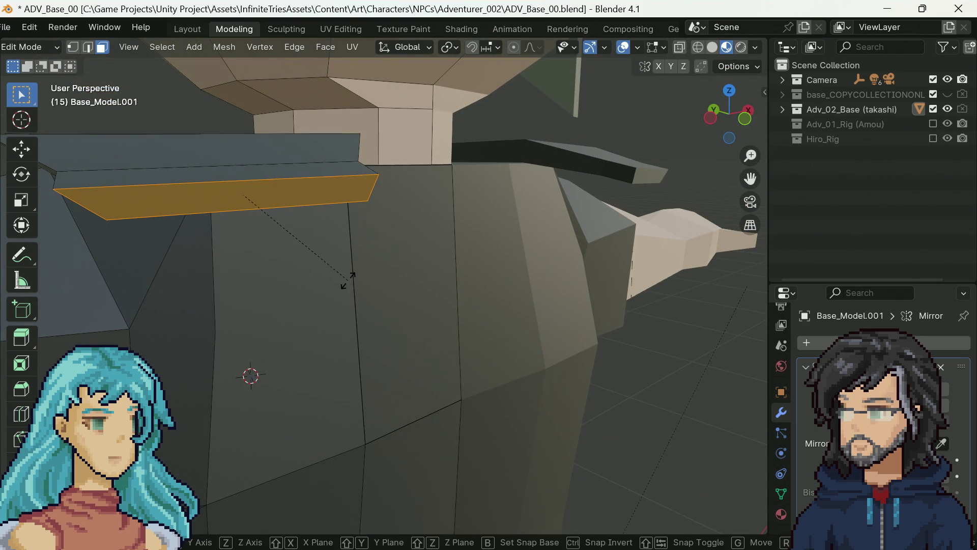
{"action": "key", "text": "Escape"}
{"action": "key", "text": "r"}
{"action": "key", "text": "y"}
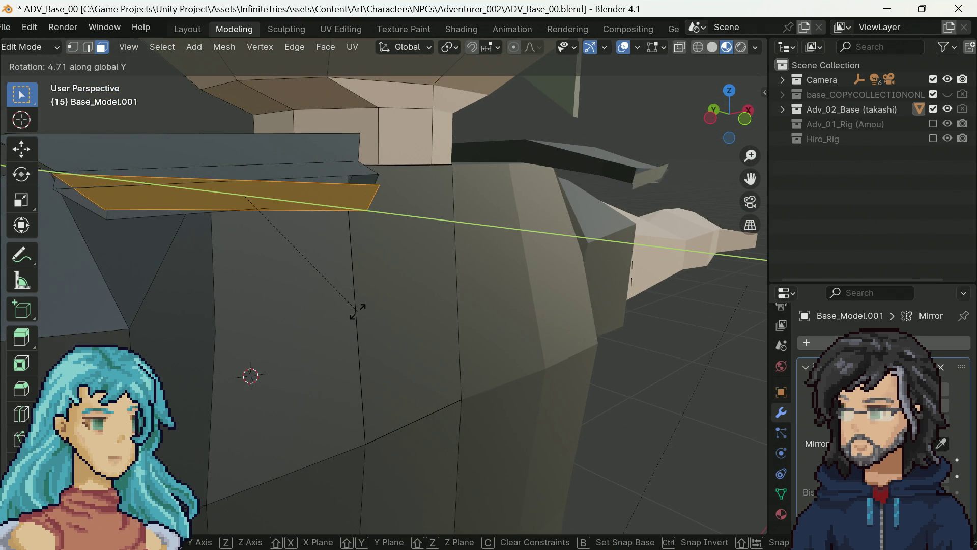
{"action": "key", "text": "Escape"}
{"action": "left_click_drag", "start_coordinate": [360, 291], "coordinate": [357, 290]}
{"action": "key", "text": "g"}
{"action": "key", "text": "z"}
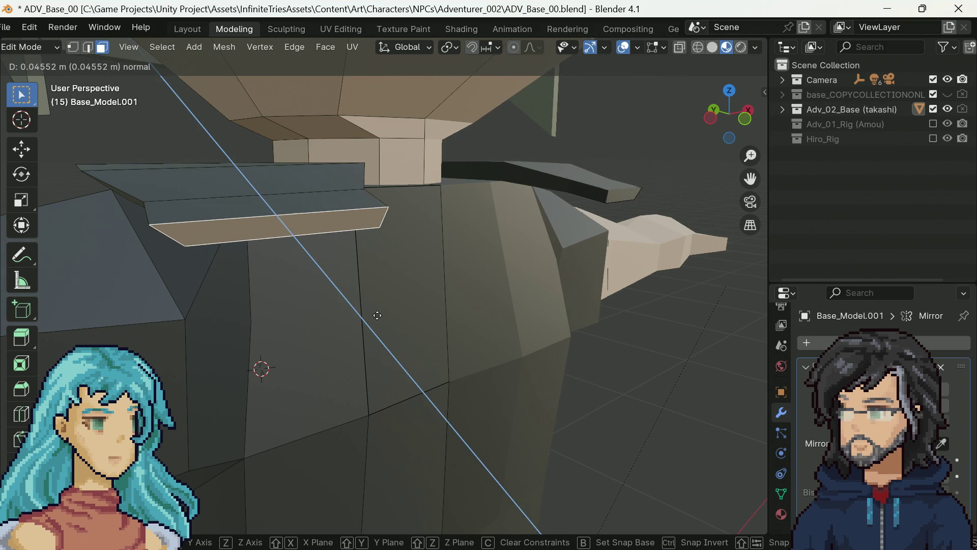
{"action": "left_click", "coordinate": [383, 322]}
Select the beam's small end face and rotate it around Y to angle the tip.
{"action": "left_click_drag", "start_coordinate": [211, 248], "coordinate": [482, 247]}
{"action": "left_click", "coordinate": [489, 245]}
{"action": "left_click", "coordinate": [483, 248]}
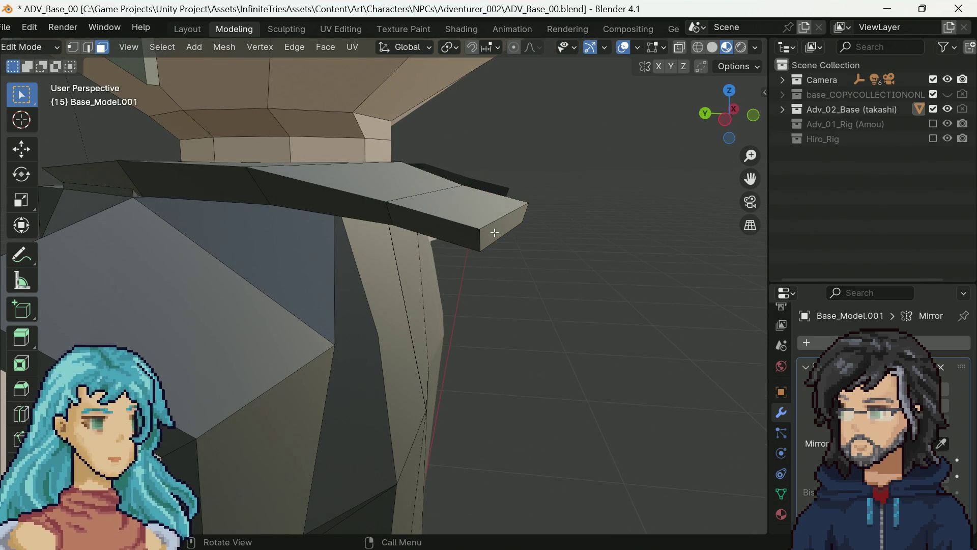
{"action": "left_click", "coordinate": [509, 231]}
{"action": "key", "text": "r"}
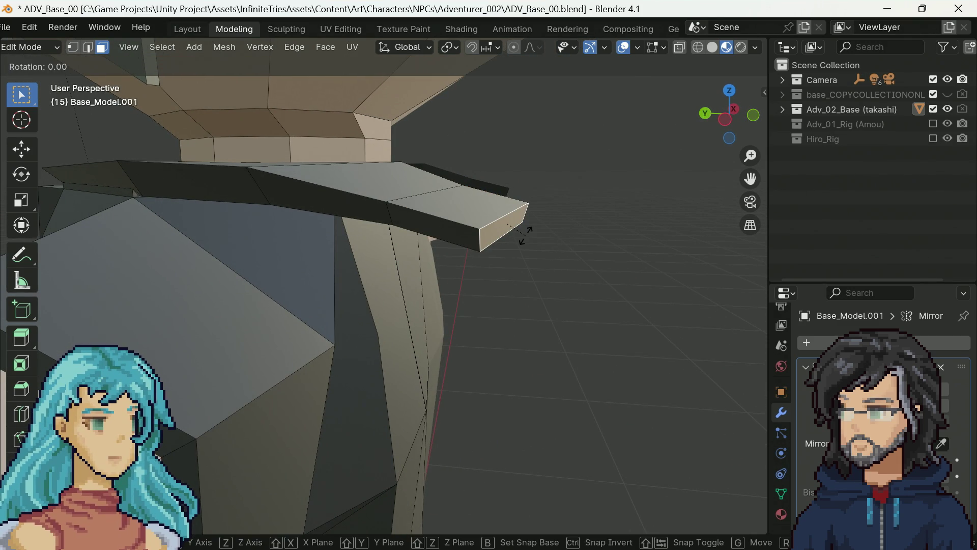
{"action": "key", "text": "z"}
{"action": "key", "text": "x"}
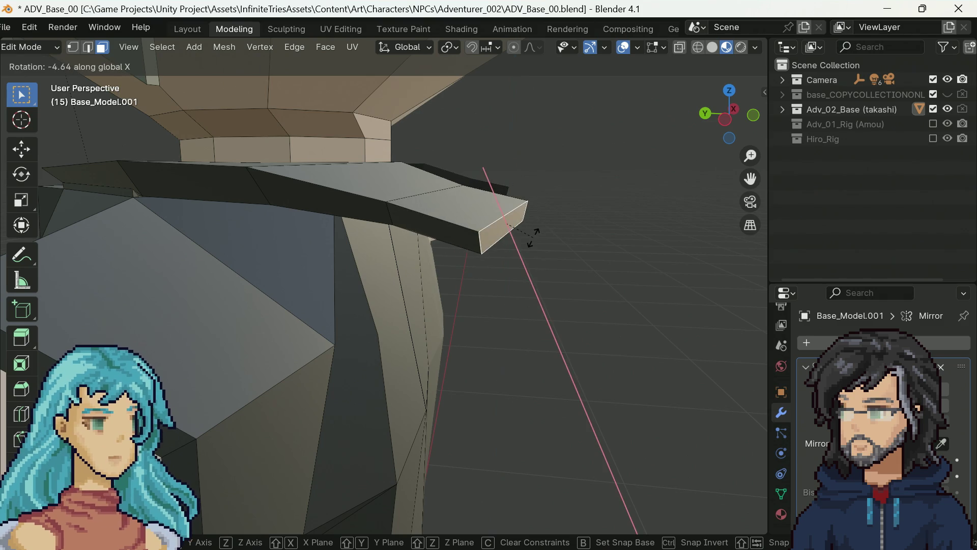
{"action": "key", "text": "y"}
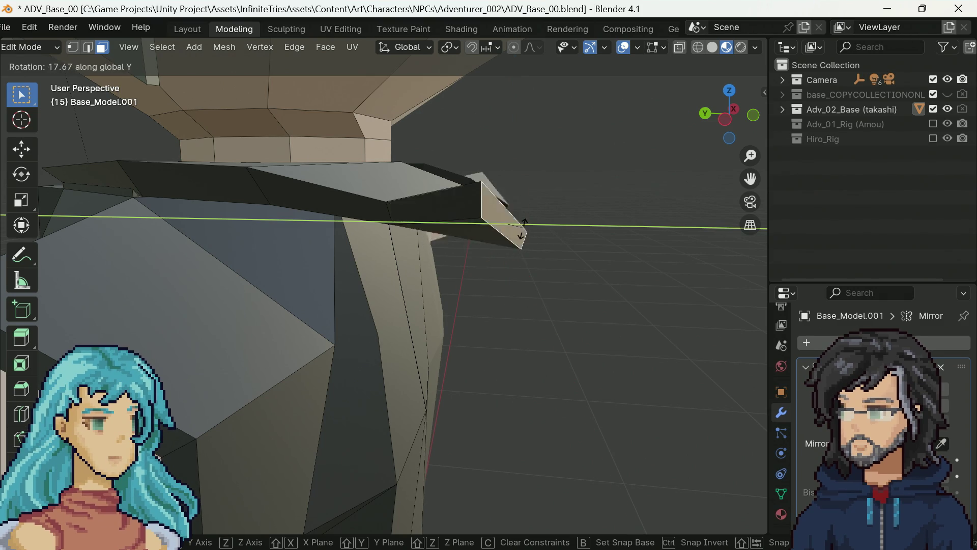
{"action": "left_click", "coordinate": [518, 227]}
{"action": "mouse_move", "coordinate": [580, 205]}
{"action": "left_mouse_down"}
{"action": "mouse_move", "coordinate": [545, 246]}
{"action": "mouse_move", "coordinate": [456, 242]}
{"action": "mouse_move", "coordinate": [533, 221]}
{"action": "left_mouse_up"}
{"action": "key", "text": "r"}
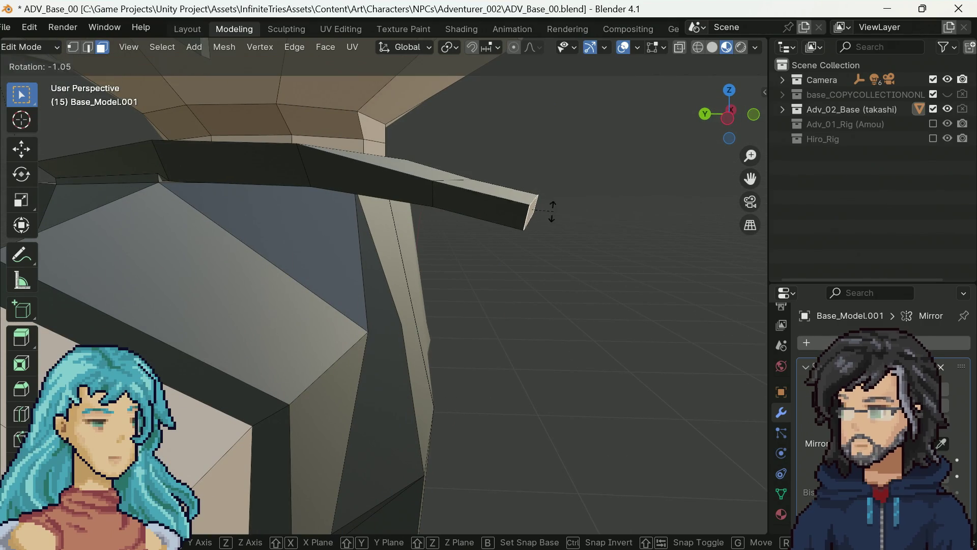
{"action": "left_click", "coordinate": [550, 211]}
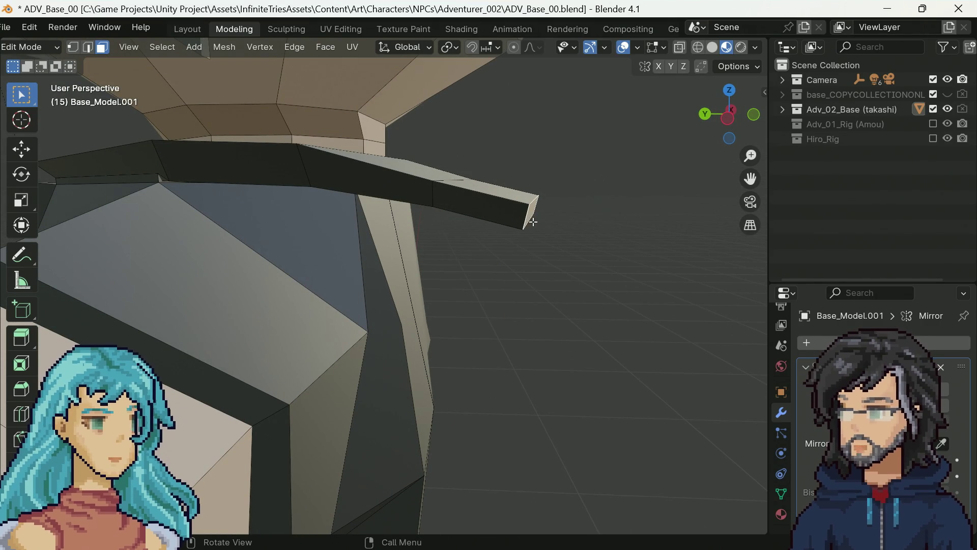
Shift the beam's tip edge and scale its underside face slightly smaller.
{"action": "key", "text": "2"}
{"action": "key", "text": "g"}
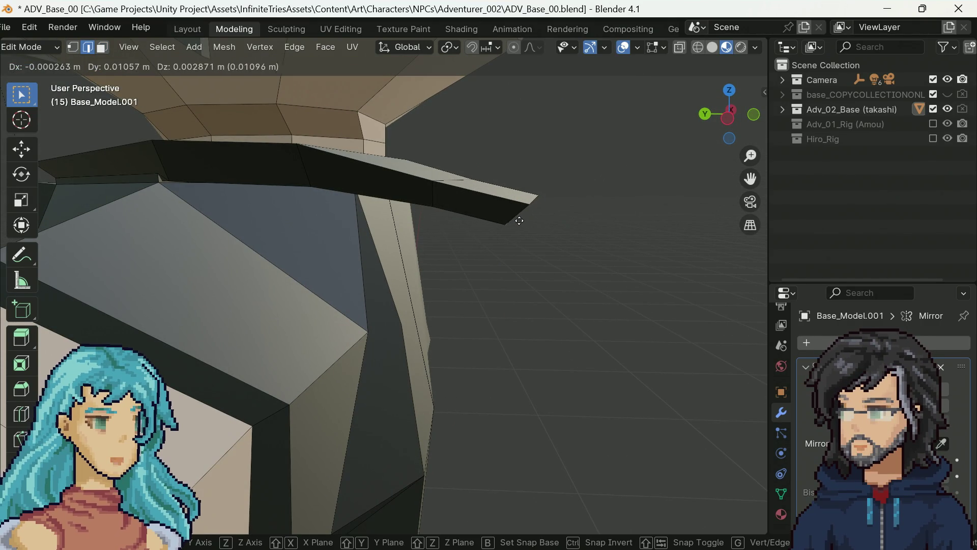
{"action": "left_click", "coordinate": [520, 217]}
{"action": "mouse_move", "coordinate": [452, 227]}
{"action": "left_mouse_down"}
{"action": "mouse_move", "coordinate": [316, 249]}
{"action": "mouse_move", "coordinate": [390, 231]}
{"action": "mouse_move", "coordinate": [278, 211]}
{"action": "left_mouse_up"}
{"action": "key", "text": "3"}
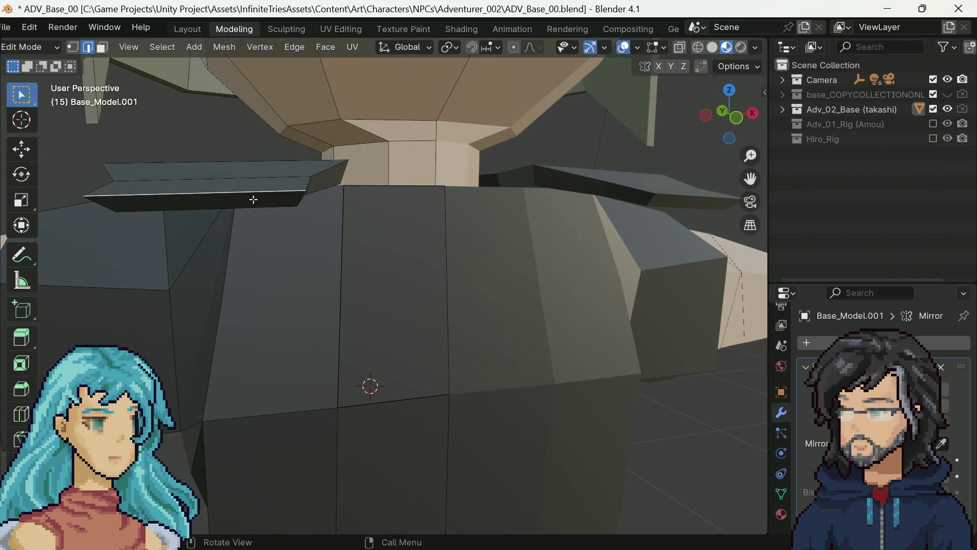
{"action": "left_click", "coordinate": [253, 199]}
{"action": "key", "text": "s"}
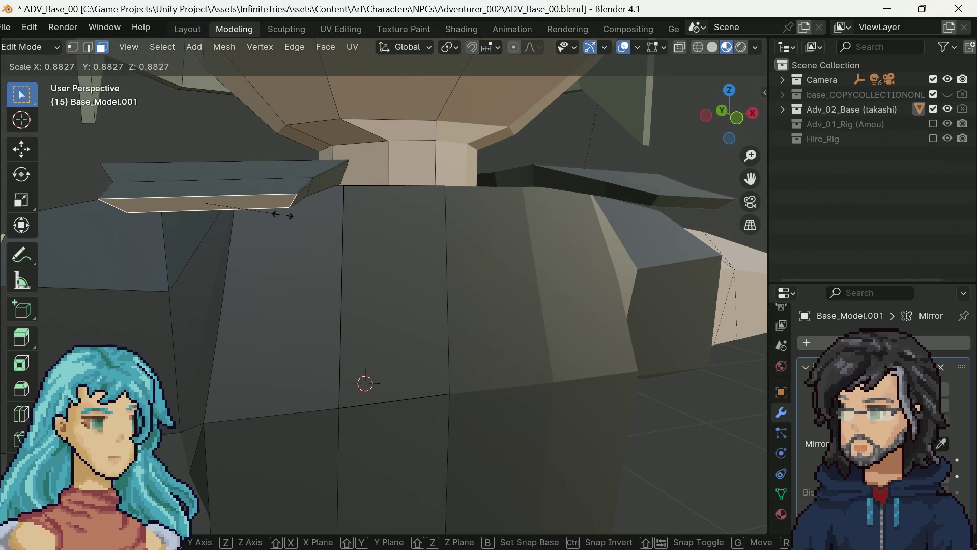
{"action": "left_click", "coordinate": [279, 212]}
{"action": "mouse_move", "coordinate": [279, 211]}
{"action": "left_mouse_down"}
{"action": "mouse_move", "coordinate": [376, 230]}
{"action": "mouse_move", "coordinate": [549, 227]}
{"action": "left_mouse_up"}
Reposition the tip edge and extrude the end face about 0.099 m downward into a hanging arm.
{"action": "key", "text": "2"}
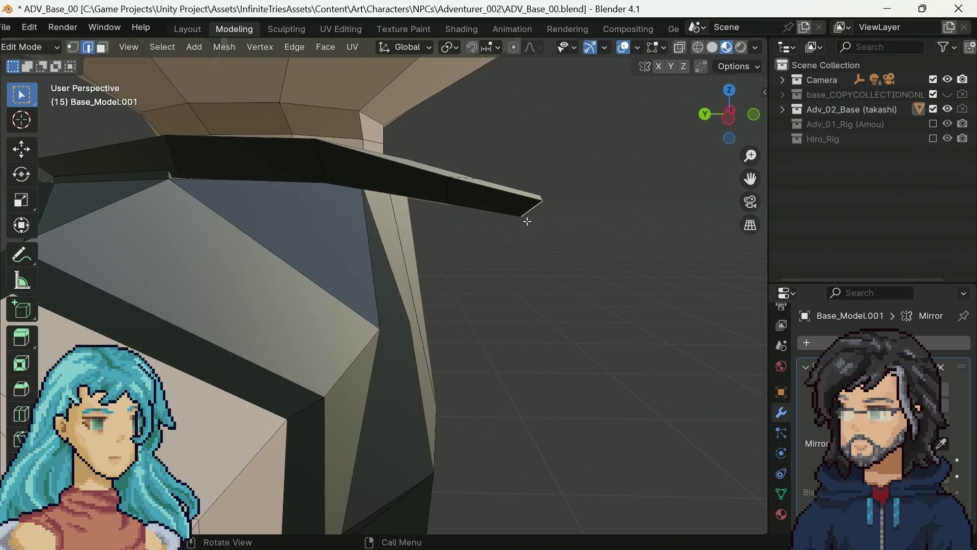
{"action": "mouse_move", "coordinate": [540, 219]}
{"action": "left_mouse_down"}
{"action": "mouse_move", "coordinate": [589, 200]}
{"action": "mouse_move", "coordinate": [514, 175]}
{"action": "left_mouse_up"}
{"action": "key", "text": "g"}
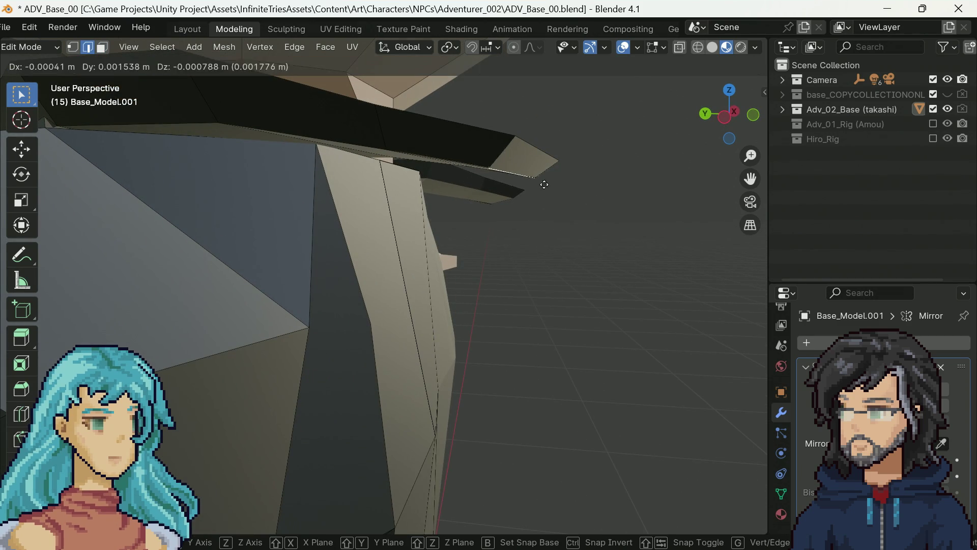
{"action": "left_click", "coordinate": [525, 167]}
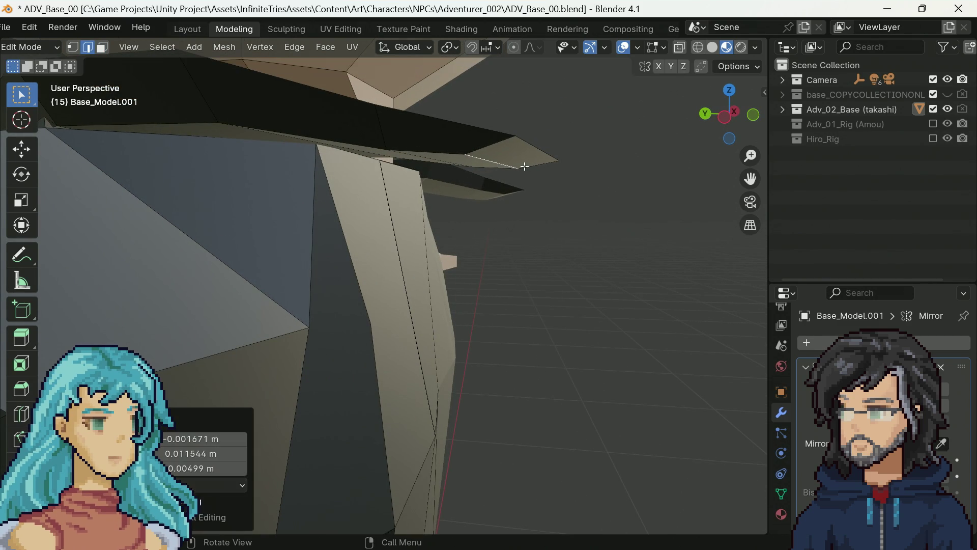
{"action": "key", "text": "3"}
{"action": "left_click", "coordinate": [523, 159]}
{"action": "key", "text": "e"}
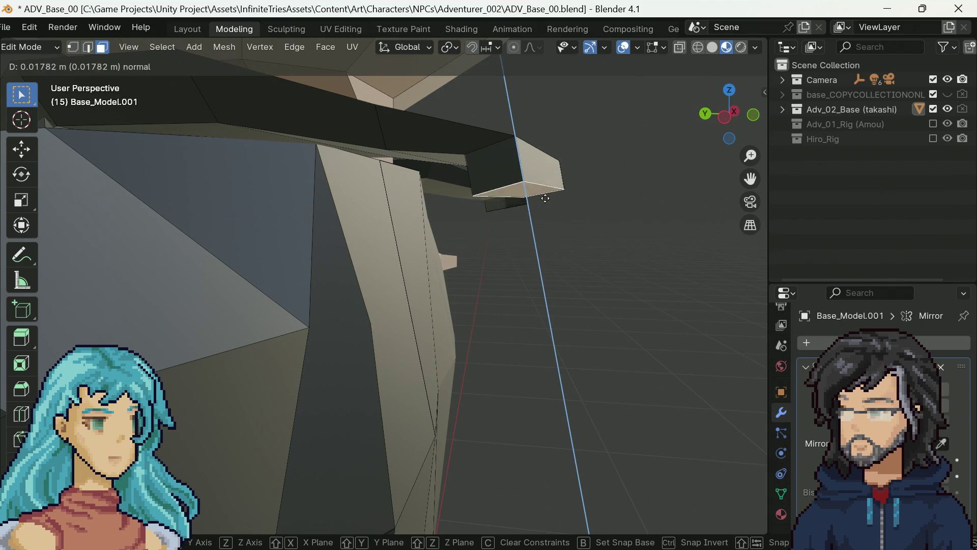
{"action": "left_click", "coordinate": [624, 334]}
{"action": "mouse_move", "coordinate": [624, 335]}
{"action": "left_mouse_down"}
{"action": "mouse_move", "coordinate": [402, 338]}
{"action": "mouse_move", "coordinate": [271, 270]}
{"action": "mouse_move", "coordinate": [600, 271]}
{"action": "mouse_move", "coordinate": [685, 67]}
{"action": "left_mouse_up"}
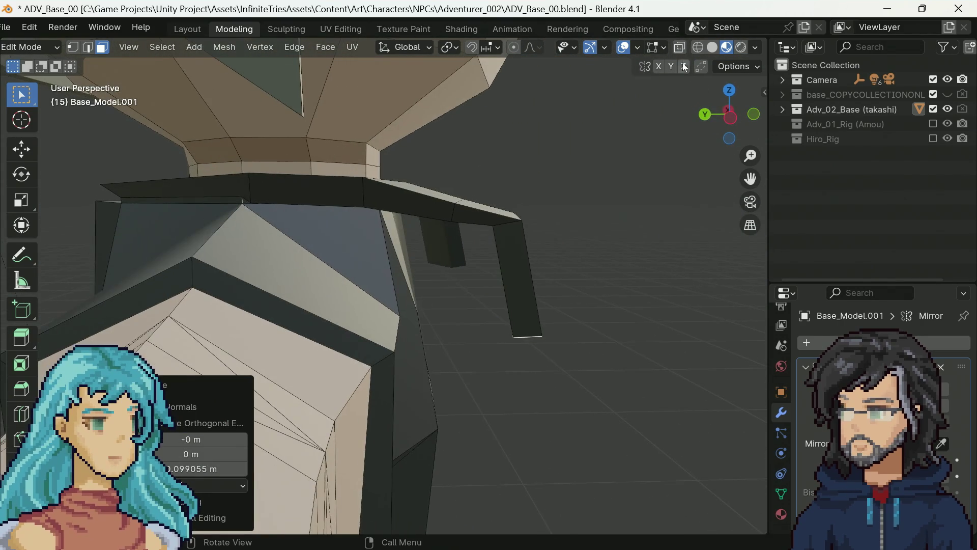
Box-select the hanging arm and move it closer to the body.
{"action": "left_click_drag", "start_coordinate": [591, 184], "coordinate": [478, 354]}
{"action": "key", "text": "g"}
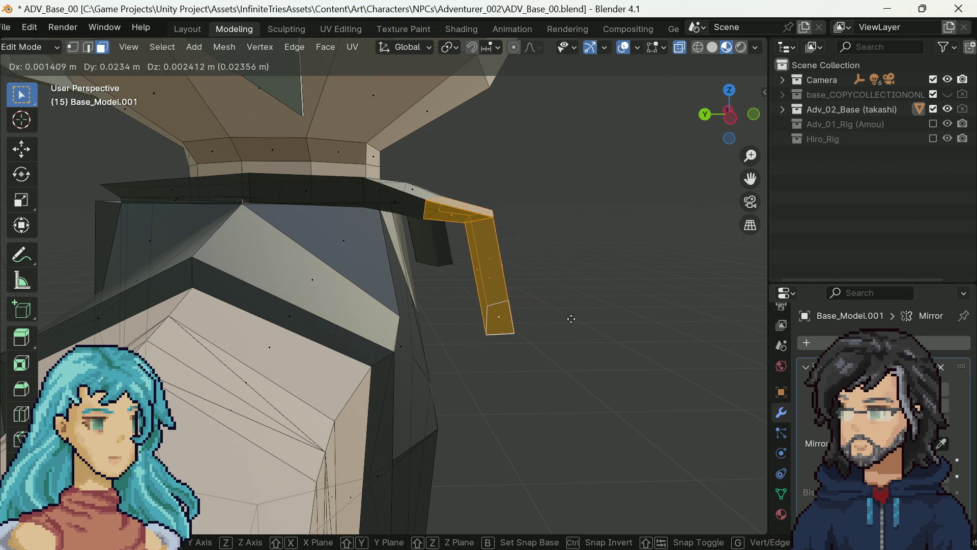
{"action": "left_click", "coordinate": [557, 316]}
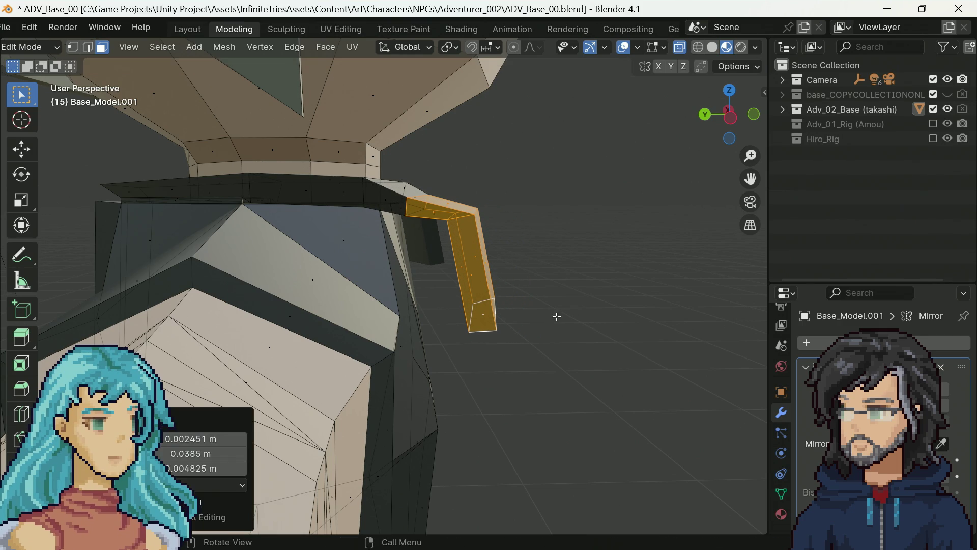
Refine the arm's bend by nudging its outer corner edges several times.
{"action": "left_click_drag", "start_coordinate": [498, 200], "coordinate": [432, 234]}
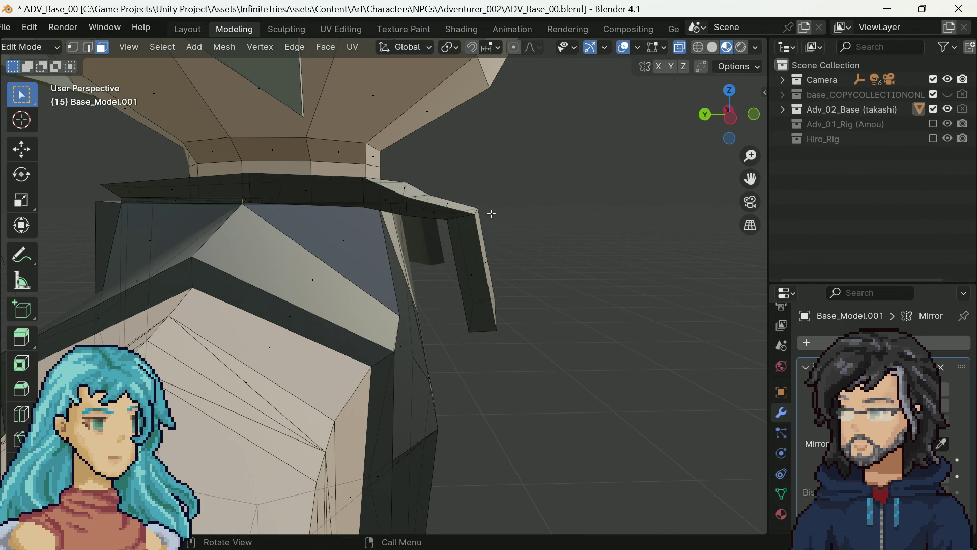
{"action": "key", "text": "2"}
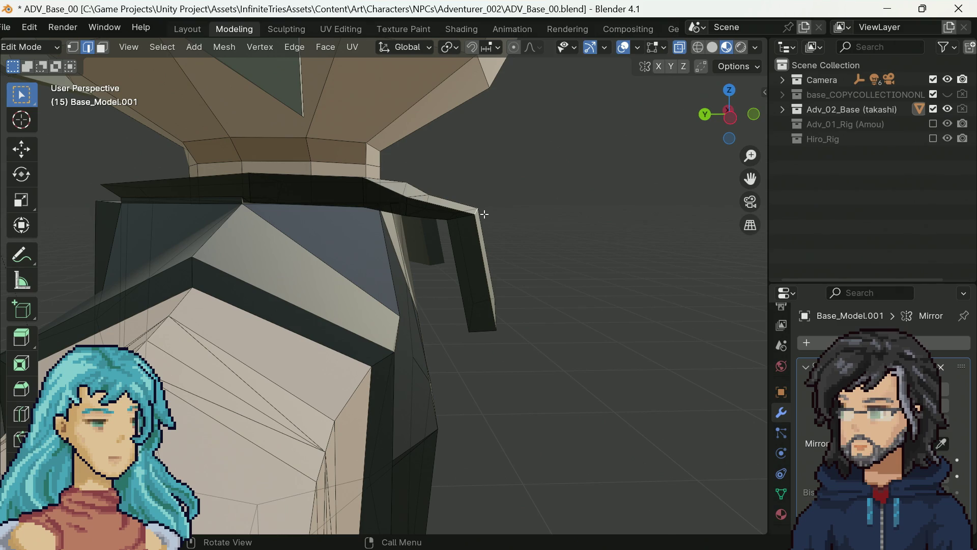
{"action": "key", "text": "g"}
{"action": "left_click", "coordinate": [495, 218]}
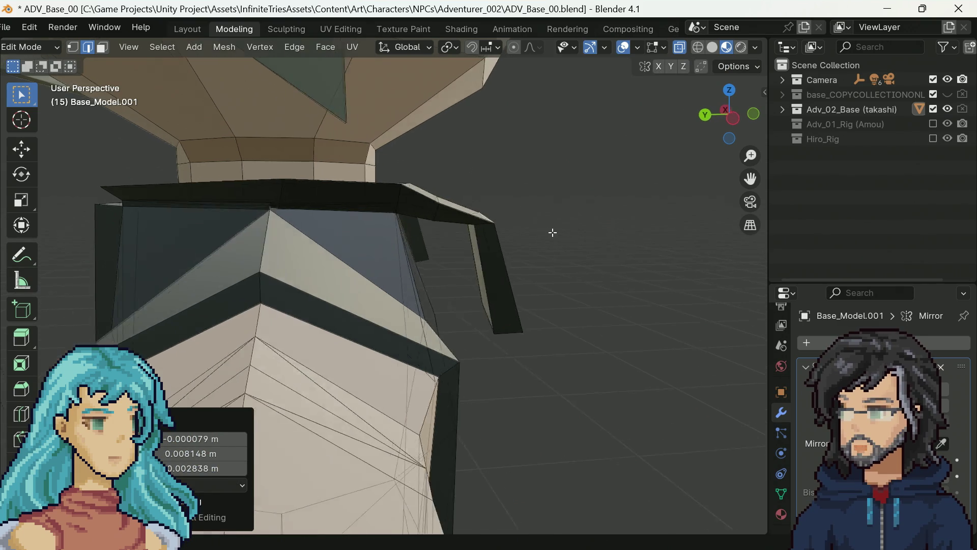
{"action": "mouse_move", "coordinate": [552, 233]}
{"action": "left_mouse_down"}
{"action": "mouse_move", "coordinate": [475, 218]}
{"action": "mouse_move", "coordinate": [476, 202]}
{"action": "mouse_move", "coordinate": [475, 213]}
{"action": "left_mouse_up"}
{"action": "key", "text": "g"}
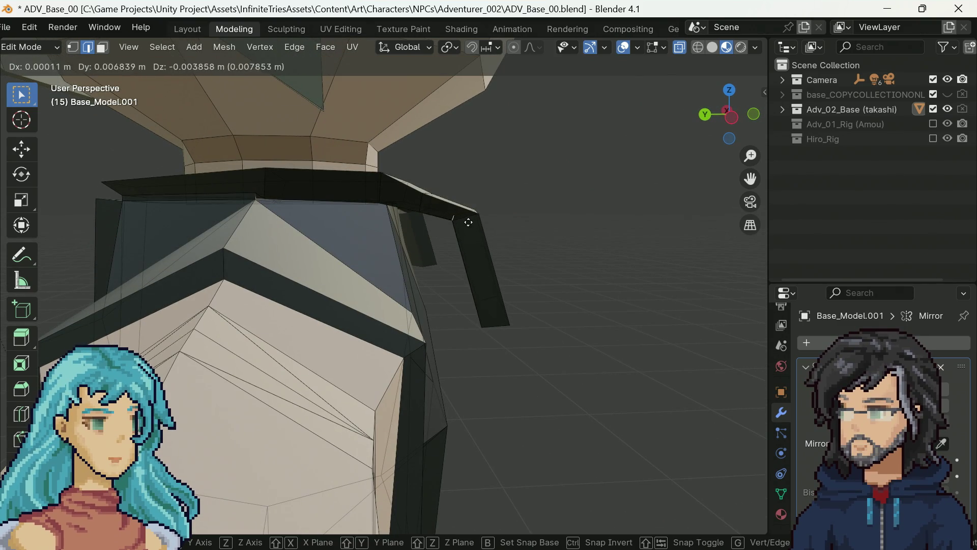
{"action": "left_click", "coordinate": [461, 229]}
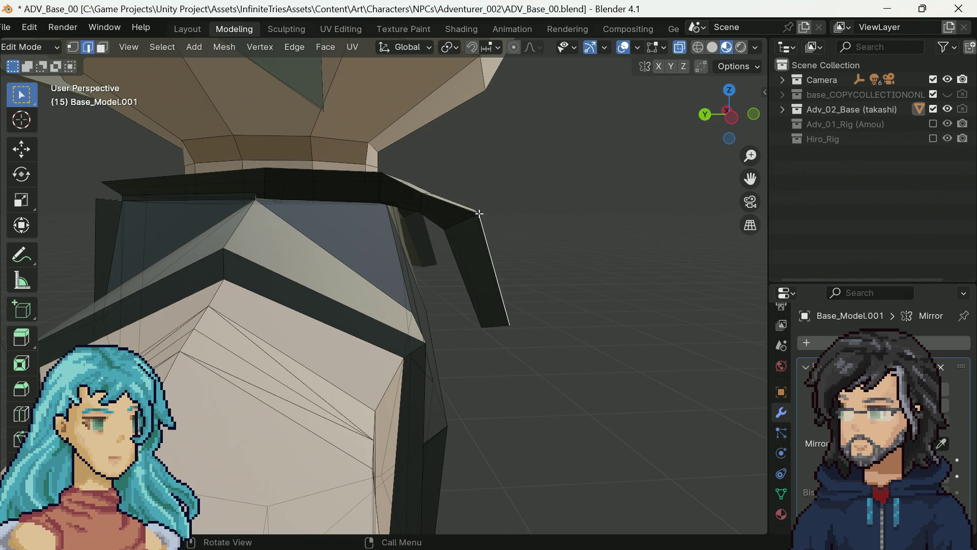
{"action": "key", "text": "g"}
{"action": "left_click", "coordinate": [470, 219]}
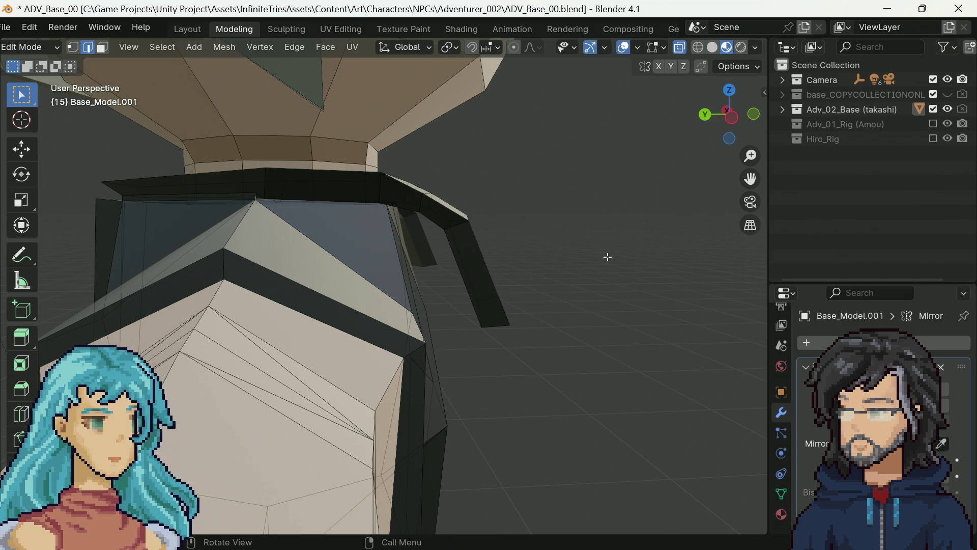
{"action": "mouse_move", "coordinate": [606, 257]}
{"action": "left_mouse_down"}
{"action": "mouse_move", "coordinate": [598, 268]}
{"action": "mouse_move", "coordinate": [430, 275]}
{"action": "mouse_move", "coordinate": [445, 274]}
{"action": "left_mouse_up"}
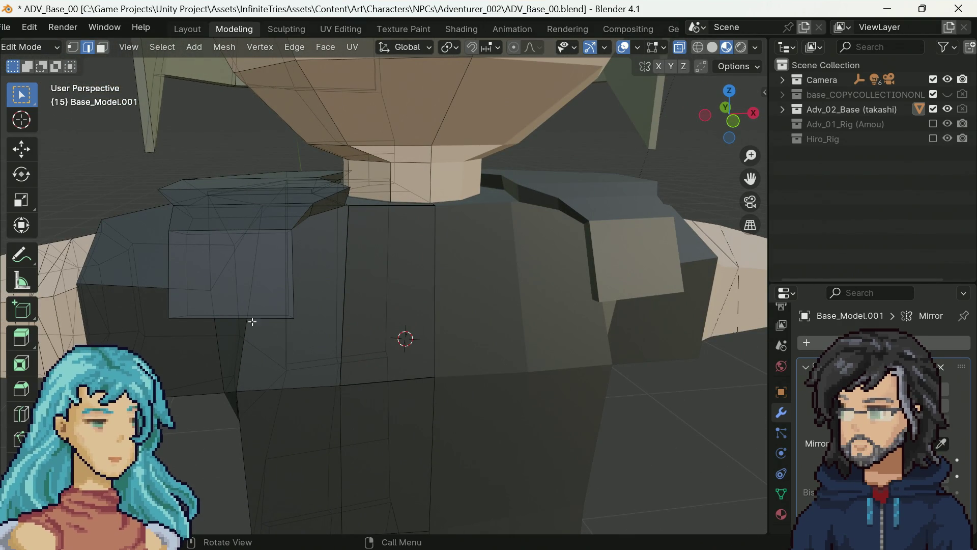
Select the shoulder plate's bottom edge and tilt it about 13°.
{"action": "mouse_move", "coordinate": [268, 317]}
{"action": "left_mouse_down"}
{"action": "mouse_move", "coordinate": [273, 303]}
{"action": "mouse_move", "coordinate": [247, 301]}
{"action": "left_mouse_up"}
{"action": "left_click", "coordinate": [249, 300]}
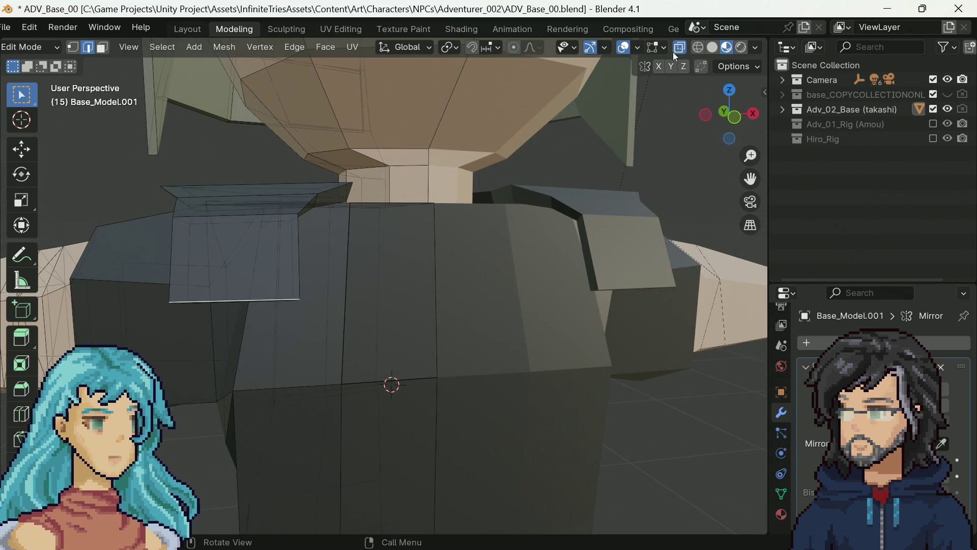
{"action": "left_click_drag", "start_coordinate": [326, 255], "coordinate": [283, 274]}
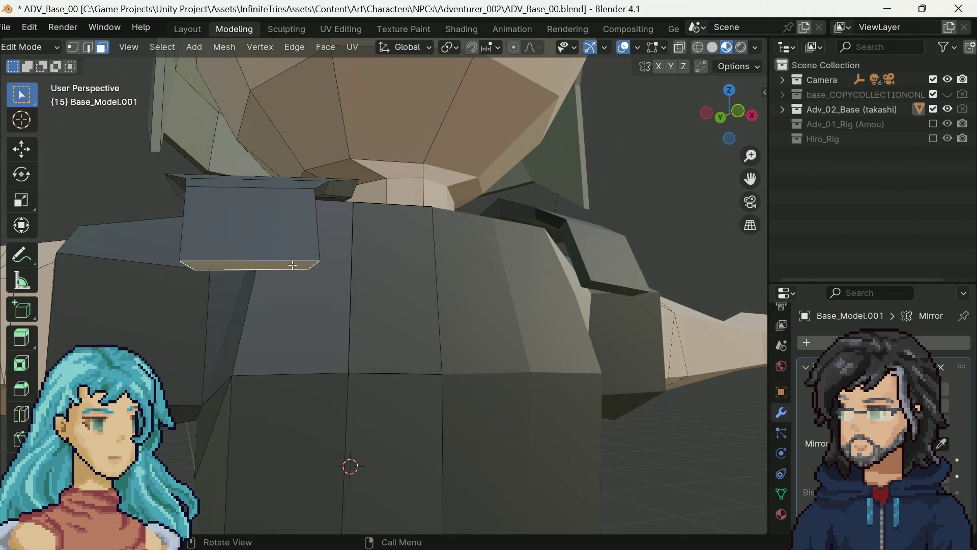
{"action": "key", "text": "r"}
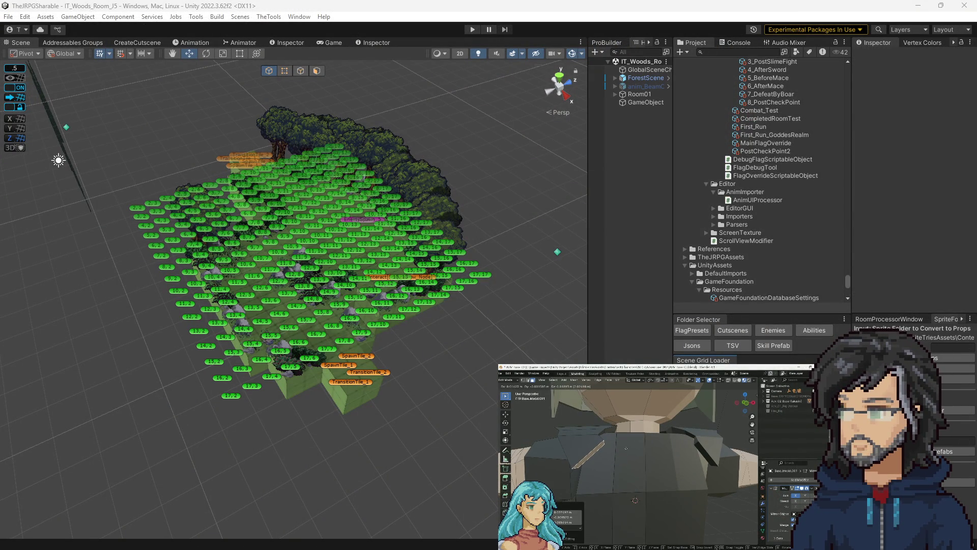
Orbit the Scene view around the IT_Woods_Room_J6 forest room.
{"action": "left_click_drag", "start_coordinate": [463, 360], "coordinate": [493, 363]}
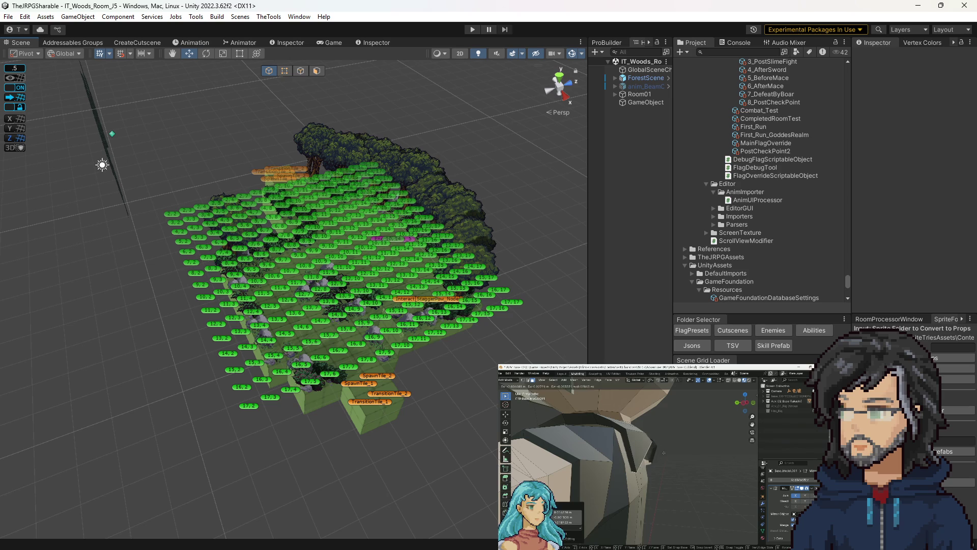
{"action": "left_click_drag", "start_coordinate": [402, 346], "coordinate": [417, 341]}
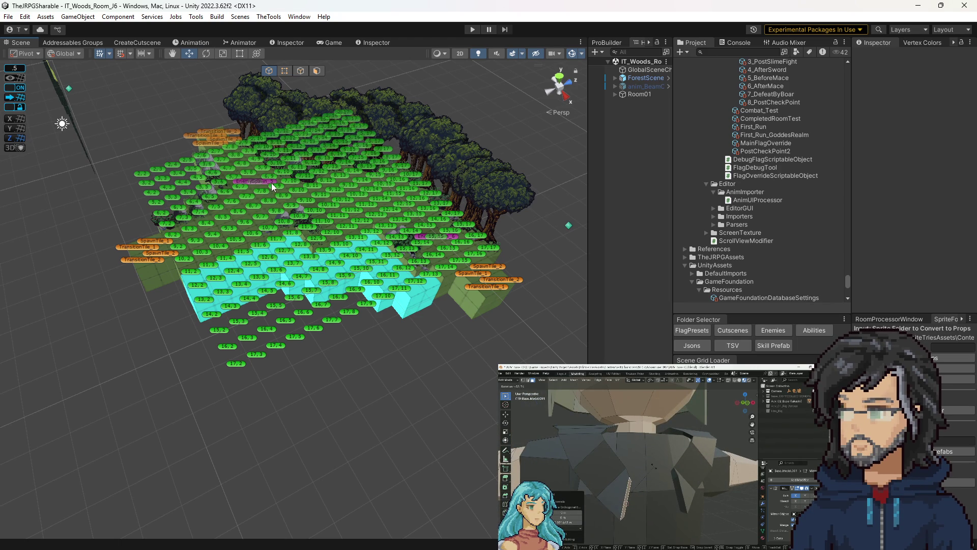
Drag the EnemySpawn to X 8.5, Z 12.5 and frame the view on it.
{"action": "left_click", "coordinate": [256, 189]}
{"action": "left_click_drag", "start_coordinate": [256, 188], "coordinate": [522, 214]}
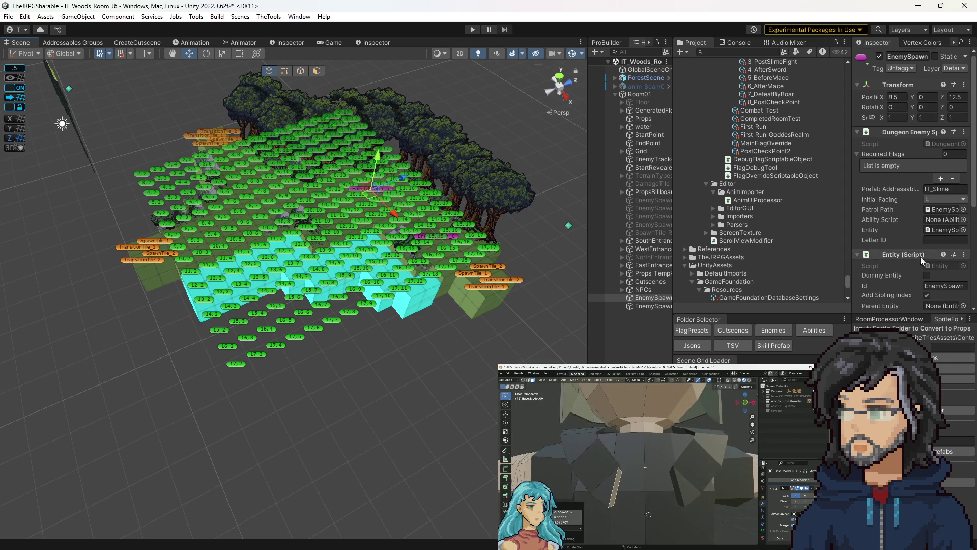
{"action": "scroll", "coordinate": [934, 198], "scroll_direction": "down", "scroll_amount": 5}
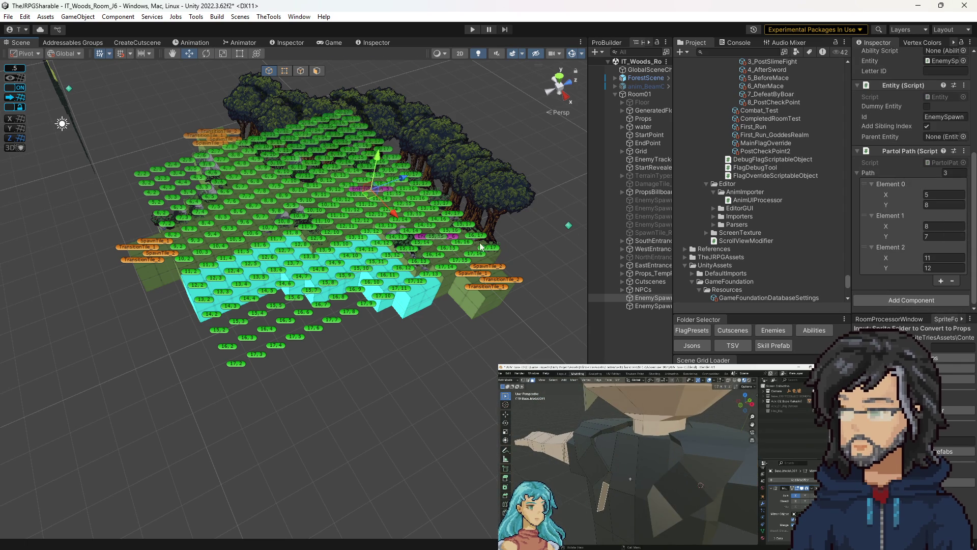
{"action": "key", "text": "f"}
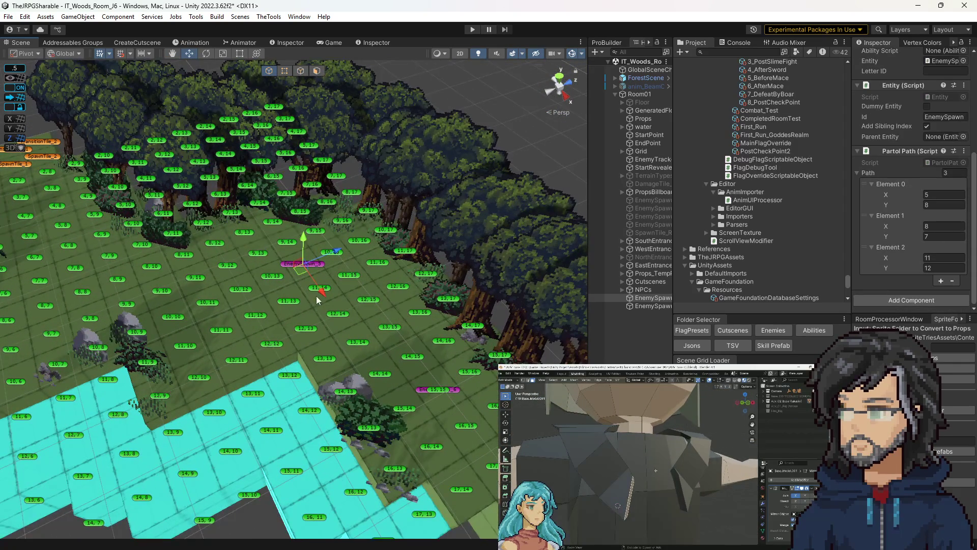
{"action": "scroll", "coordinate": [412, 373], "scroll_direction": "down", "scroll_amount": 5}
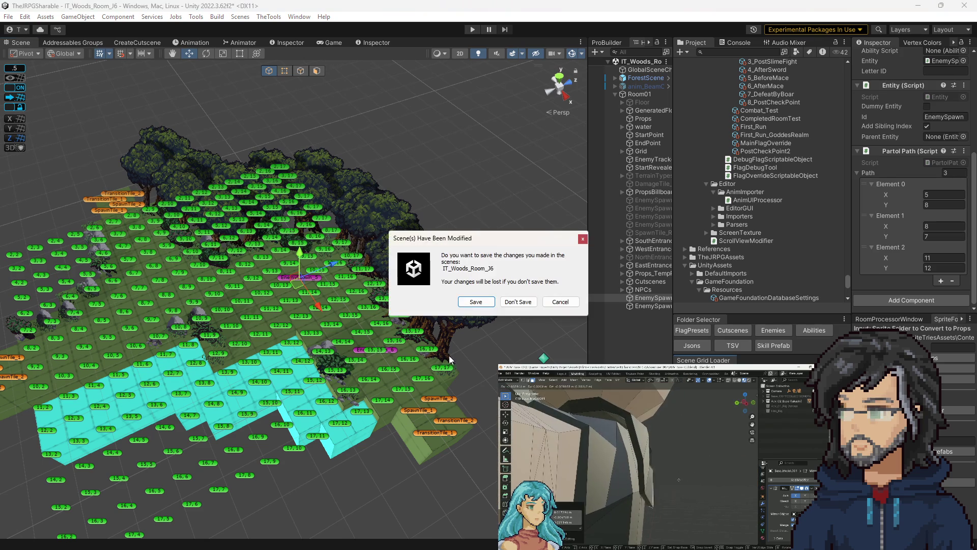
Move Room01's EnemySpawn_5 to 8.5, 8.5, save the woods room, and start the combat play-test.
{"action": "key", "text": "Return"}
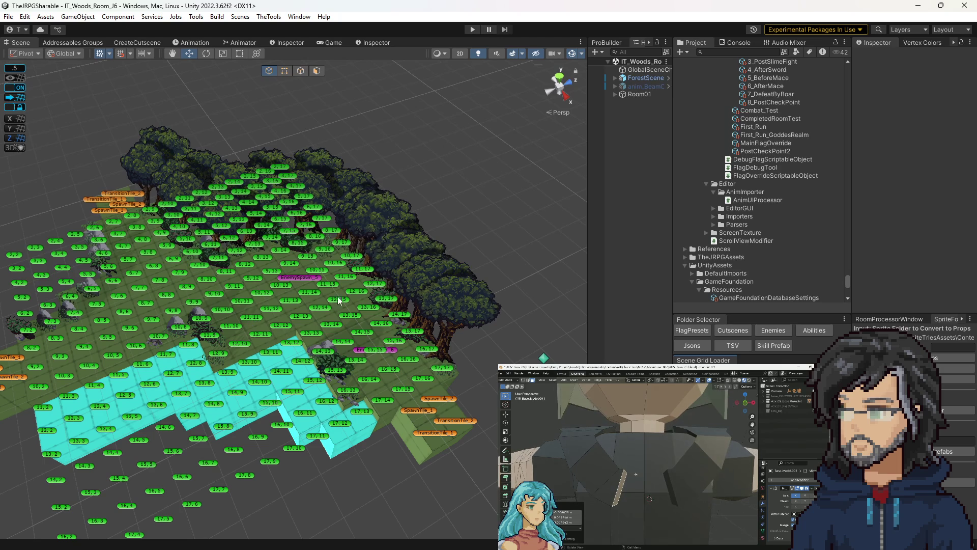
{"action": "left_click", "coordinate": [616, 94]}
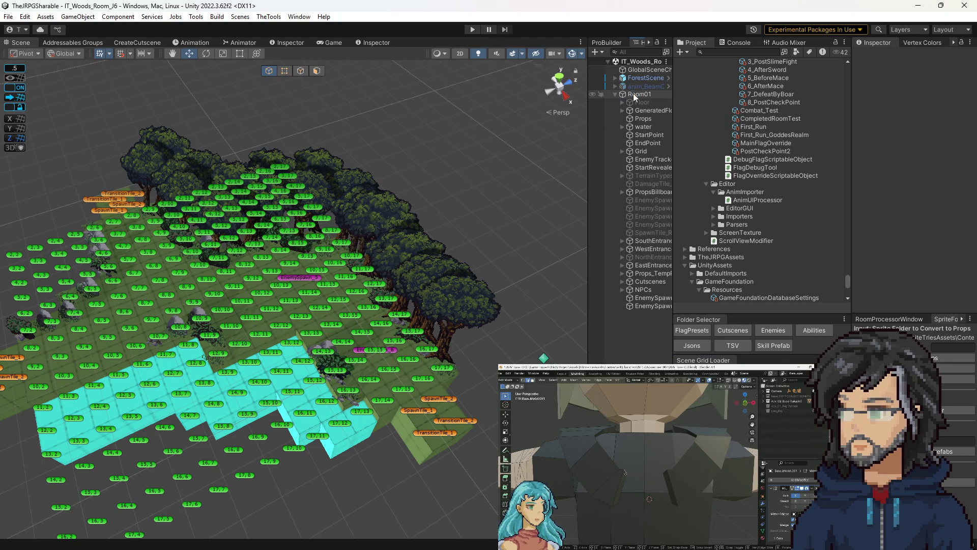
{"action": "left_click", "coordinate": [639, 94]}
{"action": "left_click", "coordinate": [152, 317]}
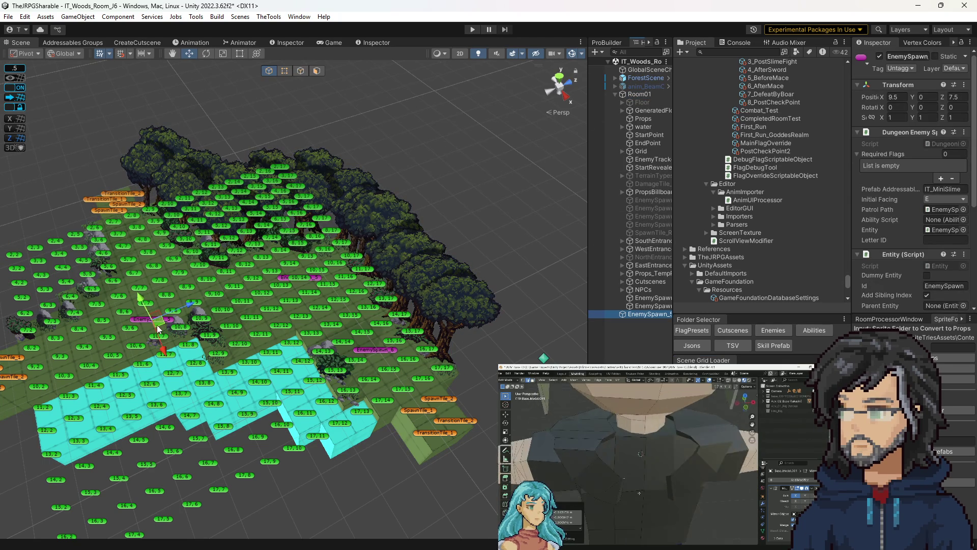
{"action": "left_click_drag", "start_coordinate": [152, 317], "coordinate": [171, 300]}
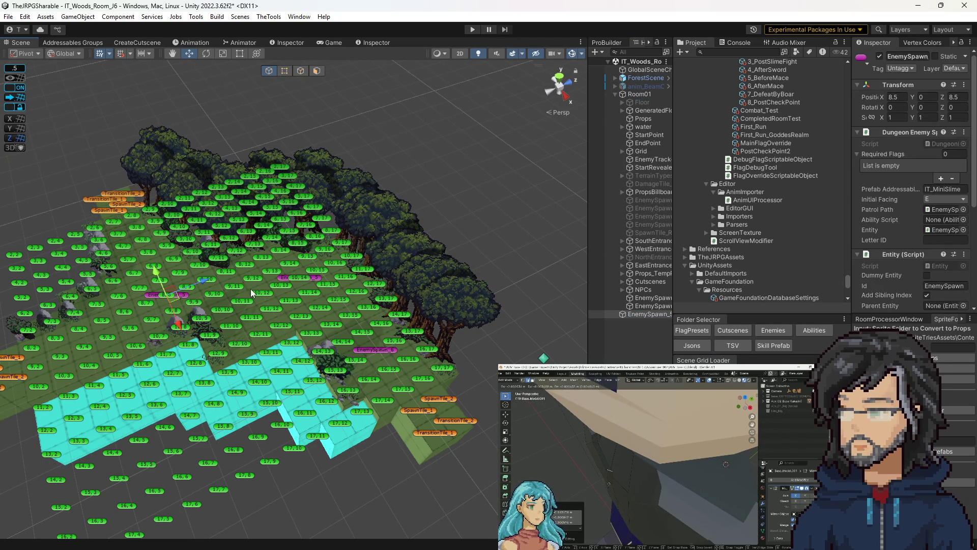
{"action": "left_click", "coordinate": [472, 29]}
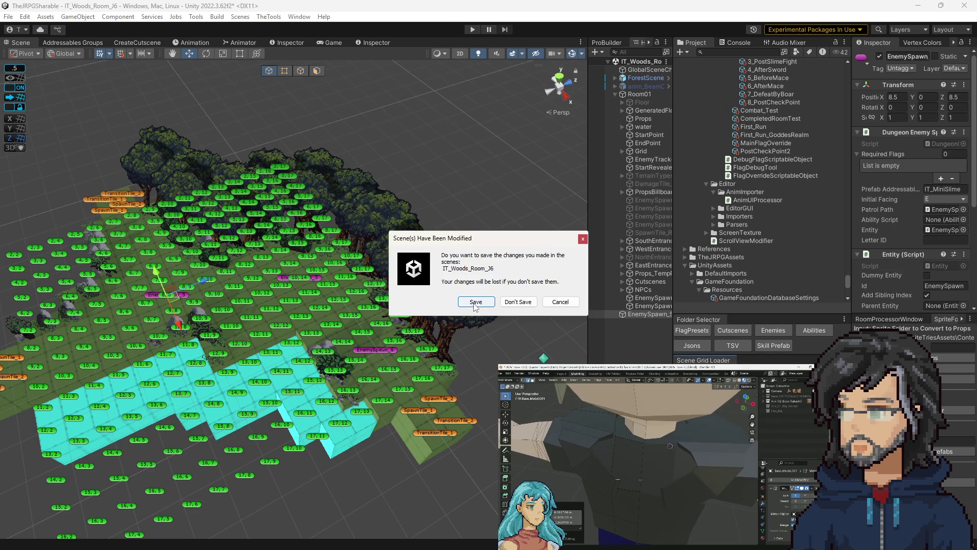
{"action": "left_click", "coordinate": [474, 301]}
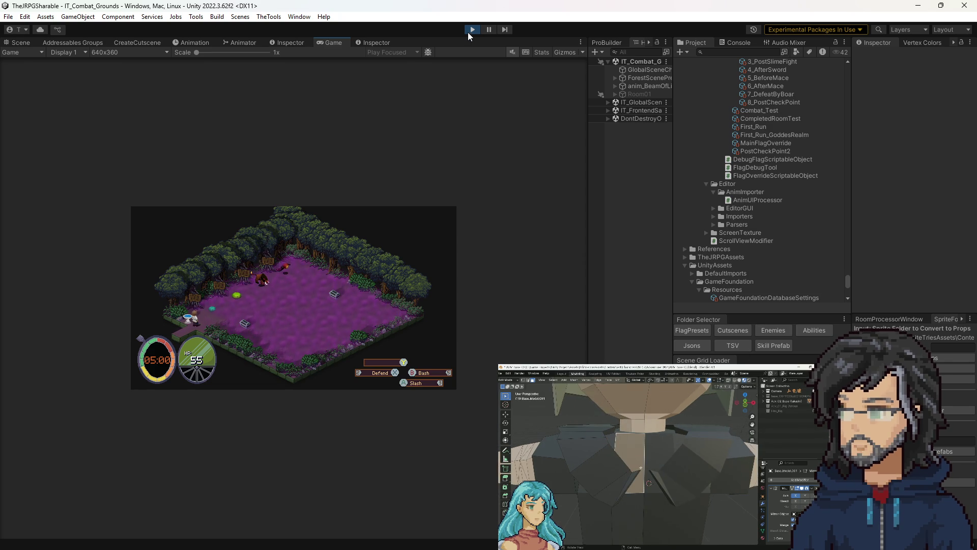
Stop the play-test, then select EnemySpawn_5 and frame it in the Scene view.
{"action": "key", "text": "ctrl+p"}
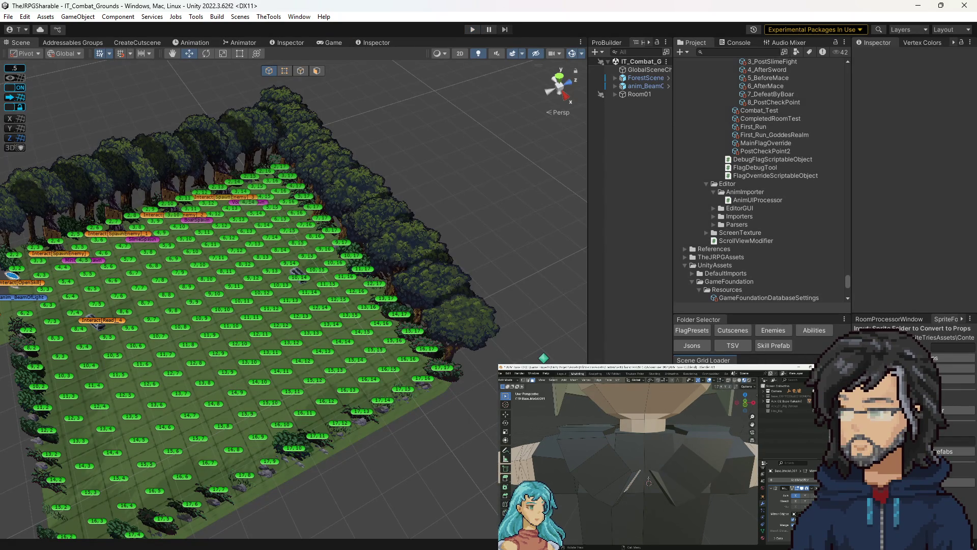
{"action": "left_click", "coordinate": [187, 293]}
{"action": "key", "text": "f"}
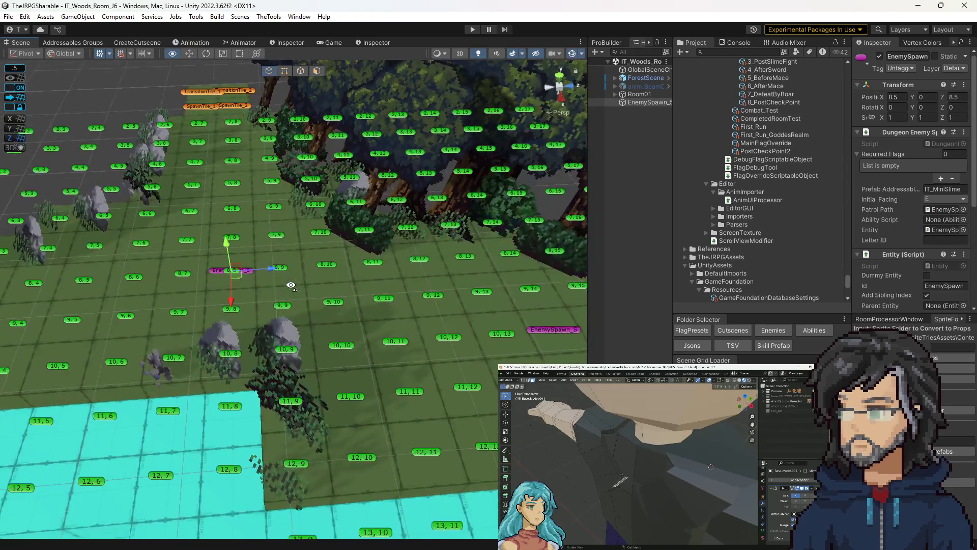
{"action": "left_click_drag", "start_coordinate": [291, 285], "coordinate": [295, 267]}
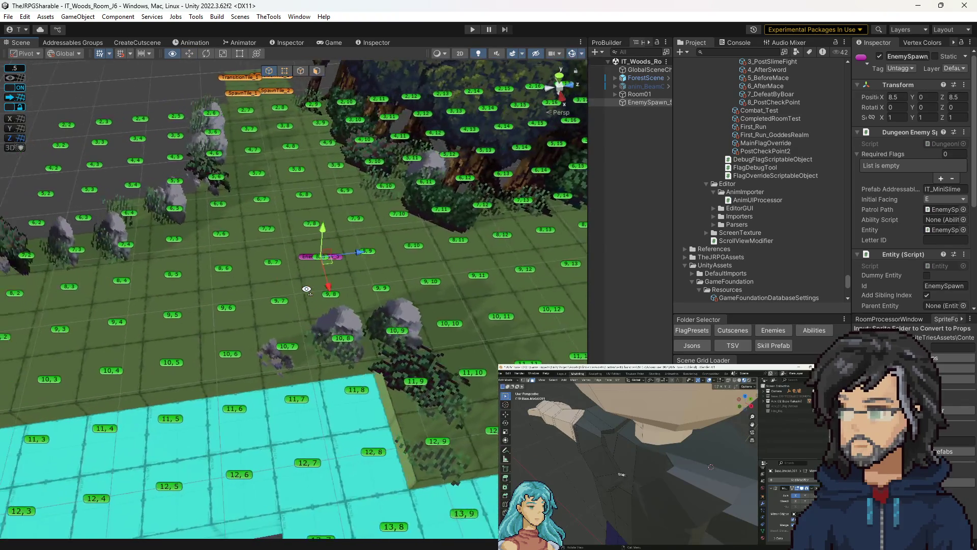
{"action": "scroll", "coordinate": [725, 201], "scroll_direction": "down", "scroll_amount": 6}
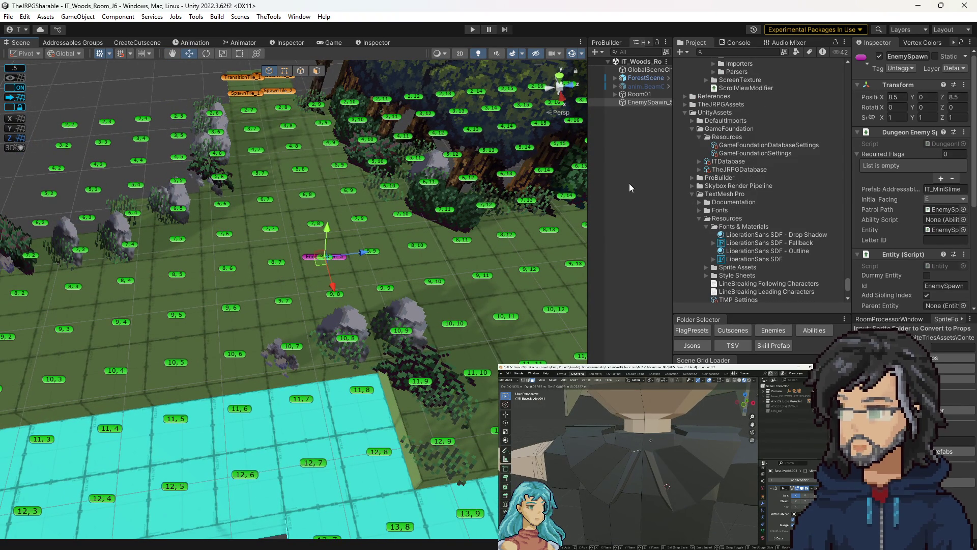
Widen the Hierarchy and parent EnemySpawn_5 under Room01.
{"action": "left_click_drag", "start_coordinate": [588, 161], "coordinate": [555, 161]}
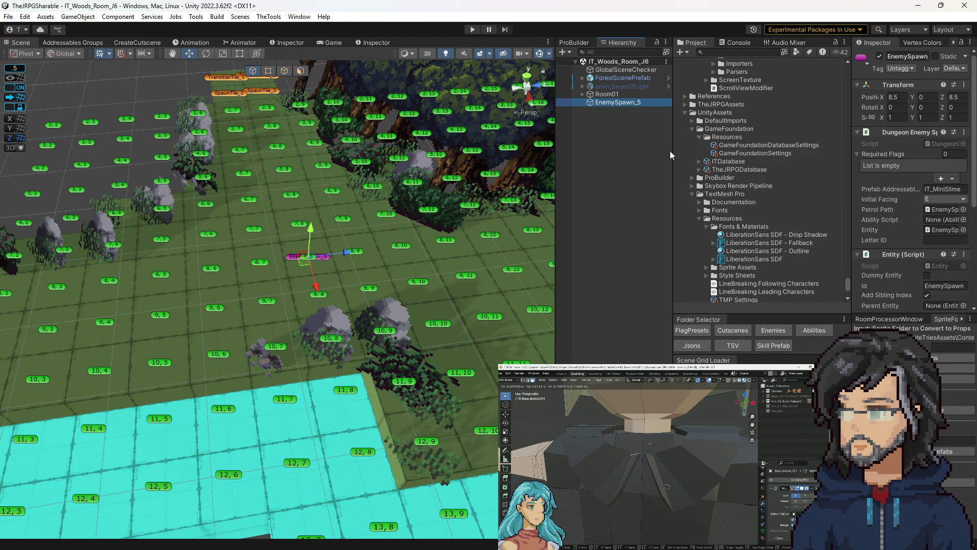
{"action": "left_click_drag", "start_coordinate": [670, 151], "coordinate": [660, 151]}
{"action": "left_click_drag", "start_coordinate": [606, 101], "coordinate": [605, 94]}
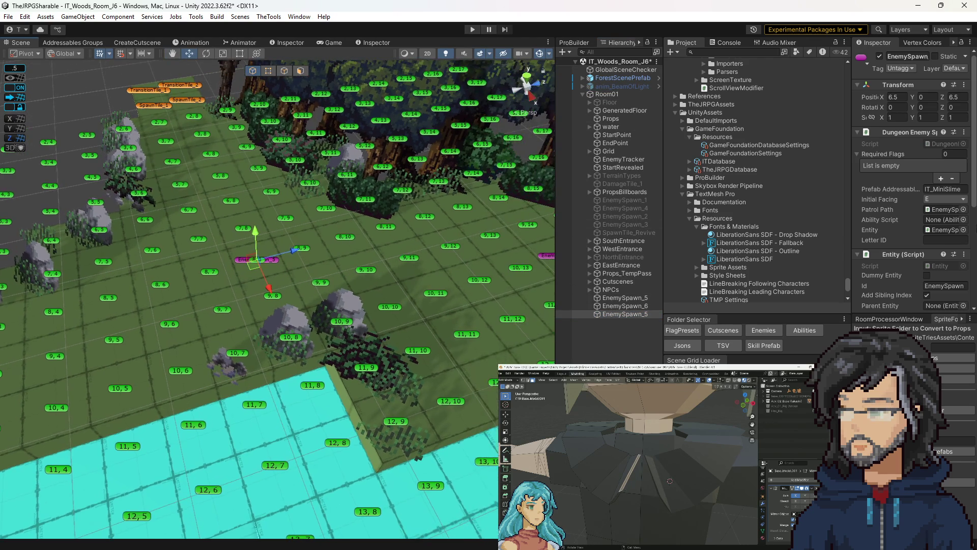
{"action": "scroll", "coordinate": [940, 230], "scroll_direction": "down", "scroll_amount": 5}
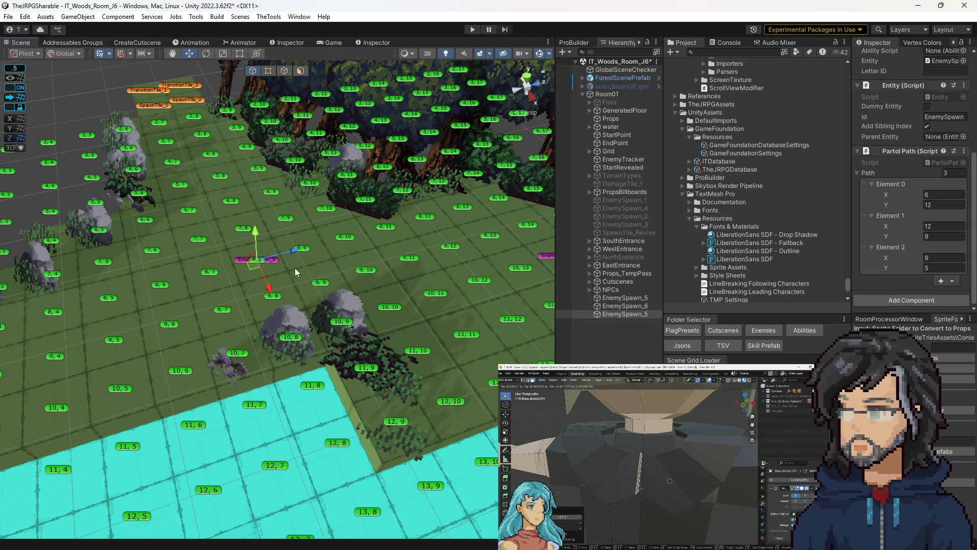
{"action": "scroll", "coordinate": [927, 181], "scroll_direction": "up", "scroll_amount": 5}
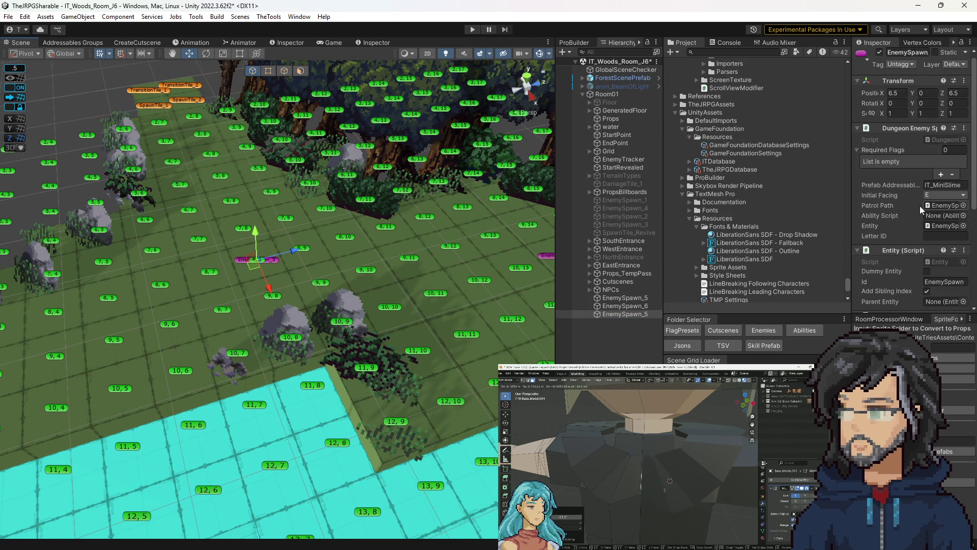
{"action": "scroll", "coordinate": [407, 285], "scroll_direction": "down", "scroll_amount": 5}
Duplicate EnemySpawn_5 into a new spawn and deactivate EnemySpawn_6.
{"action": "mouse_move", "coordinate": [407, 285]}
{"action": "left_mouse_down"}
{"action": "mouse_move", "coordinate": [228, 259]}
{"action": "mouse_move", "coordinate": [362, 264]}
{"action": "mouse_move", "coordinate": [413, 290]}
{"action": "left_mouse_up"}
{"action": "key", "text": "ctrl+d"}
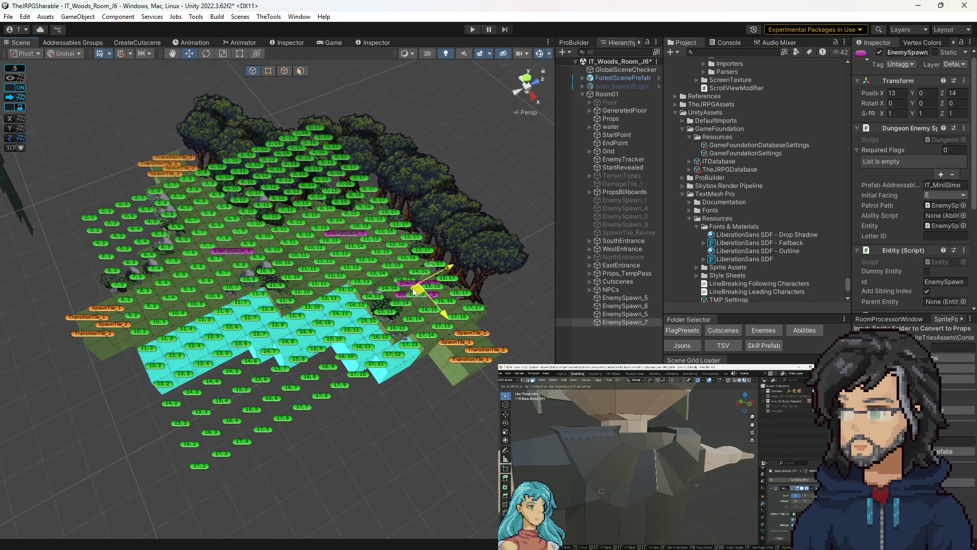
{"action": "left_click", "coordinate": [437, 298]}
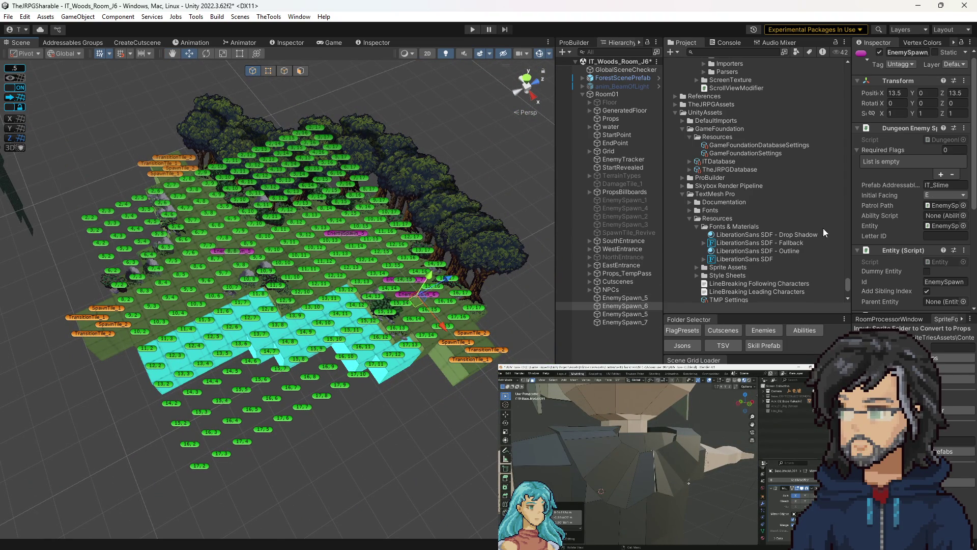
{"action": "left_click", "coordinate": [879, 53]}
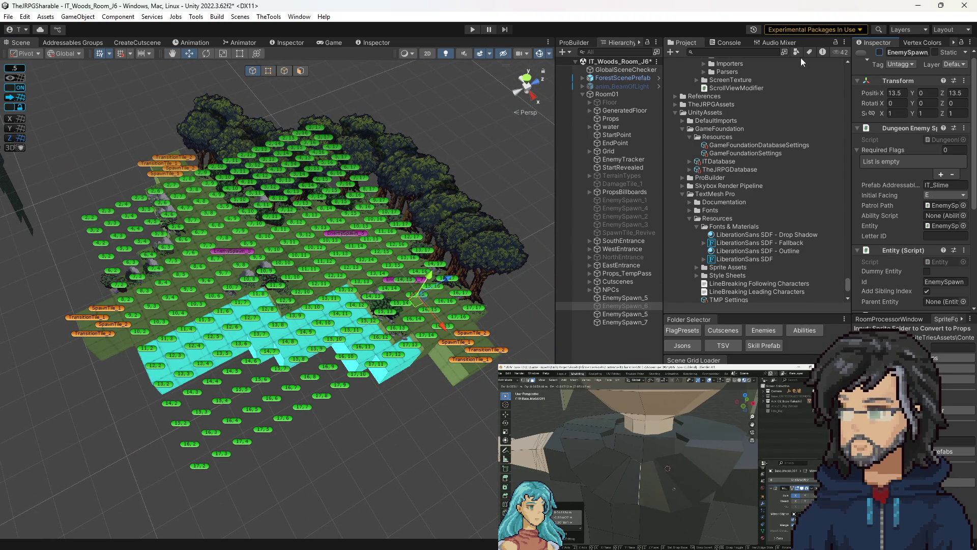
Set EnemySpawn_5's second patrol point to X 13, Y 15.
{"action": "left_click", "coordinate": [352, 233]}
{"action": "scroll", "coordinate": [922, 249], "scroll_direction": "down", "scroll_amount": 5}
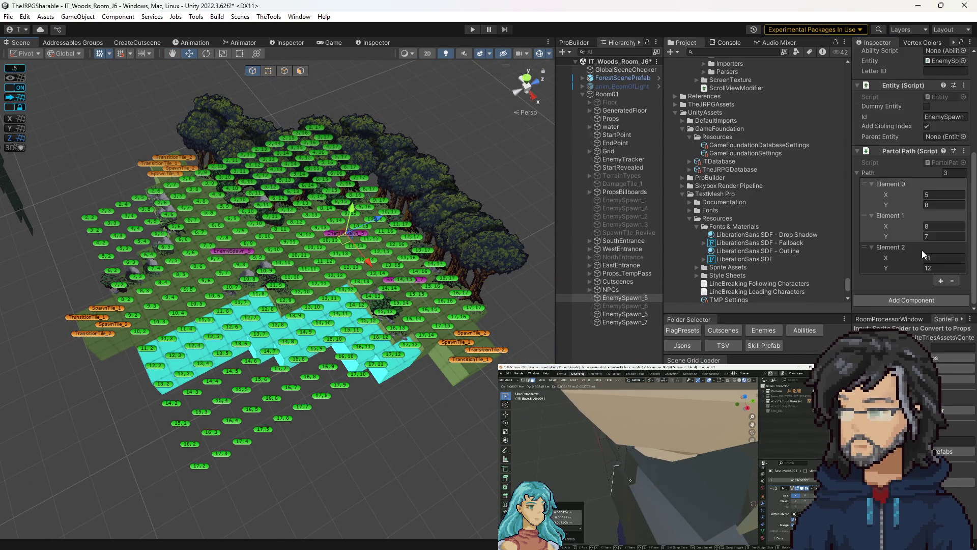
{"action": "left_click", "coordinate": [937, 194]}
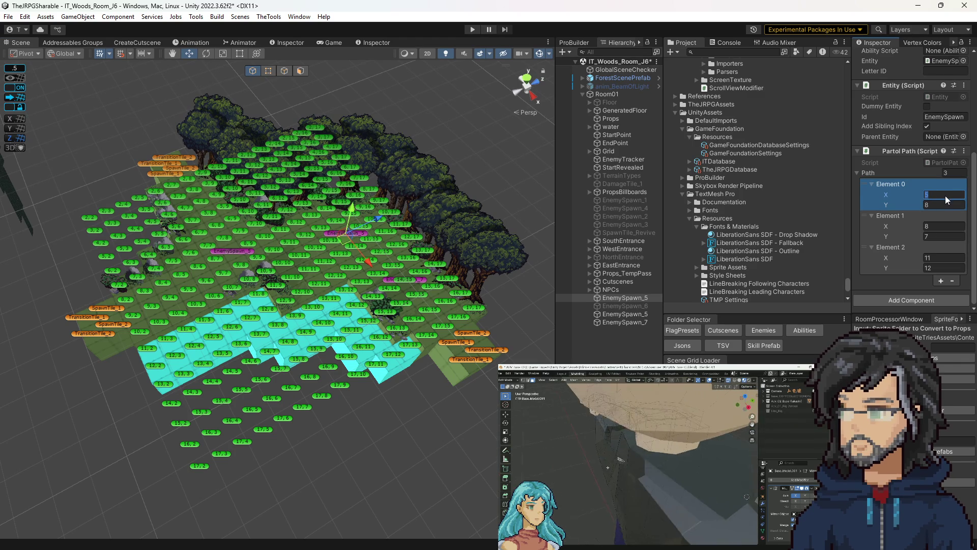
{"action": "left_click", "coordinate": [938, 224]}
{"action": "type", "text": "13"}
{"action": "left_click", "coordinate": [937, 236]}
{"action": "type", "text": "15"}
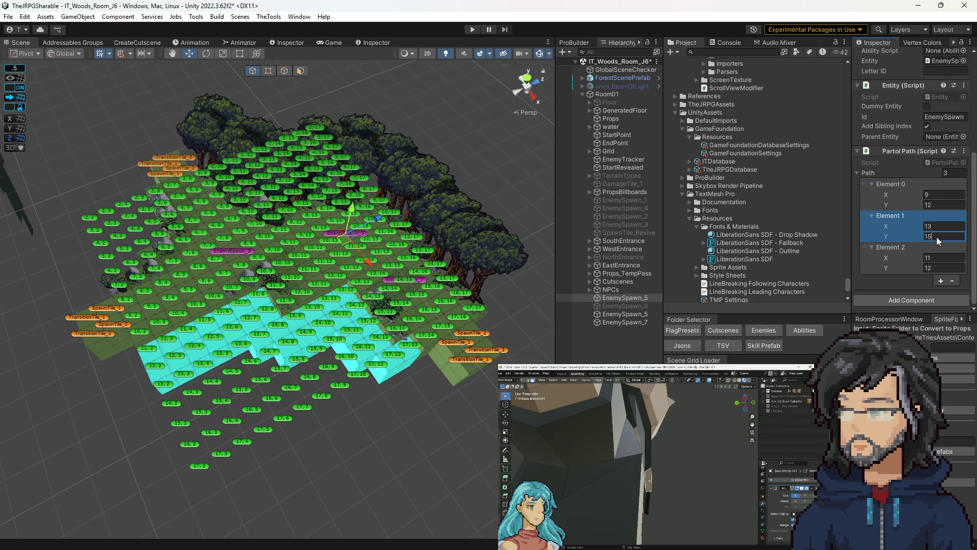
{"action": "left_click", "coordinate": [913, 248]}
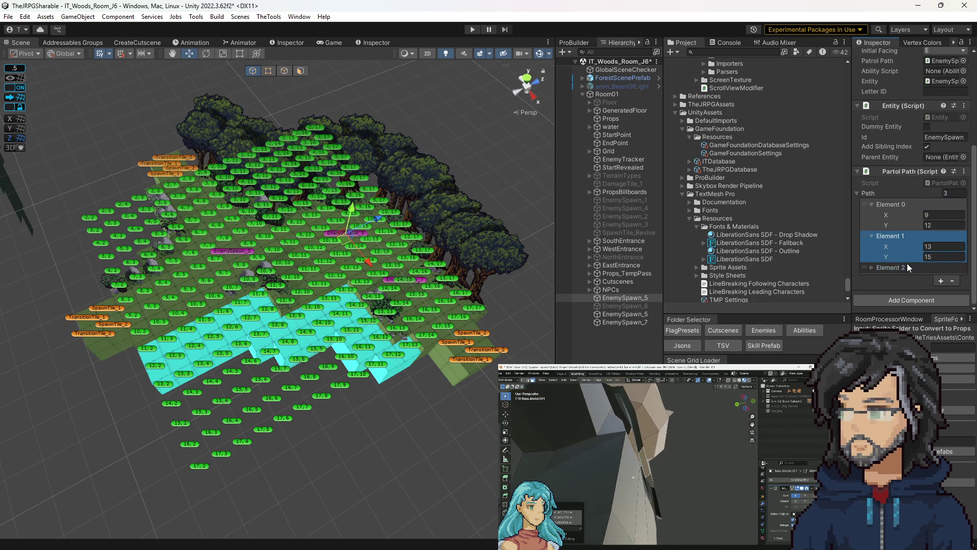
Remove the third patrol point, nudge EnemySpawn_5, and begin changing the second point's X to 12.
{"action": "left_click", "coordinate": [880, 270]}
{"action": "left_click", "coordinate": [952, 281]}
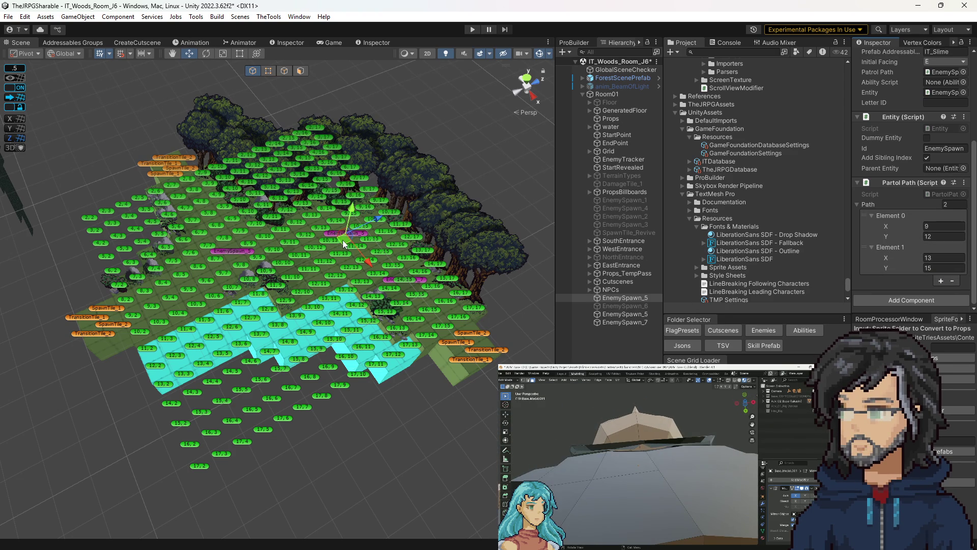
{"action": "mouse_move", "coordinate": [343, 239]}
{"action": "left_mouse_down"}
{"action": "mouse_move", "coordinate": [394, 277]}
{"action": "mouse_move", "coordinate": [384, 257]}
{"action": "left_mouse_up"}
{"action": "left_click", "coordinate": [936, 257]}
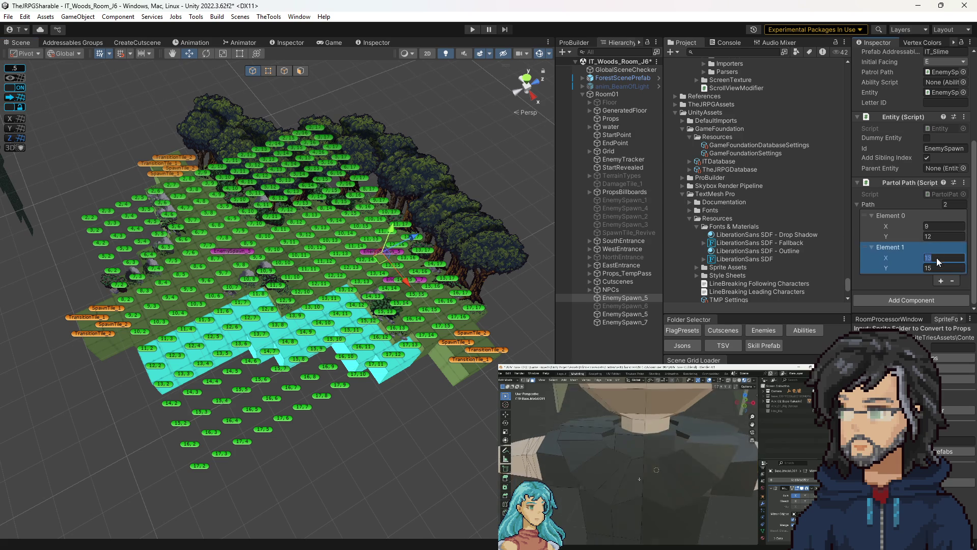
Finish the second point's X at 12, then move EnemySpawn_7 to a new tile.
{"action": "type", "text": "12"}
{"action": "left_click", "coordinate": [423, 280]}
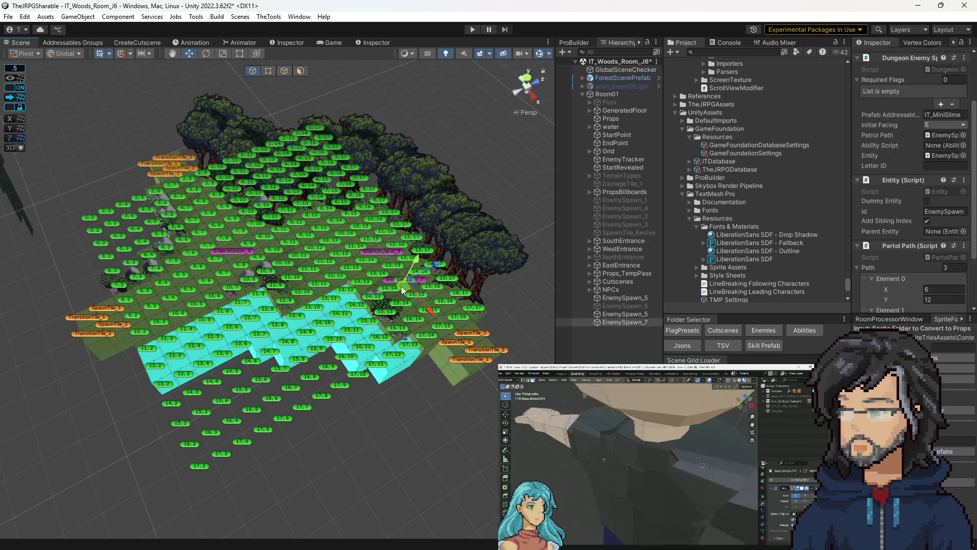
{"action": "mouse_move", "coordinate": [401, 286]}
{"action": "left_mouse_down"}
{"action": "mouse_move", "coordinate": [417, 300]}
{"action": "mouse_move", "coordinate": [427, 292]}
{"action": "mouse_move", "coordinate": [413, 299]}
{"action": "left_mouse_up"}
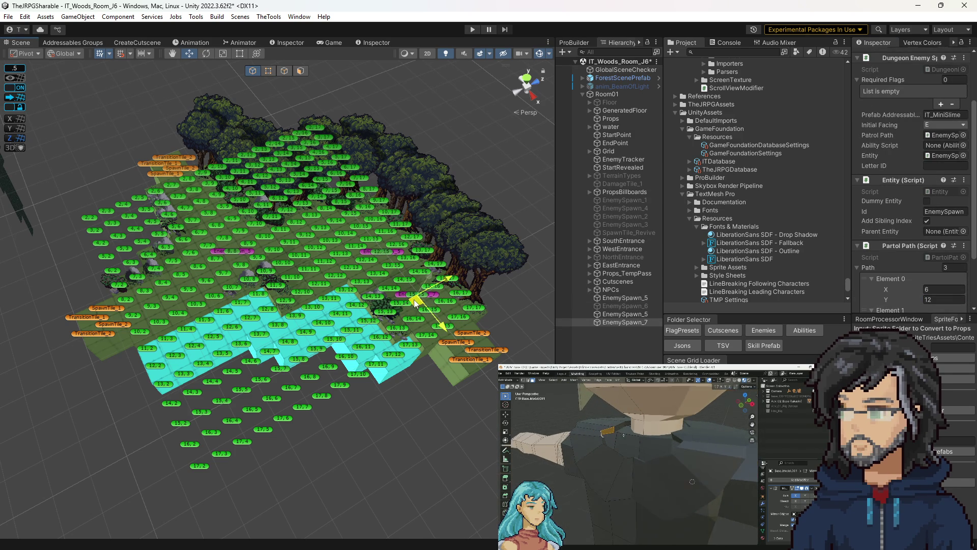
{"action": "scroll", "coordinate": [429, 289], "scroll_direction": "up", "scroll_amount": 5}
{"action": "scroll", "coordinate": [474, 301], "scroll_direction": "up", "scroll_amount": 5}
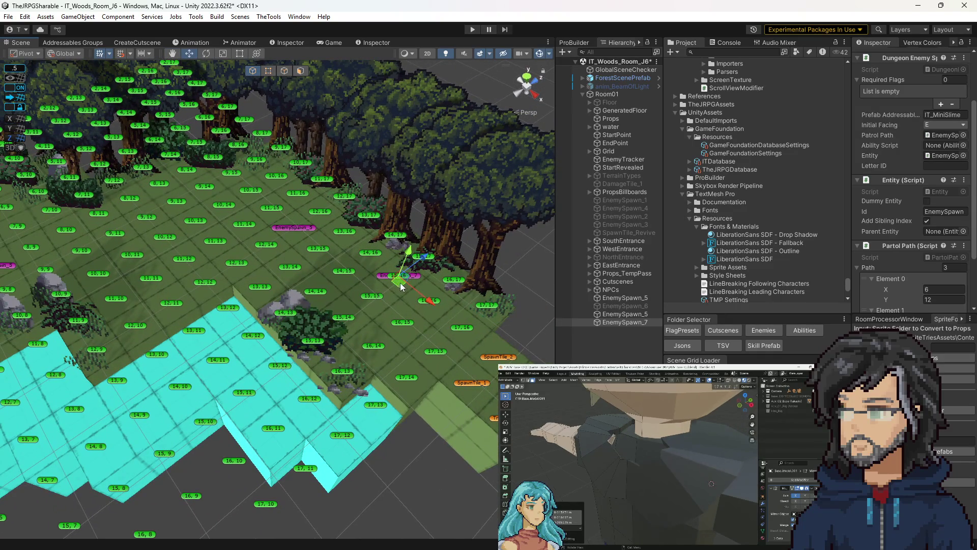
{"action": "left_click_drag", "start_coordinate": [400, 282], "coordinate": [436, 306]}
{"action": "scroll", "coordinate": [927, 250], "scroll_direction": "down", "scroll_amount": 3}
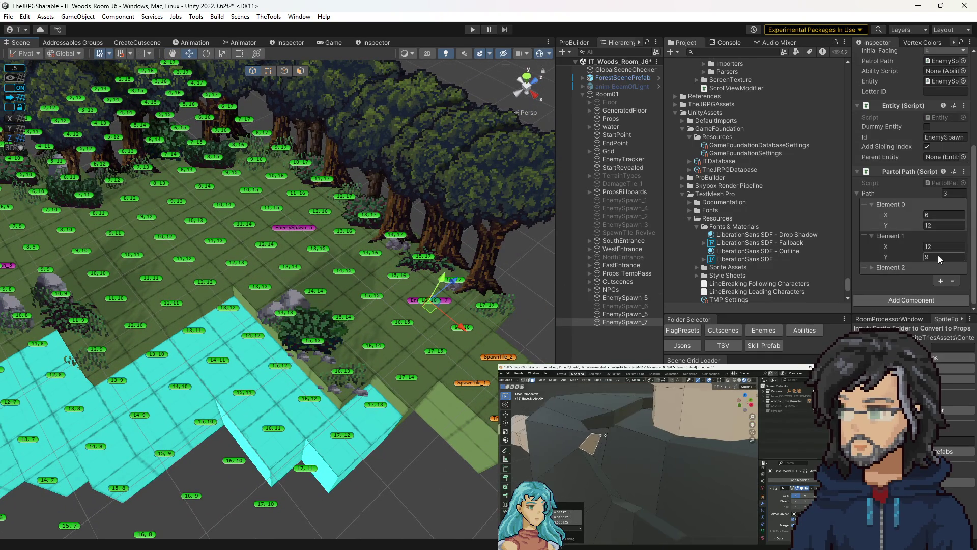
Trim EnemySpawn_7's patrol to two points: (14, 14) and (16, 16).
{"action": "left_click", "coordinate": [939, 256]}
{"action": "left_click", "coordinate": [892, 267]}
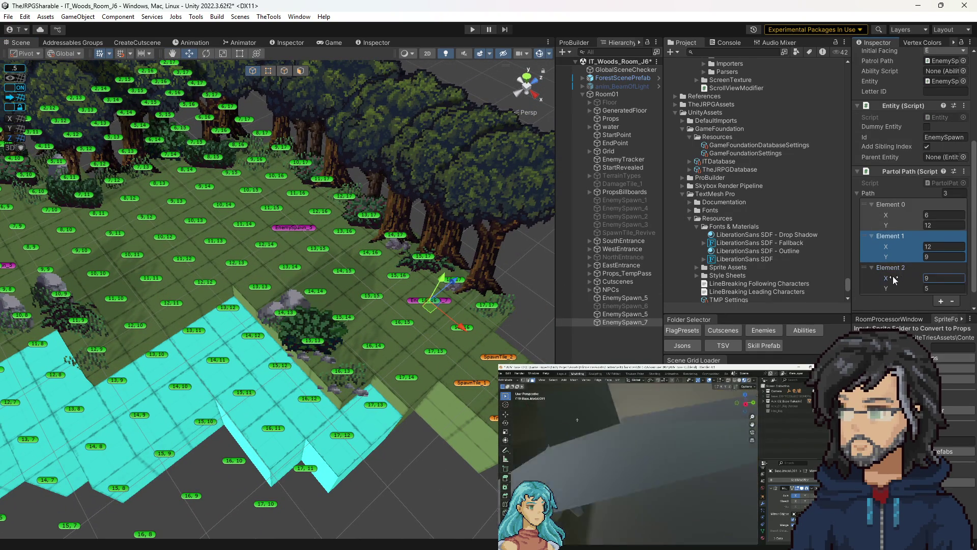
{"action": "left_click", "coordinate": [897, 267]}
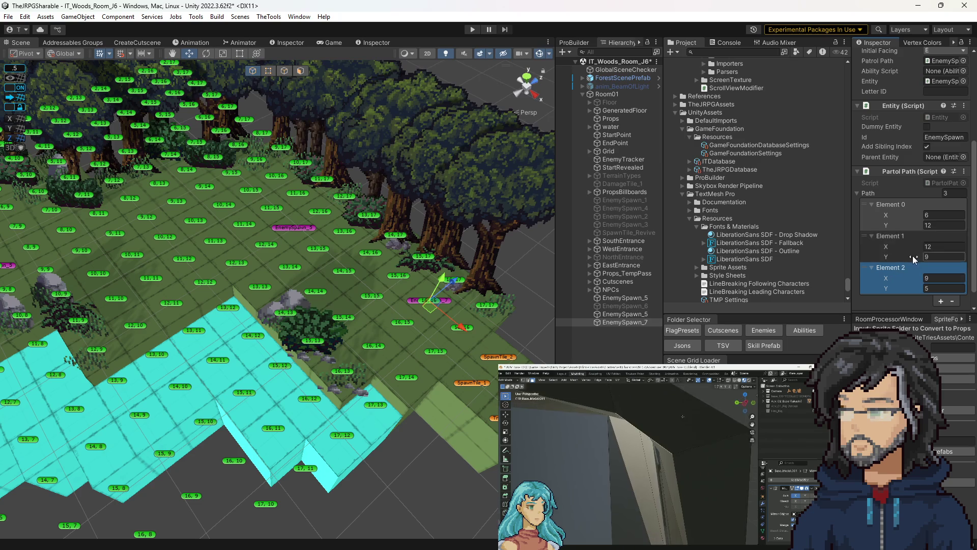
{"action": "left_click", "coordinate": [951, 301]}
{"action": "type", "text": "16"}
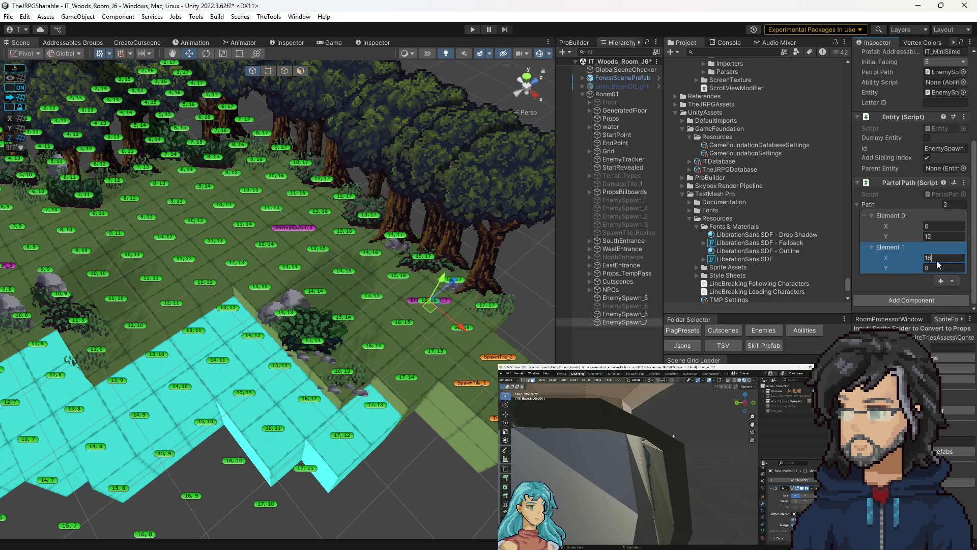
{"action": "left_click", "coordinate": [931, 266]}
{"action": "type", "text": "16"}
{"action": "left_click", "coordinate": [931, 227]}
{"action": "type", "text": "14"}
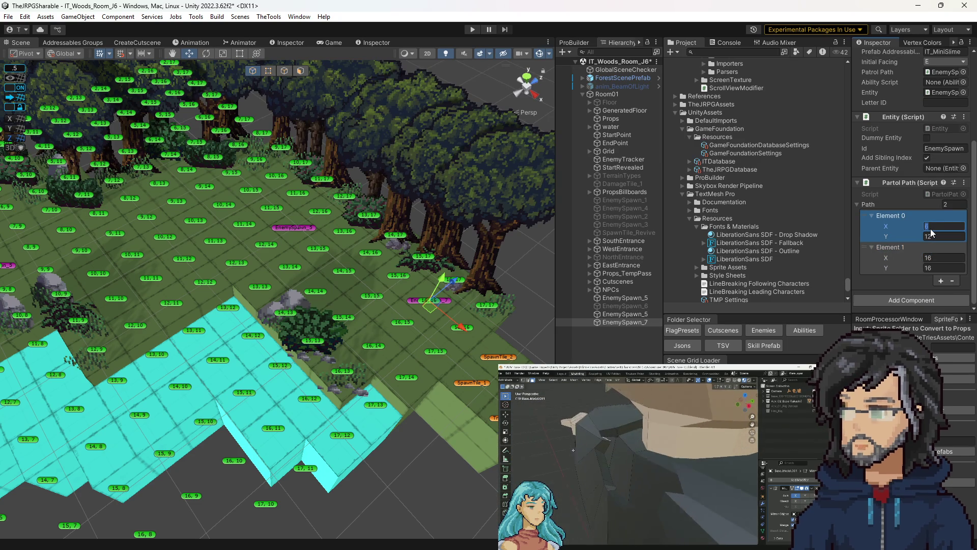
{"action": "left_click", "coordinate": [936, 239]}
{"action": "type", "text": "14"}
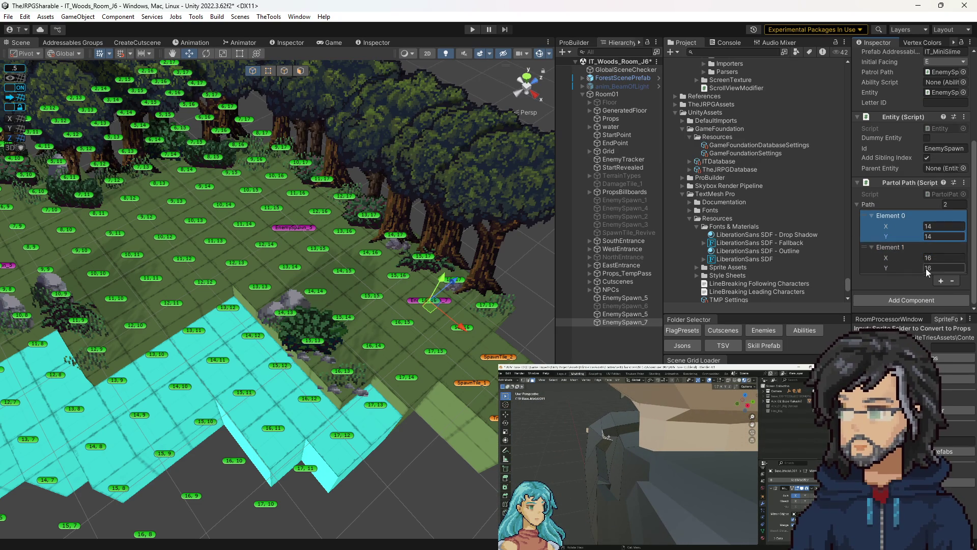
Add and reorder third and fourth patrol points with Y 14 to complete the 14–16 square.
{"action": "left_click", "coordinate": [941, 281]}
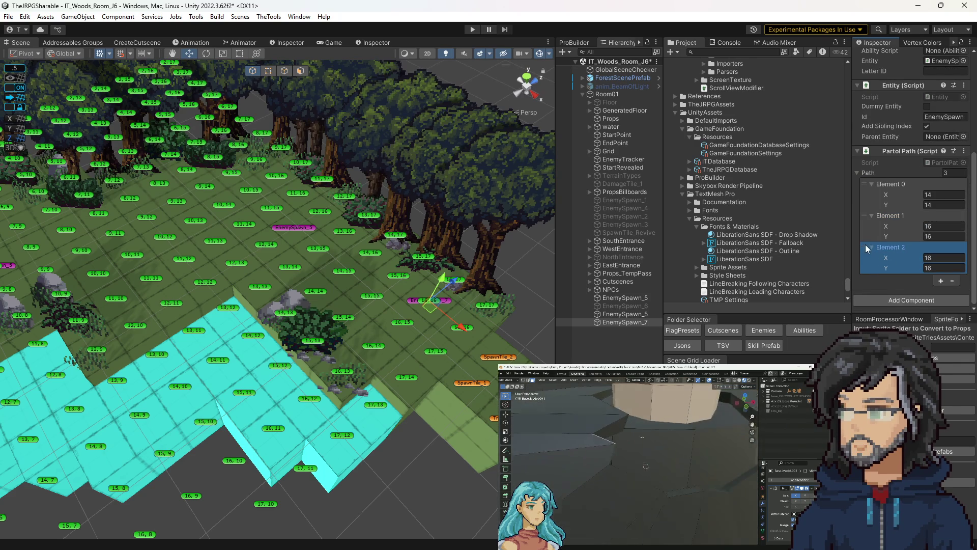
{"action": "left_click_drag", "start_coordinate": [865, 244], "coordinate": [867, 178]}
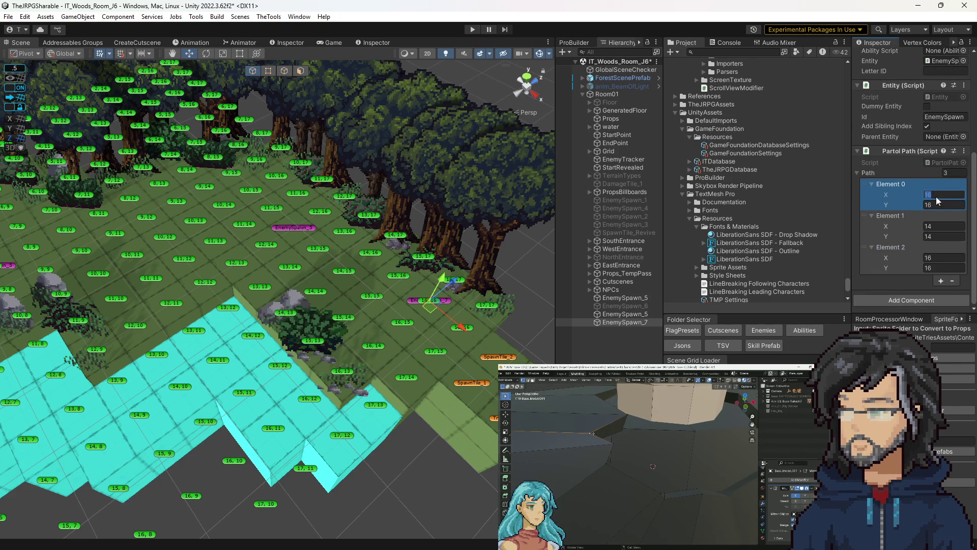
{"action": "type", "text": "14"}
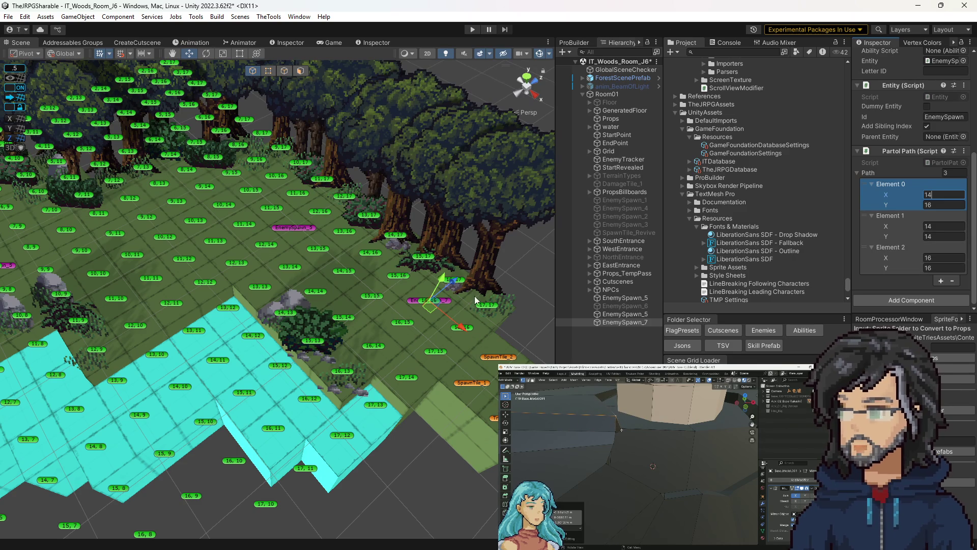
{"action": "left_click", "coordinate": [941, 281]}
{"action": "scroll", "coordinate": [914, 272], "scroll_direction": "down", "scroll_amount": 2}
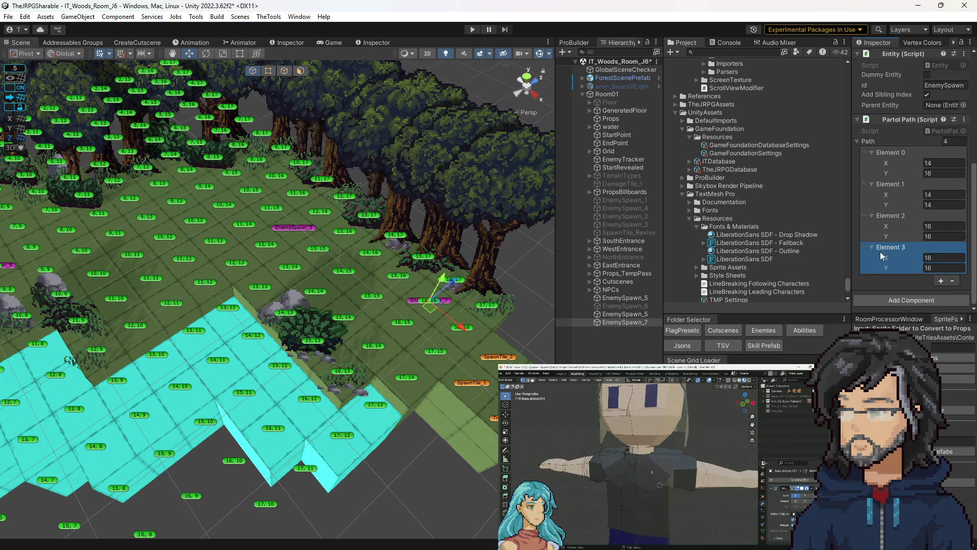
{"action": "left_click", "coordinate": [872, 221]}
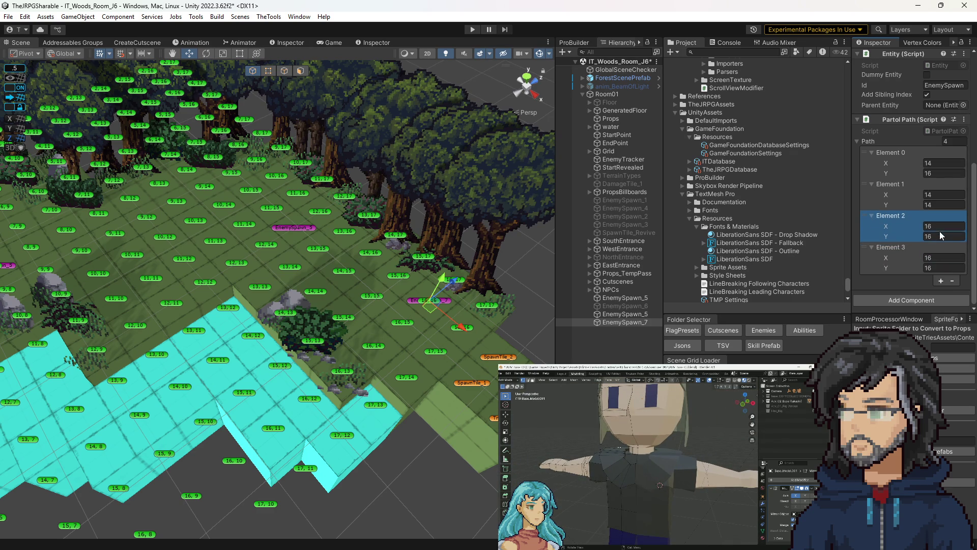
{"action": "left_click", "coordinate": [931, 236]}
{"action": "type", "text": "14"}
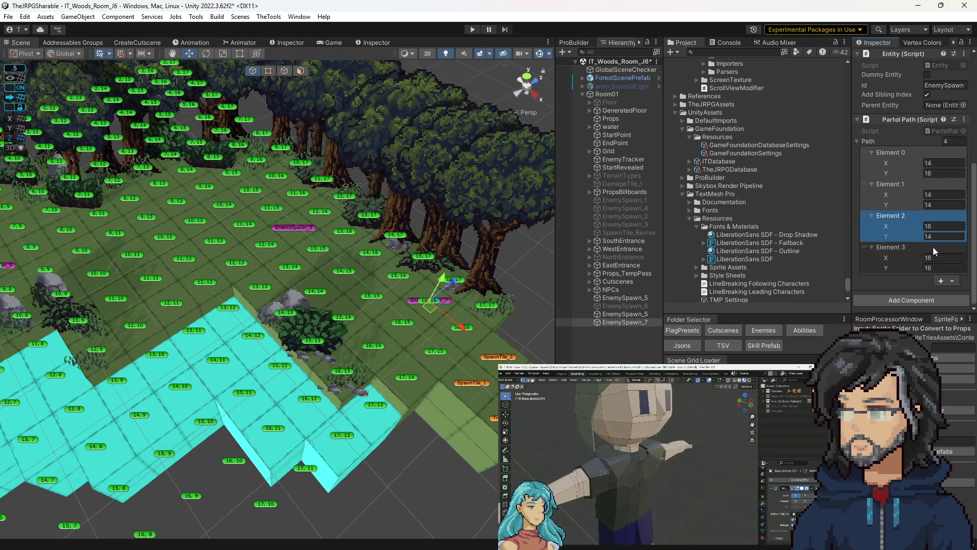
{"action": "scroll", "coordinate": [356, 300], "scroll_direction": "down", "scroll_amount": 5}
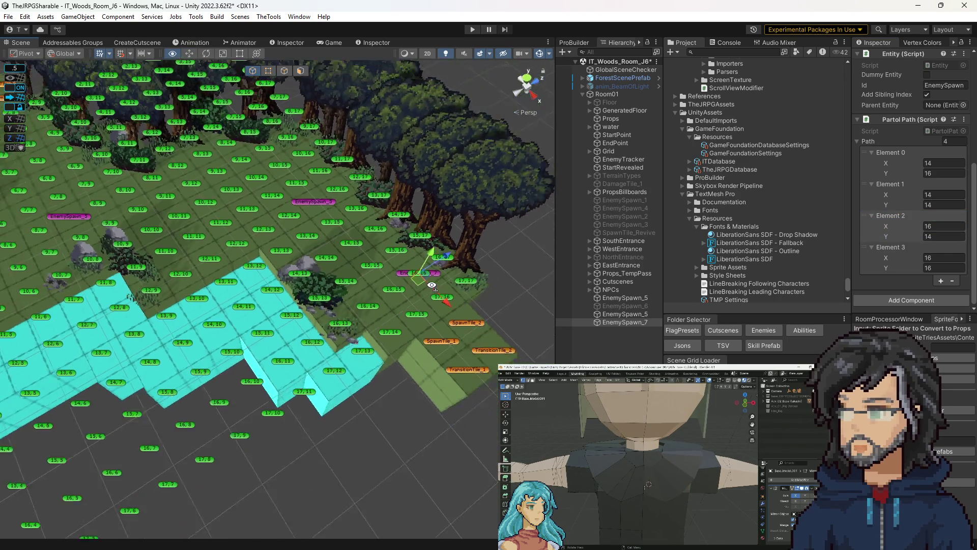
On the other EnemySpawn_5 slime, remove middle point (13, 9) and set the first point to (4, 8).
{"action": "left_click_drag", "start_coordinate": [455, 255], "coordinate": [509, 265]}
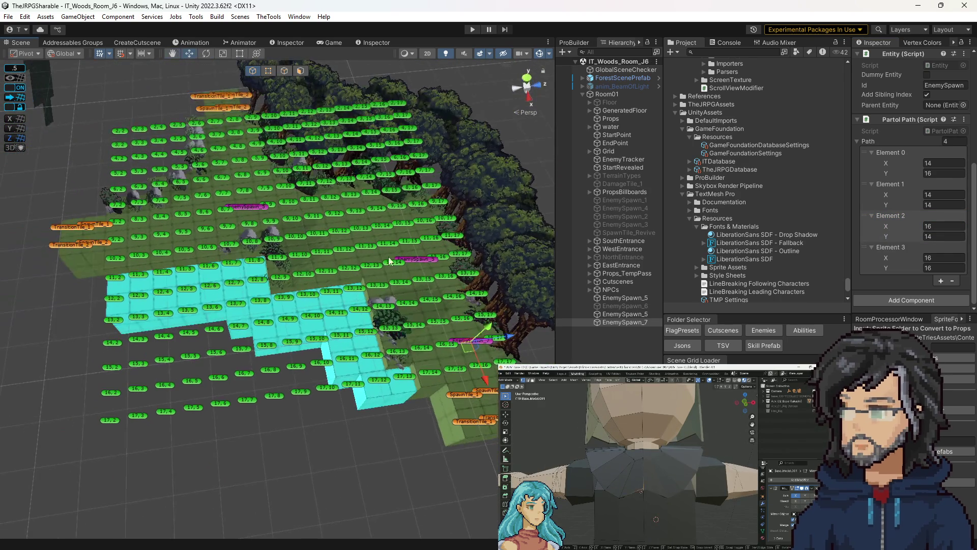
{"action": "left_click", "coordinate": [640, 298]}
{"action": "scroll", "coordinate": [495, 302], "scroll_direction": "up", "scroll_amount": 5}
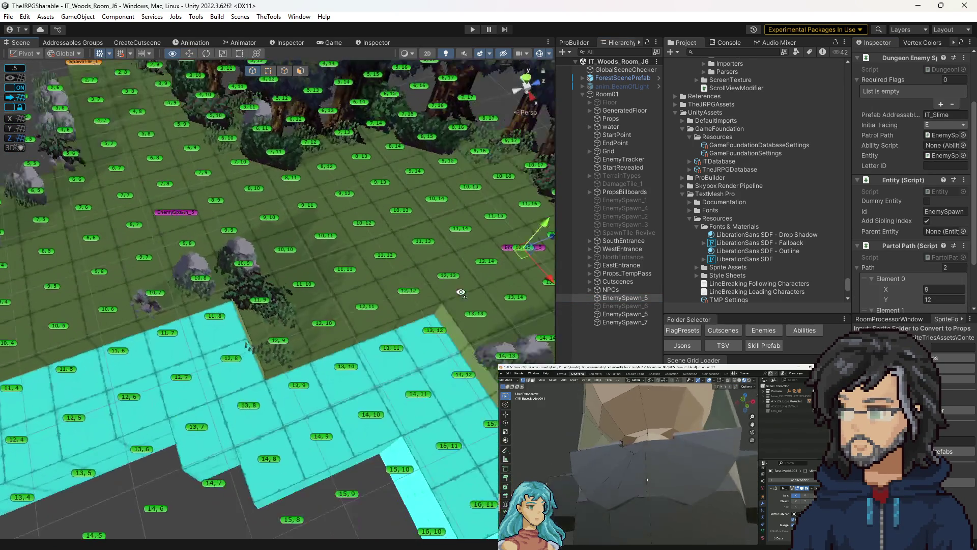
{"action": "left_click", "coordinate": [615, 313]}
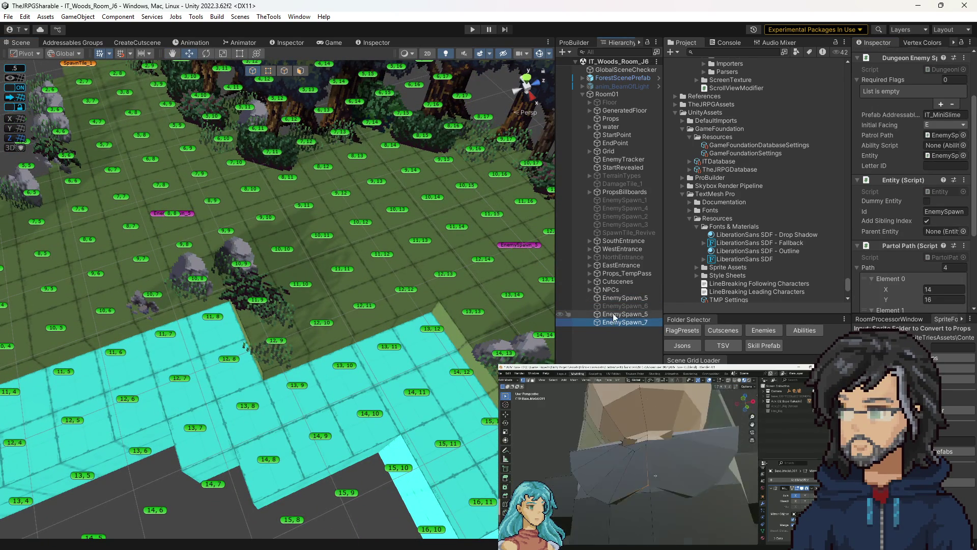
{"action": "scroll", "coordinate": [362, 328], "scroll_direction": "down", "scroll_amount": 3}
{"action": "scroll", "coordinate": [922, 252], "scroll_direction": "down", "scroll_amount": 3}
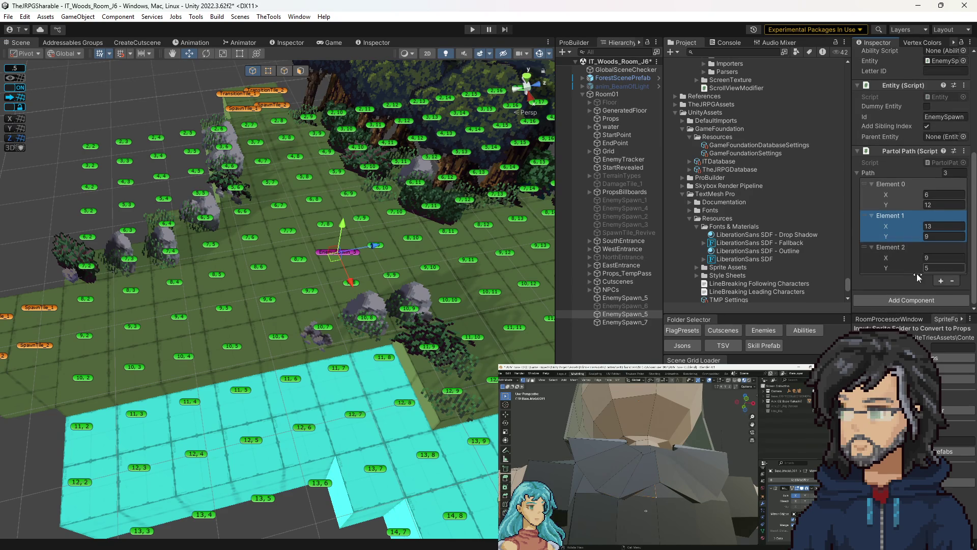
{"action": "left_click", "coordinate": [951, 281]}
{"action": "left_click", "coordinate": [936, 227]}
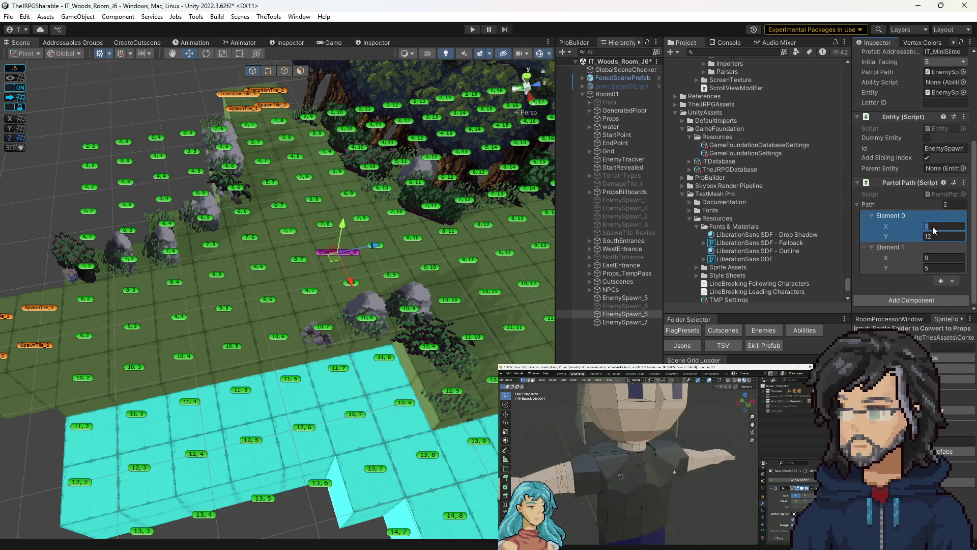
{"action": "type", "text": "4"}
{"action": "key", "text": "Tab"}
{"action": "type", "text": "8"}
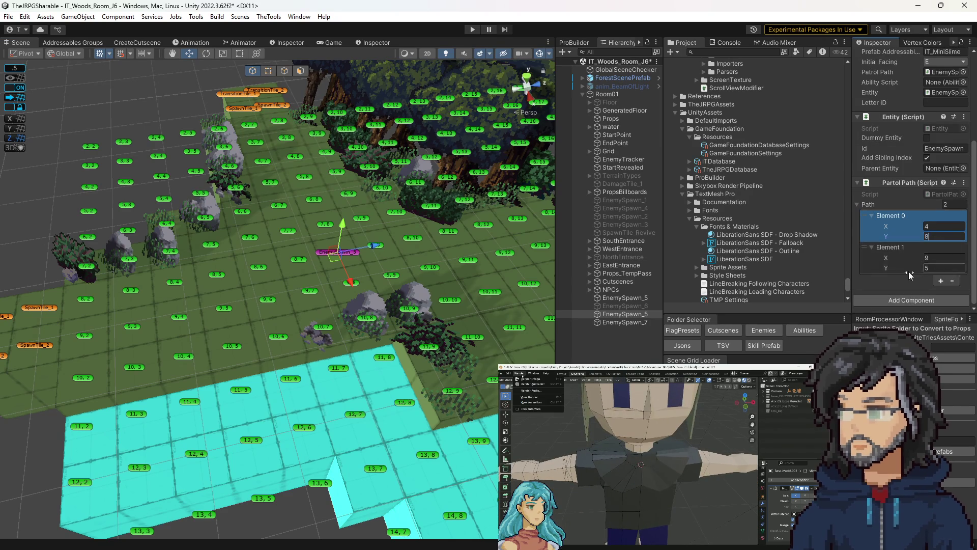
End that patrol at (8, 8) and start the play-test.
{"action": "left_click_drag", "start_coordinate": [433, 285], "coordinate": [424, 301]}
{"action": "scroll", "coordinate": [423, 301], "scroll_direction": "up", "scroll_amount": 3}
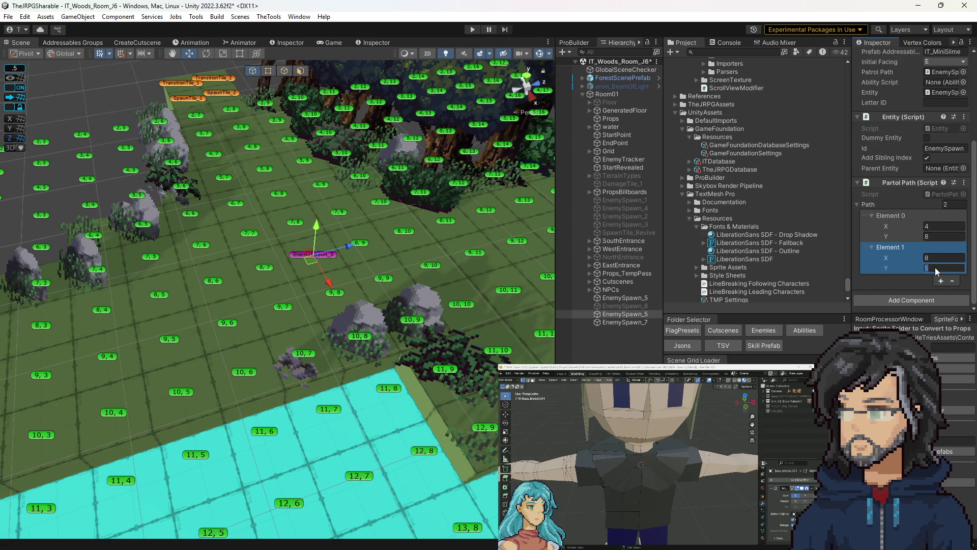
{"action": "type", "text": "8"}
{"action": "scroll", "coordinate": [474, 322], "scroll_direction": "down", "scroll_amount": 5}
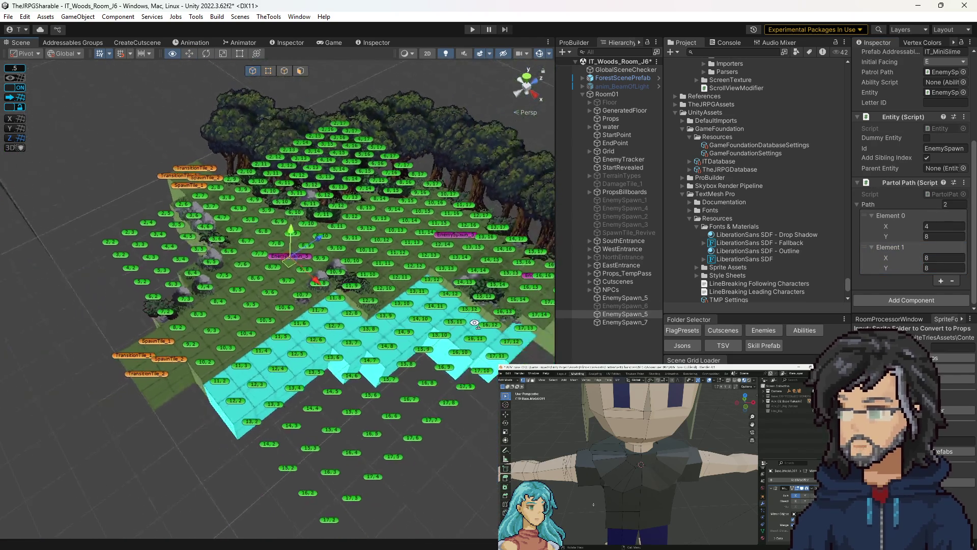
{"action": "left_click_drag", "start_coordinate": [475, 322], "coordinate": [490, 320]}
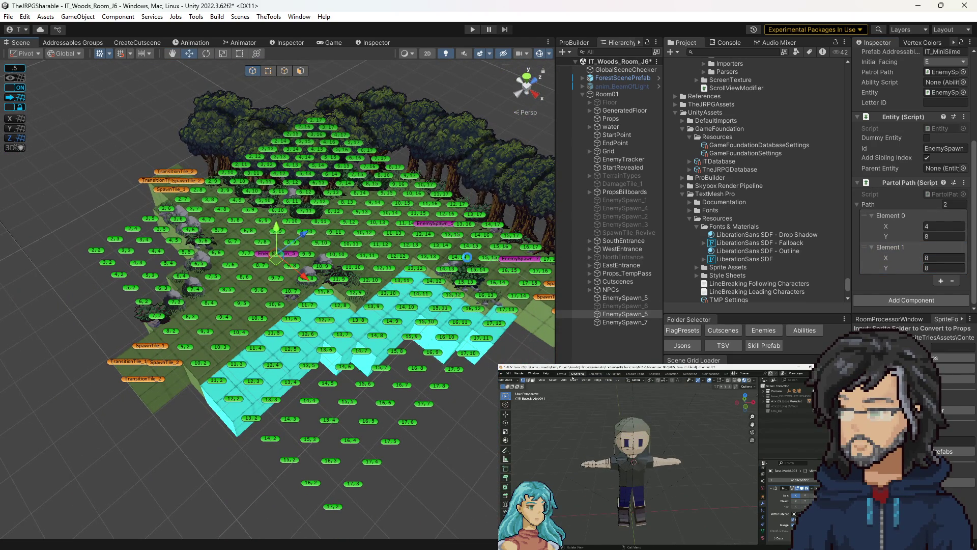
{"action": "left_click", "coordinate": [473, 29]}
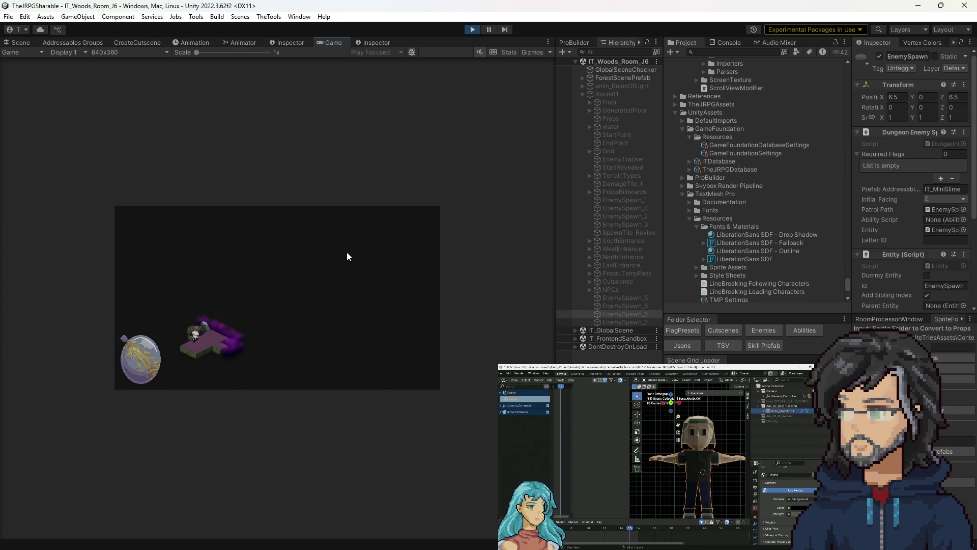
Scale the Game view to about 1.8x and play until the Slash/Bash/Shield/Magic skill screen.
{"action": "left_click_drag", "start_coordinate": [203, 53], "coordinate": [227, 47]}
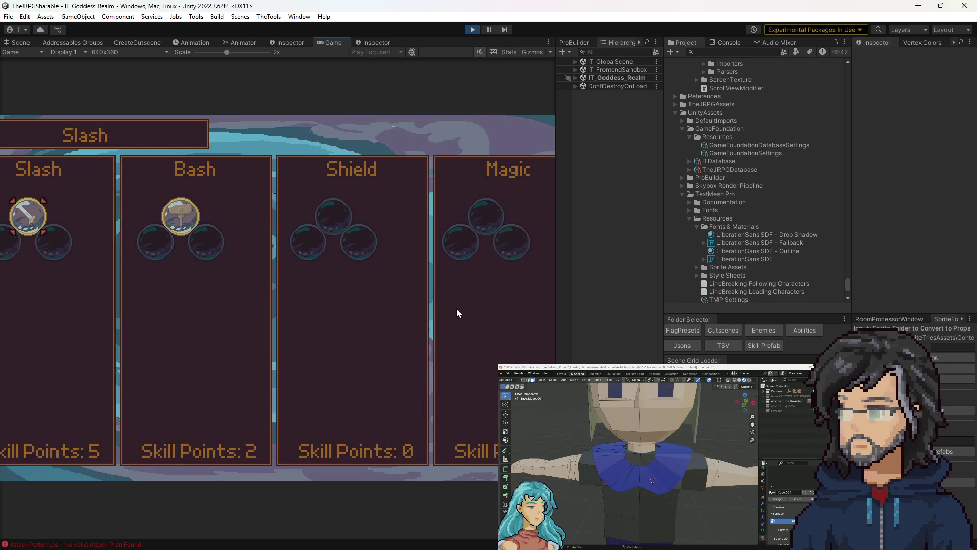
In the Slash tree, buy the first node, Increase Strength, and the stagger power node.
{"action": "key", "text": "Return"}
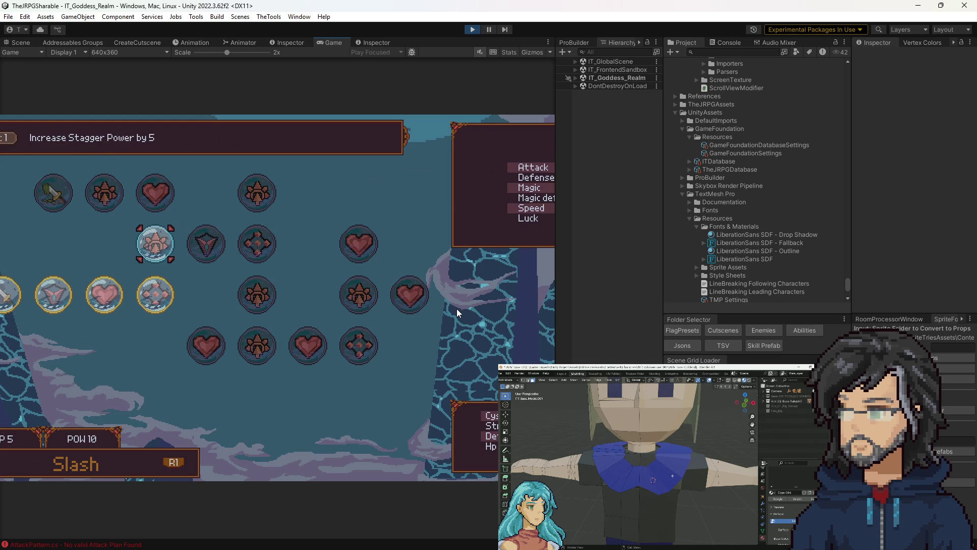
{"action": "key", "text": "Return"}
{"action": "key", "text": "Right"}
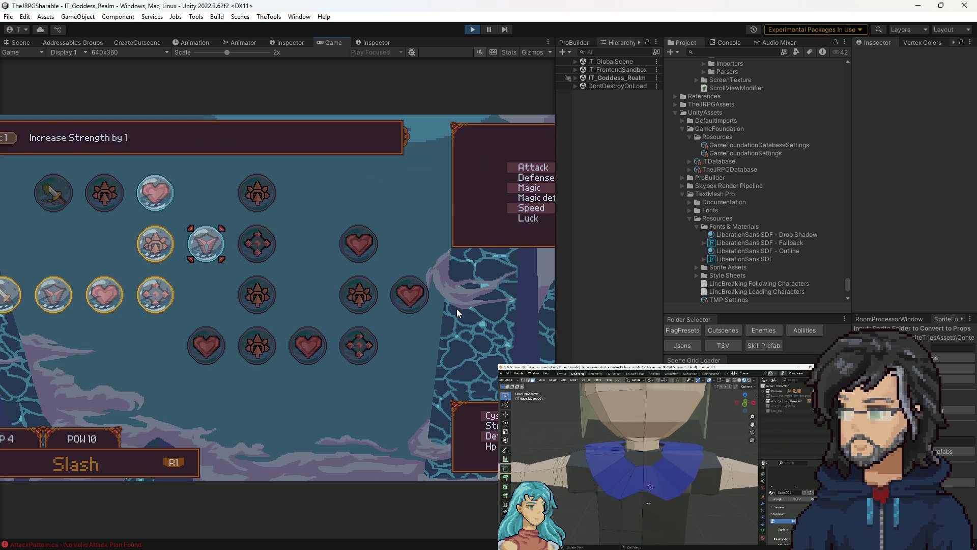
{"action": "key", "text": "Return"}
{"action": "key", "text": "Up"}
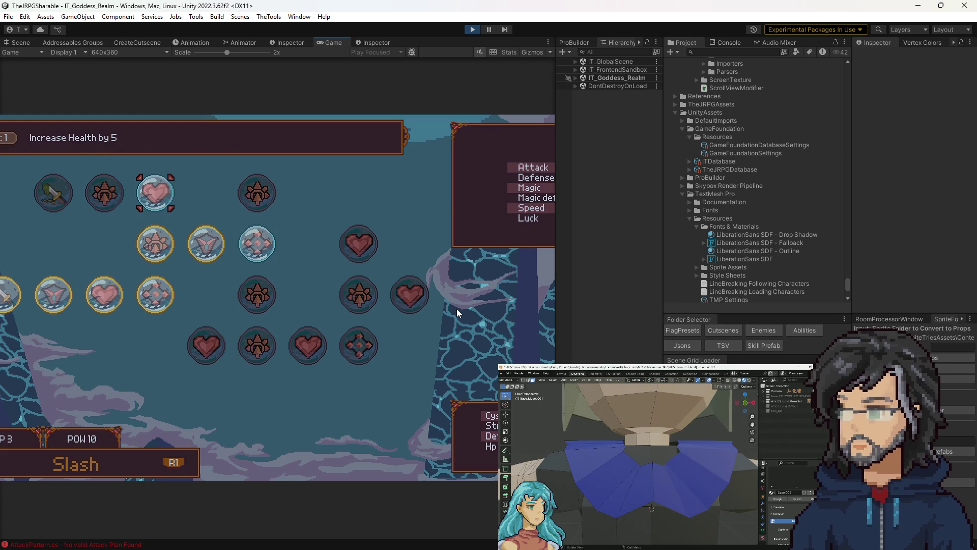
{"action": "key", "text": "Down"}
{"action": "key", "text": "Return"}
{"action": "key", "text": "Escape"}
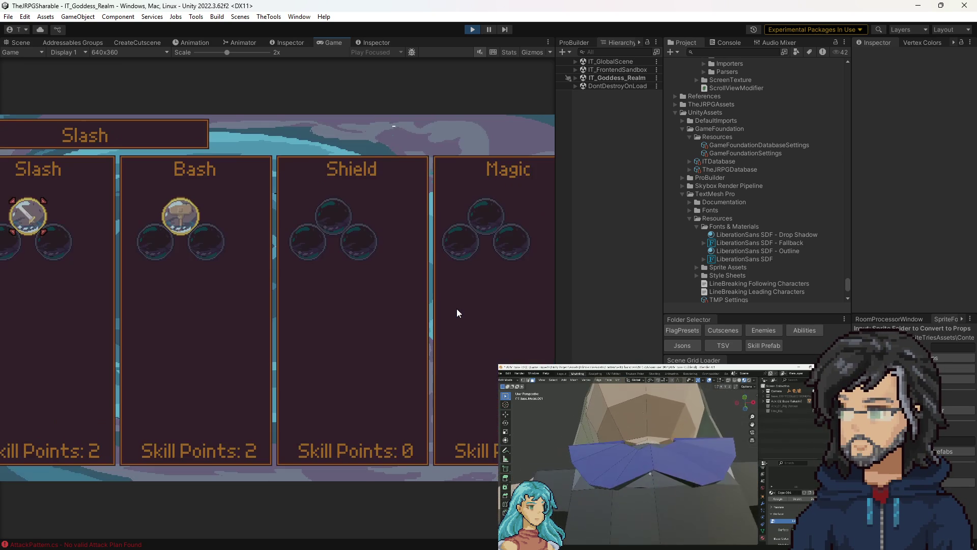
Browse the Bash tree's defense and heart nodes, exit, and widen the Game view.
{"action": "key", "text": "Right"}
{"action": "key", "text": "Return"}
{"action": "key", "text": "Left"}
{"action": "key", "text": "Down"}
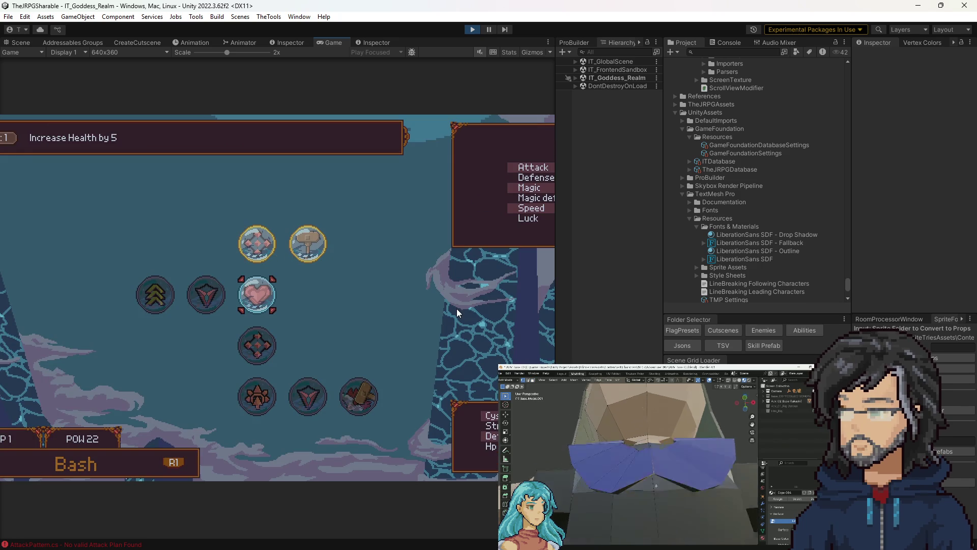
{"action": "key", "text": "Escape"}
{"action": "key", "text": "Escape"}
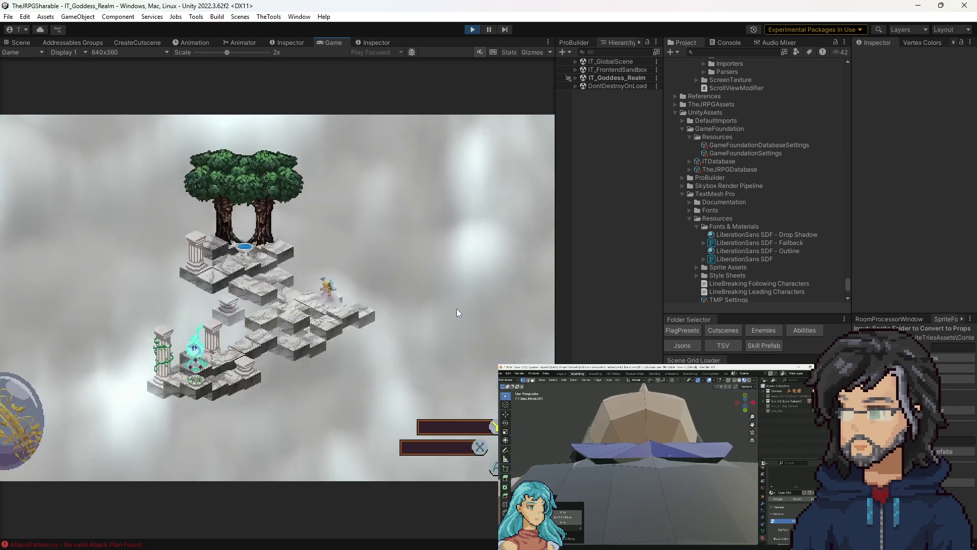
{"action": "left_click_drag", "start_coordinate": [557, 249], "coordinate": [669, 239]}
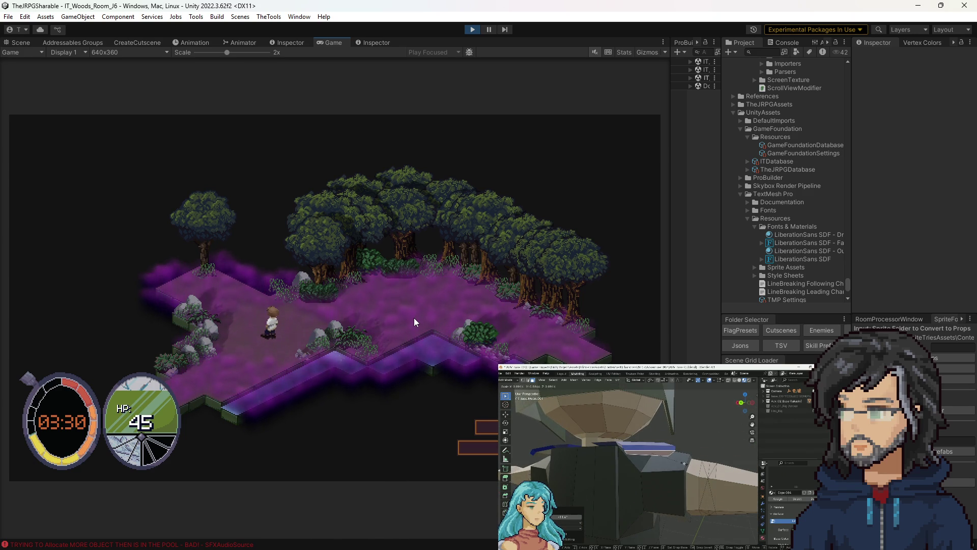
Walk the hero into the purple forest room and attack the enemy with the sword.
{"action": "key", "text": "w"}
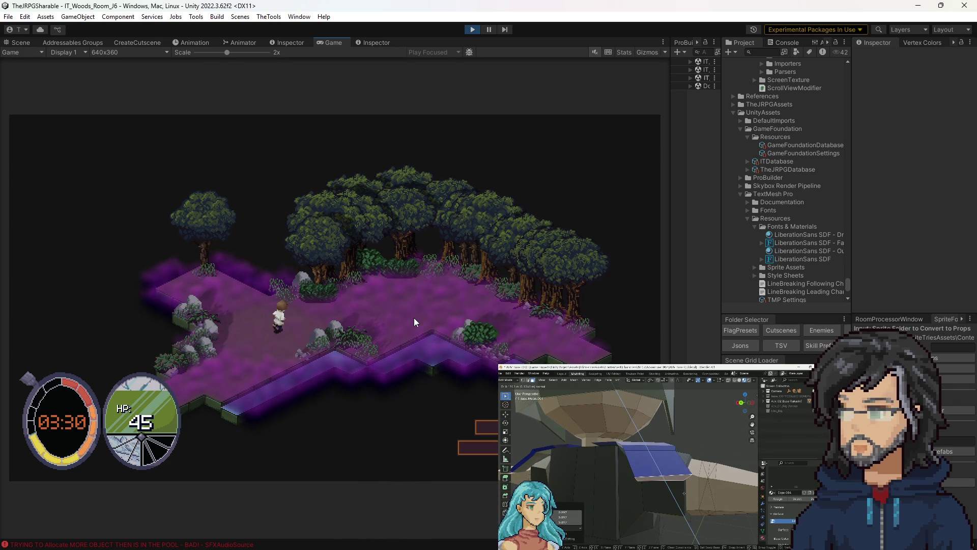
{"action": "key", "text": "w"}
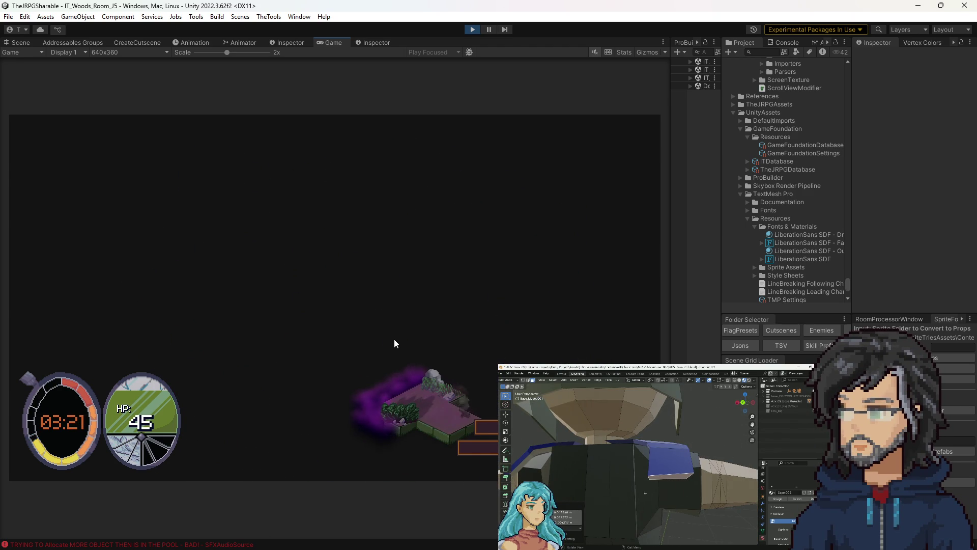
{"action": "key", "text": "a"}
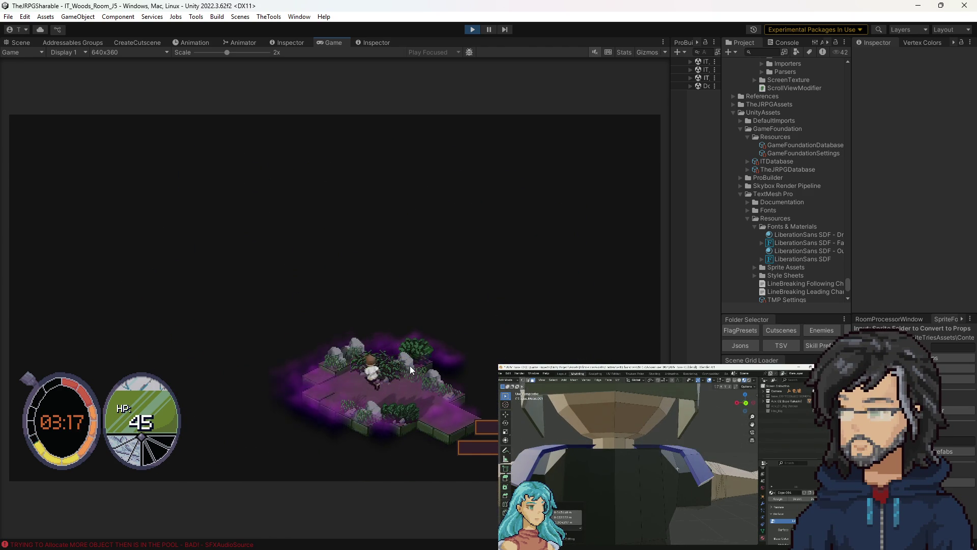
{"action": "key", "text": "w"}
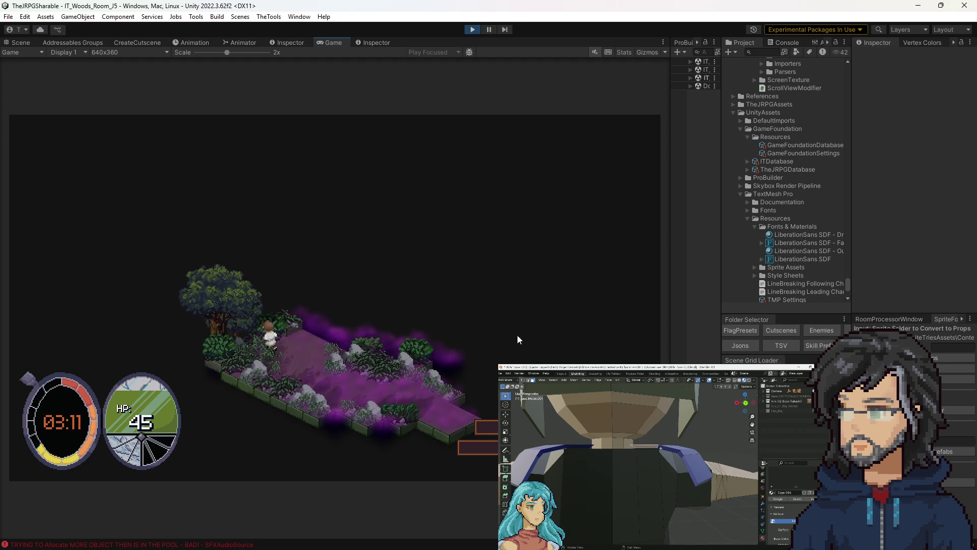
{"action": "key", "text": "d"}
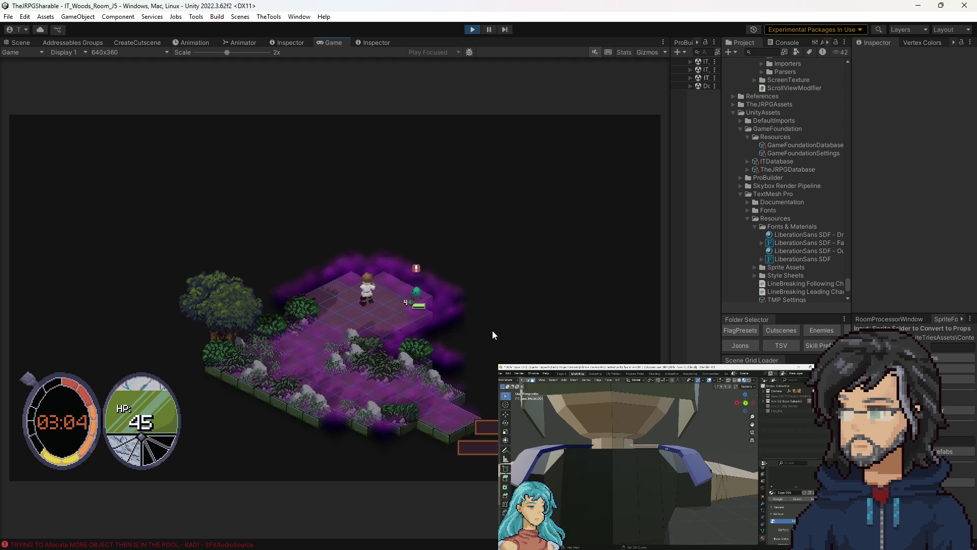
{"action": "key", "text": "d"}
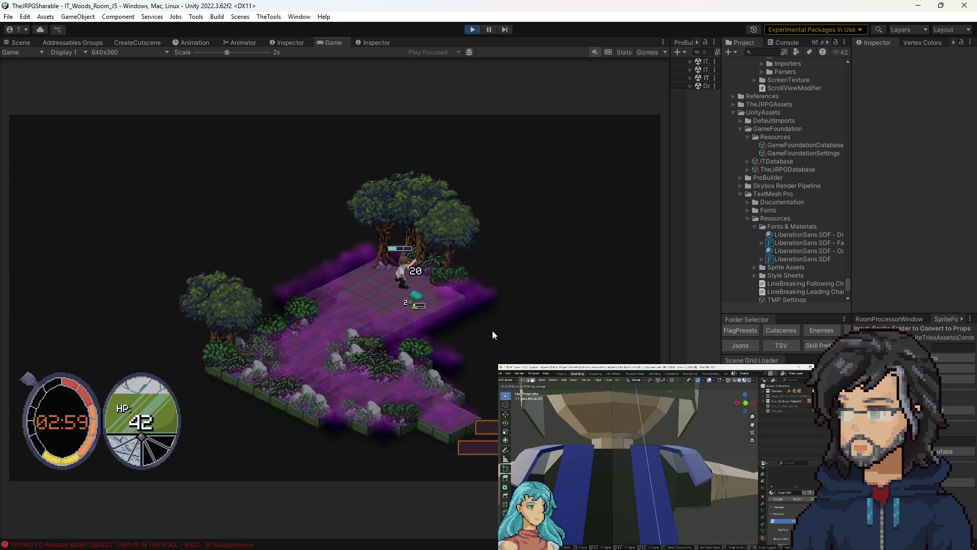
Open the chest for the Stagger Crystal and walk along the path to the next room.
{"action": "key", "text": "s"}
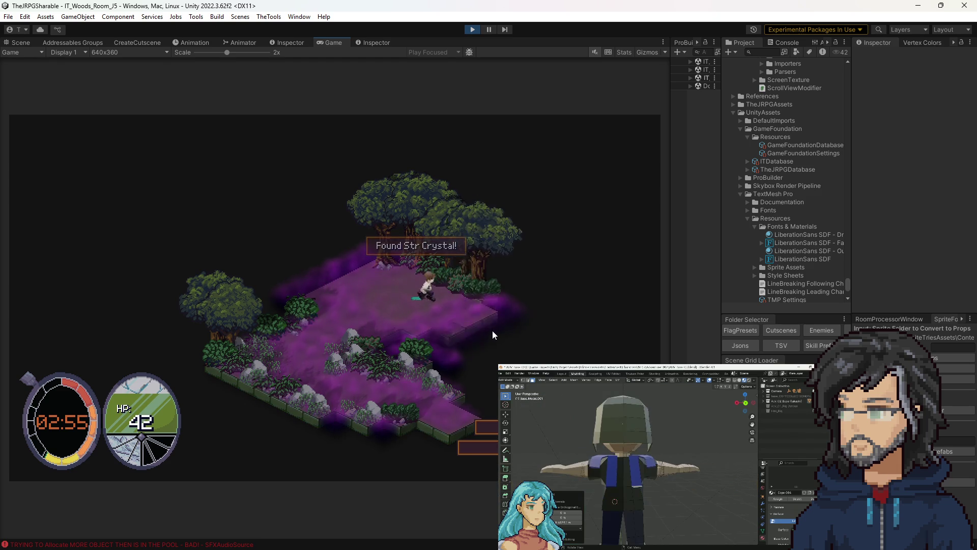
{"action": "key", "text": "e"}
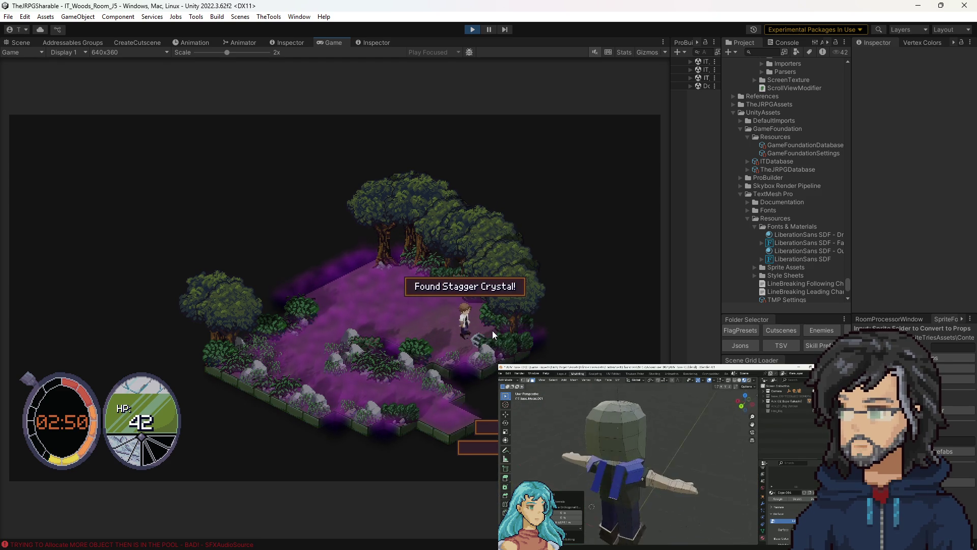
{"action": "key", "text": "w"}
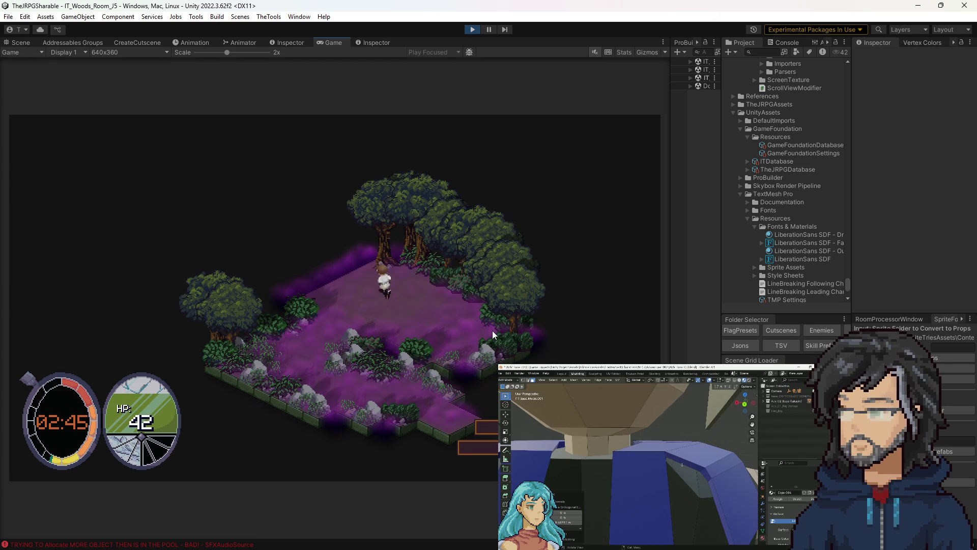
{"action": "key", "text": "Left"}
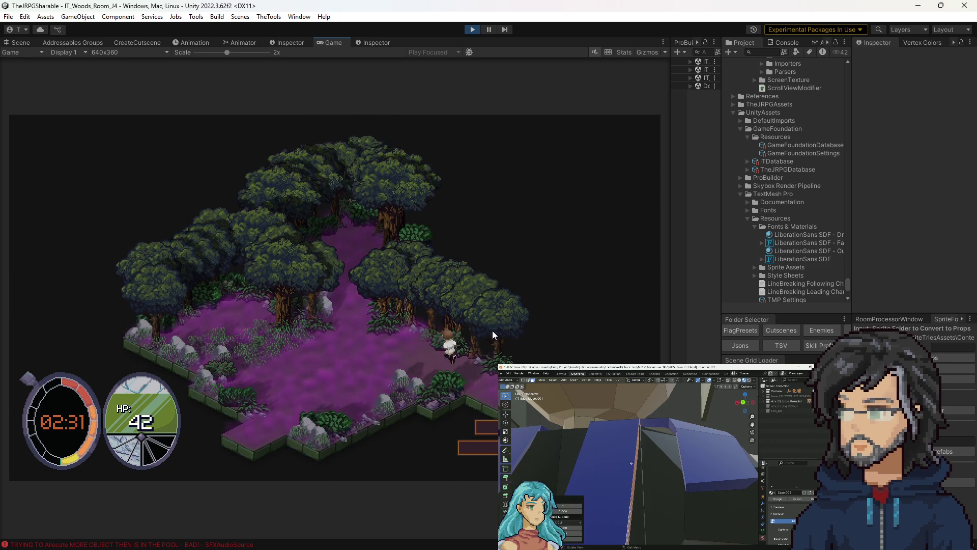
Exit Play mode and drag the J5 slime EnemySpawn to 14.5, 13.5 on the tile grid.
{"action": "left_click", "coordinate": [472, 29]}
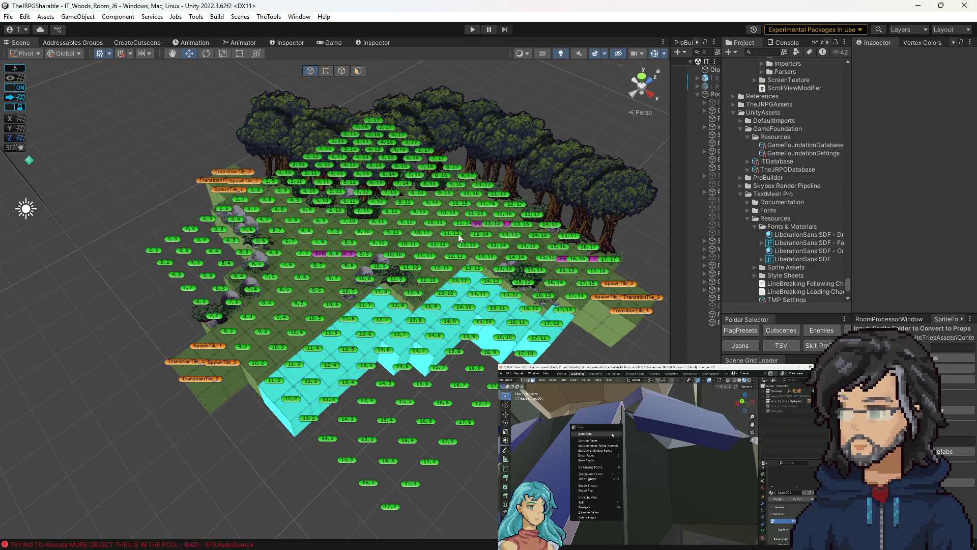
{"action": "mouse_move", "coordinate": [497, 224]}
{"action": "left_mouse_down"}
{"action": "mouse_move", "coordinate": [512, 331]}
{"action": "mouse_move", "coordinate": [466, 319]}
{"action": "left_mouse_up"}
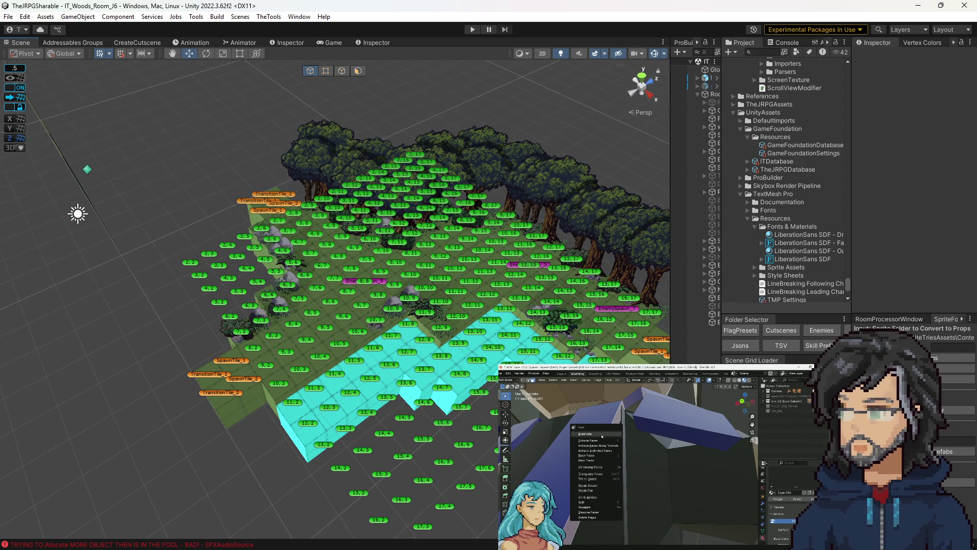
{"action": "left_click", "coordinate": [546, 269]}
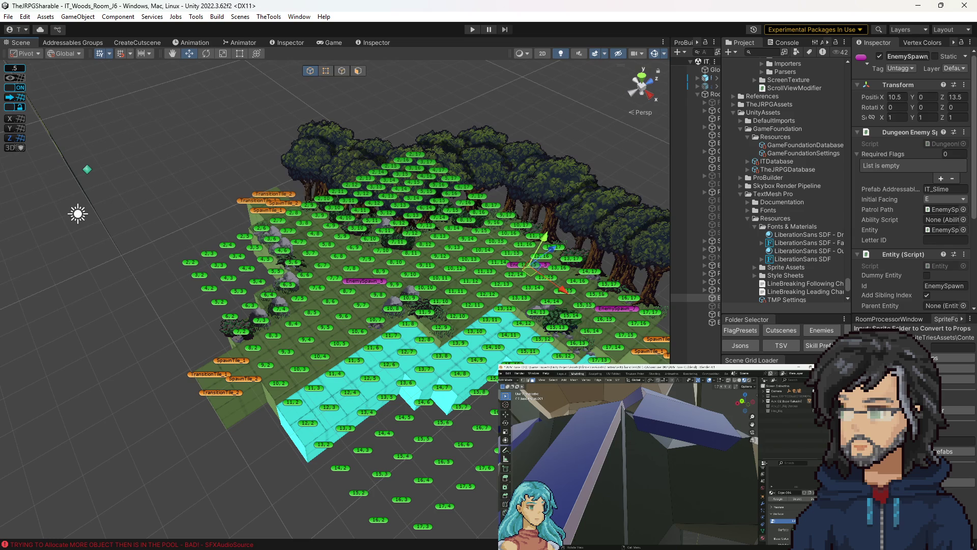
{"action": "left_click_drag", "start_coordinate": [721, 203], "coordinate": [645, 203]}
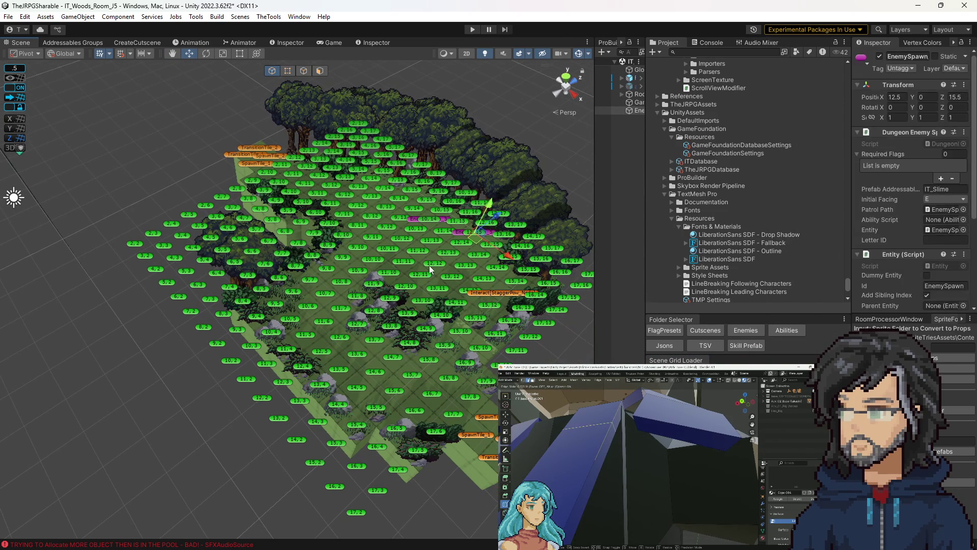
{"action": "mouse_move", "coordinate": [477, 274]}
{"action": "left_mouse_down"}
{"action": "mouse_move", "coordinate": [486, 285]}
{"action": "mouse_move", "coordinate": [448, 285]}
{"action": "mouse_move", "coordinate": [410, 340]}
{"action": "mouse_move", "coordinate": [346, 254]}
{"action": "left_mouse_up"}
{"action": "scroll", "coordinate": [462, 271], "scroll_direction": "up", "scroll_amount": 5}
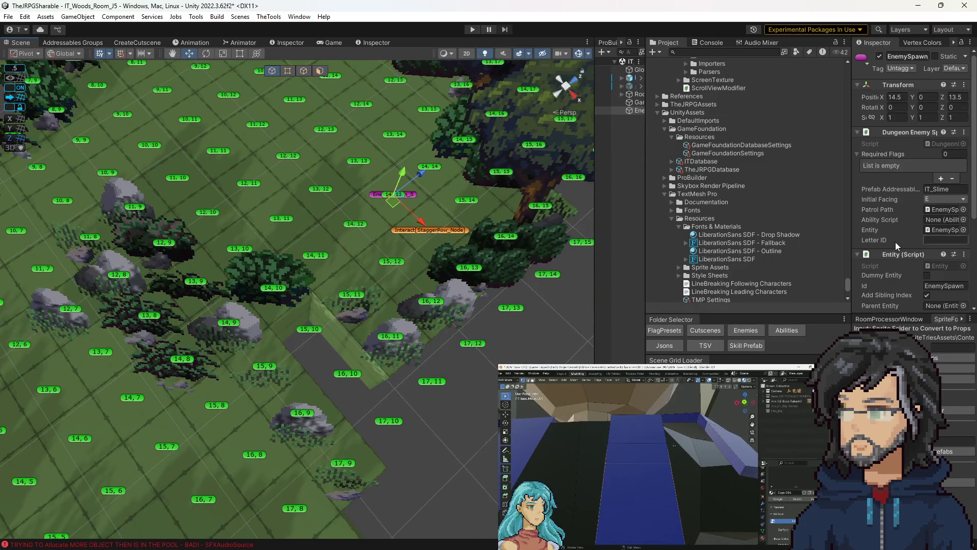
{"action": "scroll", "coordinate": [905, 213], "scroll_direction": "down", "scroll_amount": 5}
Set the slime spawn's patrol points to (12, 11) and (14, 13).
{"action": "left_click", "coordinate": [937, 252]}
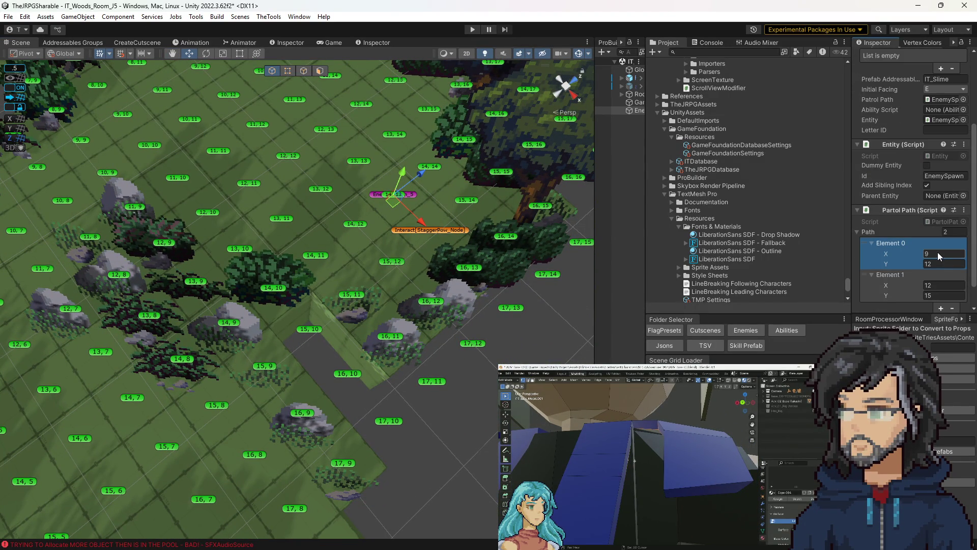
{"action": "left_click", "coordinate": [927, 285]}
{"action": "type", "text": "14"}
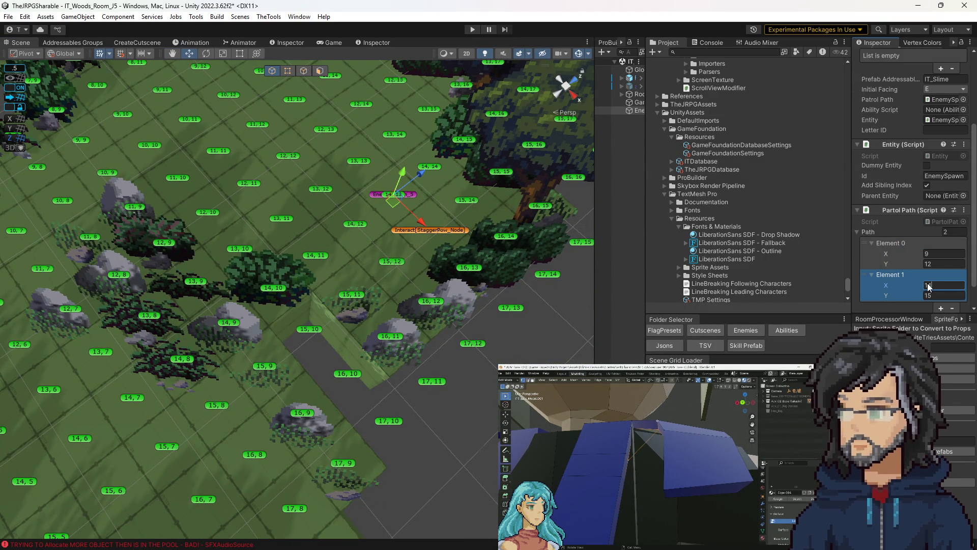
{"action": "key", "text": "Tab"}
{"action": "type", "text": "13"}
{"action": "left_click", "coordinate": [930, 252]}
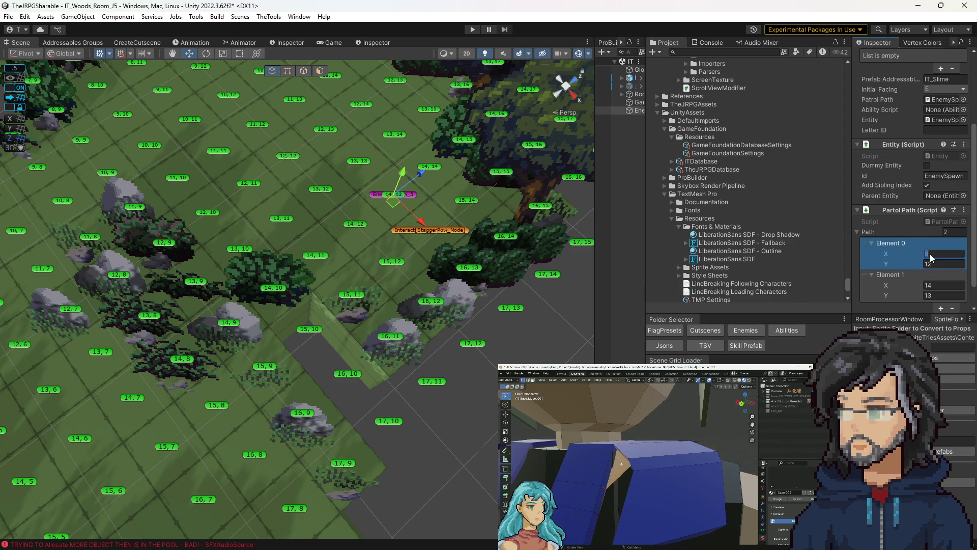
{"action": "type", "text": "12"}
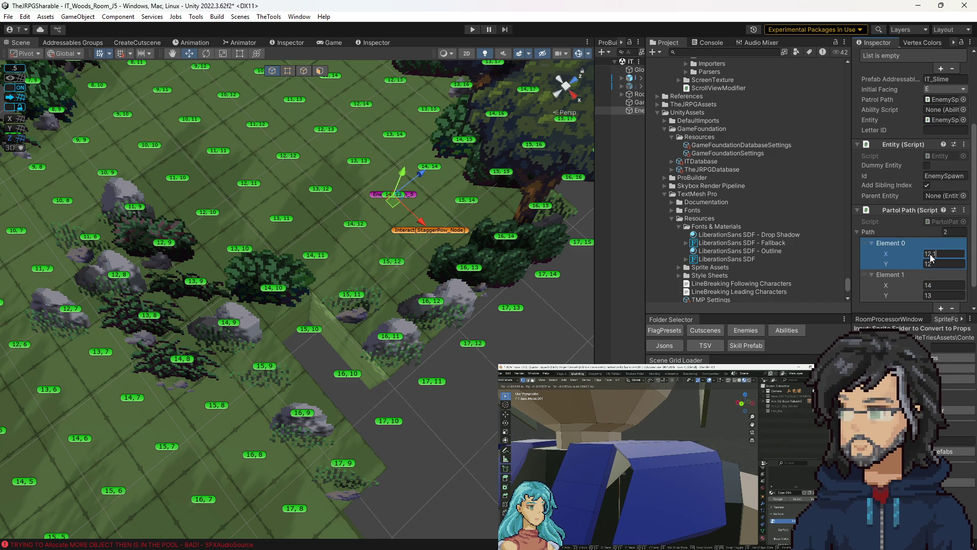
{"action": "key", "text": "Tab"}
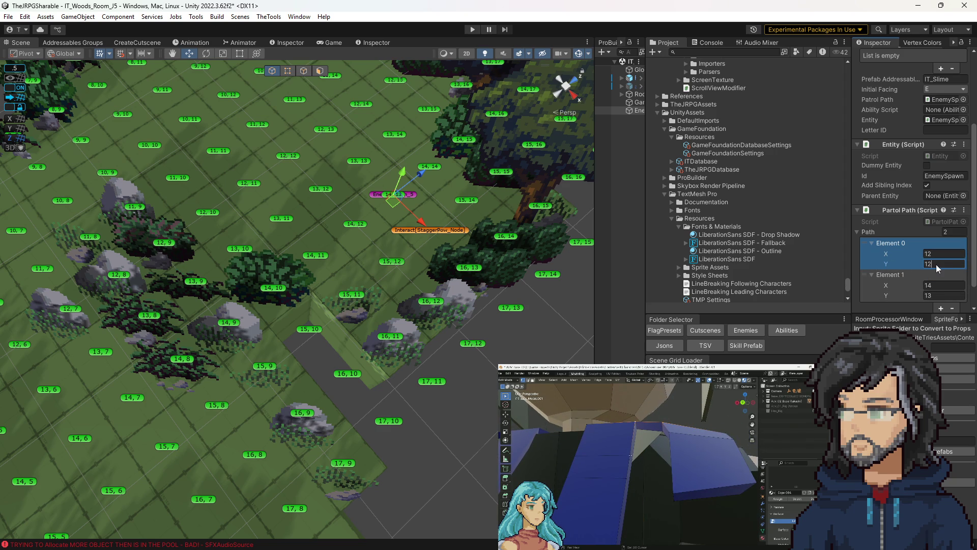
{"action": "key", "text": "BackSpace"}
{"action": "type", "text": "1"}
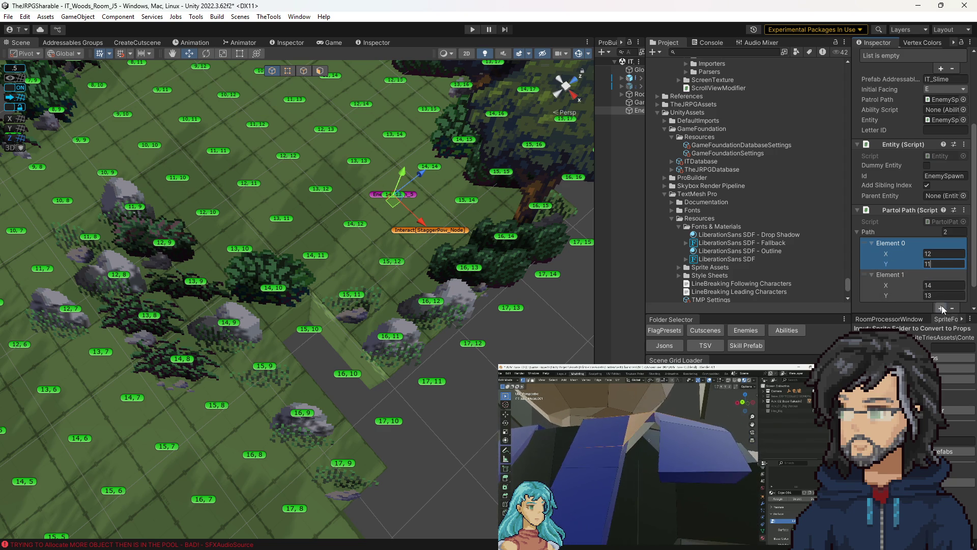
Add a third patrol point, make the middle point (12, 14), and save the J5 scene.
{"action": "left_click", "coordinate": [941, 307]}
{"action": "left_click", "coordinate": [874, 273]}
{"action": "left_click", "coordinate": [944, 285]}
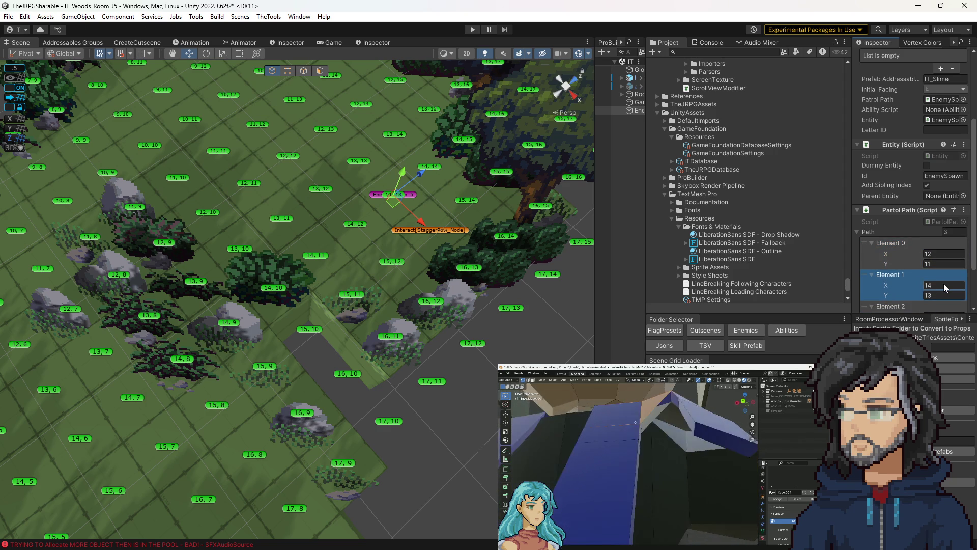
{"action": "type", "text": "1"}
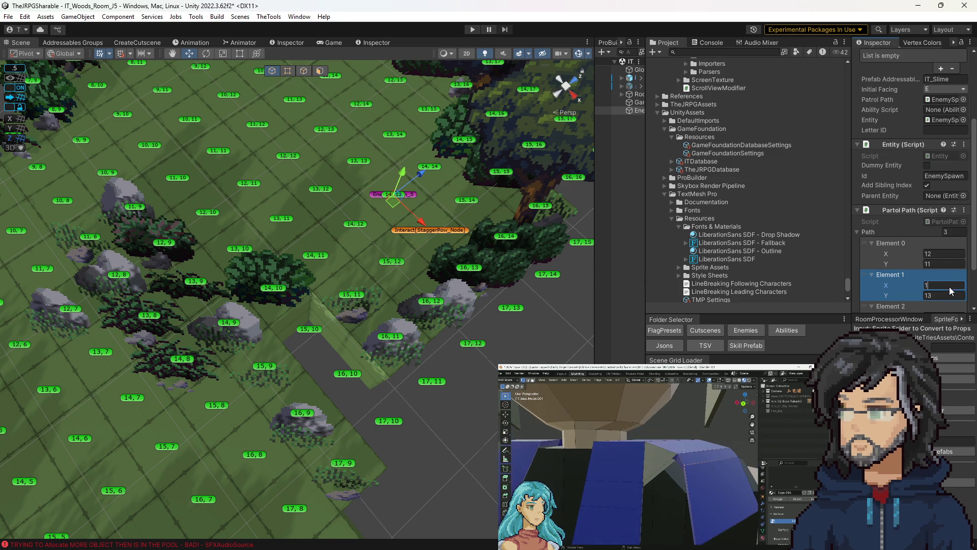
{"action": "type", "text": "3"}
{"action": "left_click", "coordinate": [948, 294]}
{"action": "type", "text": "14"}
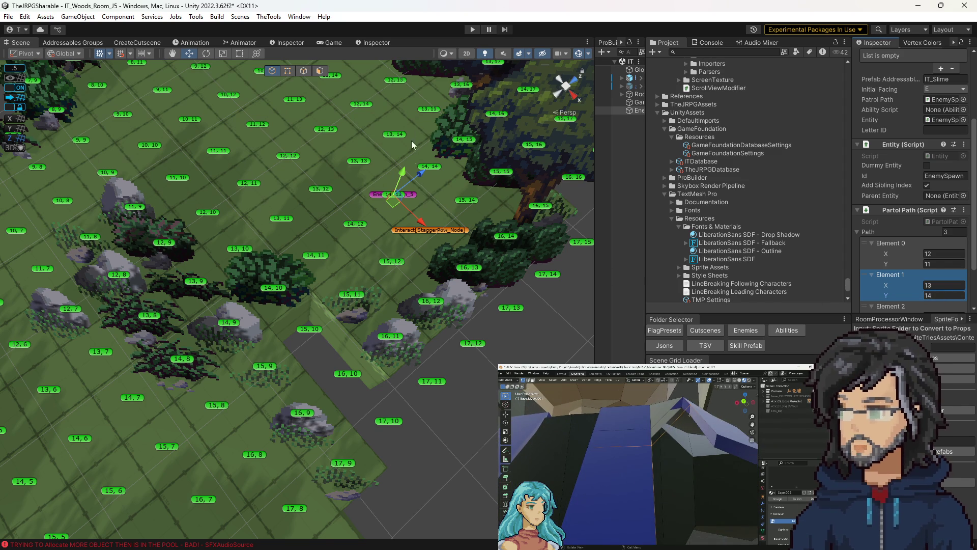
{"action": "scroll", "coordinate": [571, 326], "scroll_direction": "down", "scroll_amount": 5}
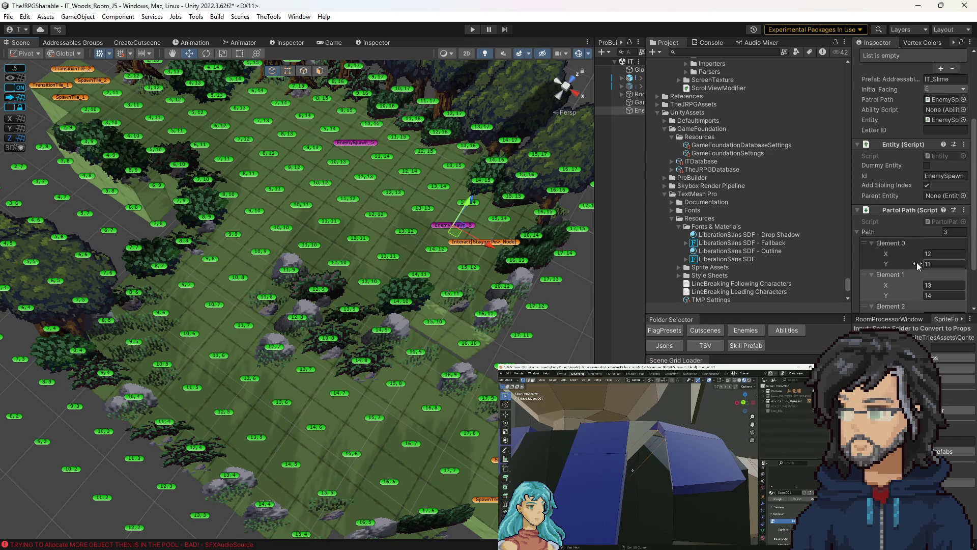
{"action": "scroll", "coordinate": [917, 262], "scroll_direction": "down", "scroll_amount": 1}
{"action": "left_click", "coordinate": [951, 257]}
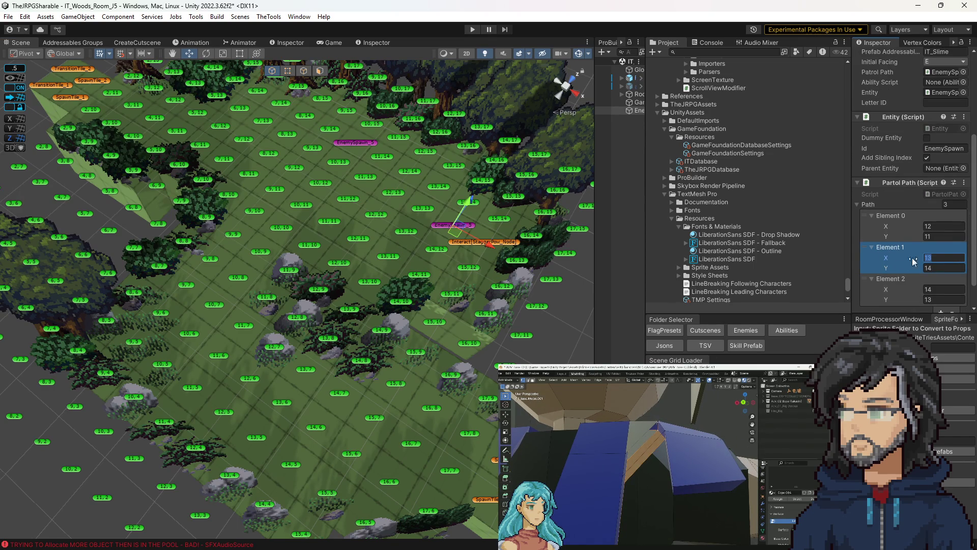
{"action": "type", "text": "12"}
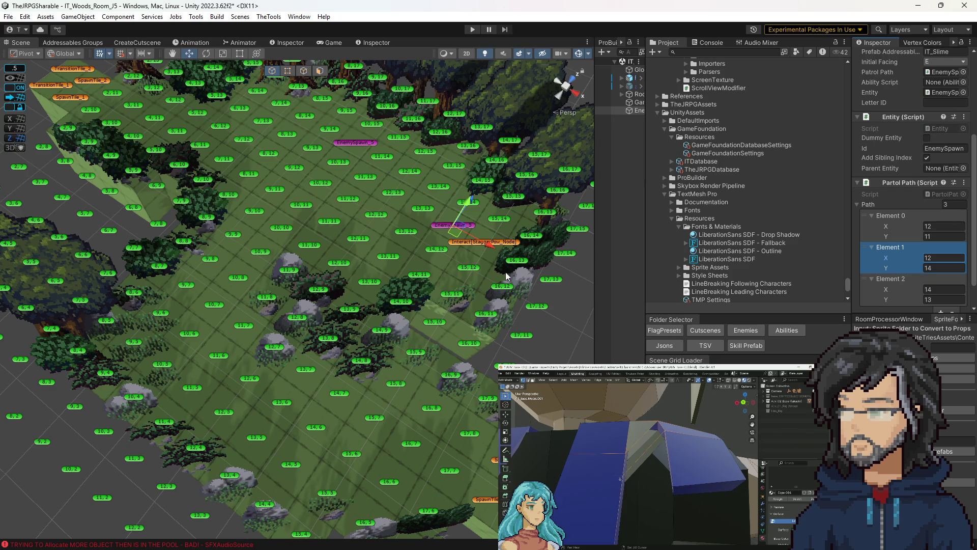
{"action": "key", "text": "ctrl+s"}
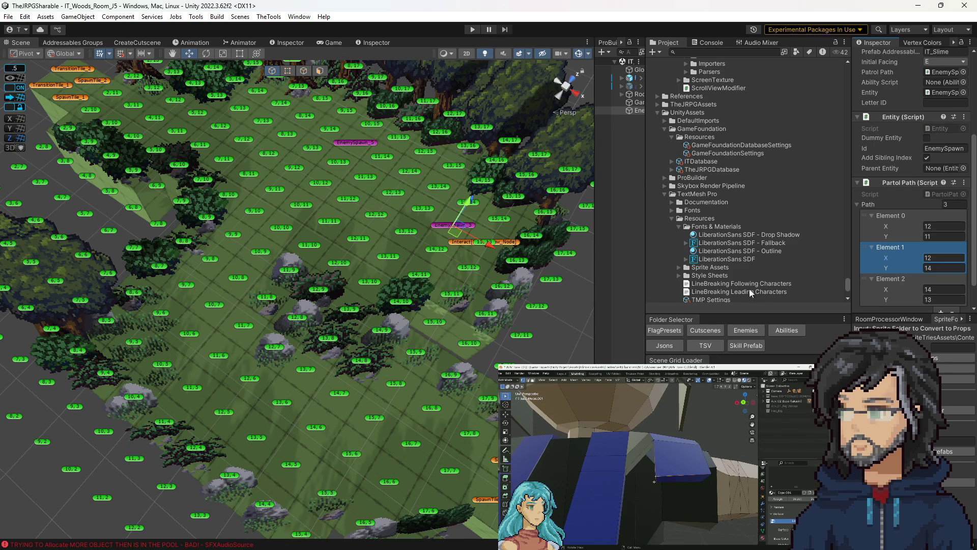
{"action": "left_click_drag", "start_coordinate": [496, 268], "coordinate": [478, 258]}
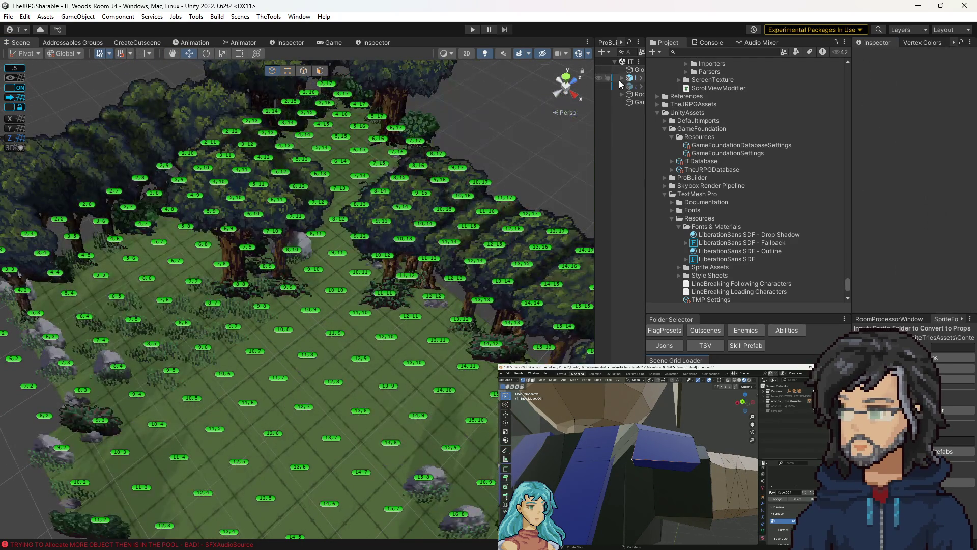
Open IT_Woods_Room_J4 and change Environment > Board's Debug Spawn All setting.
{"action": "left_click", "coordinate": [621, 79]}
{"action": "left_click_drag", "start_coordinate": [645, 102], "coordinate": [676, 109]}
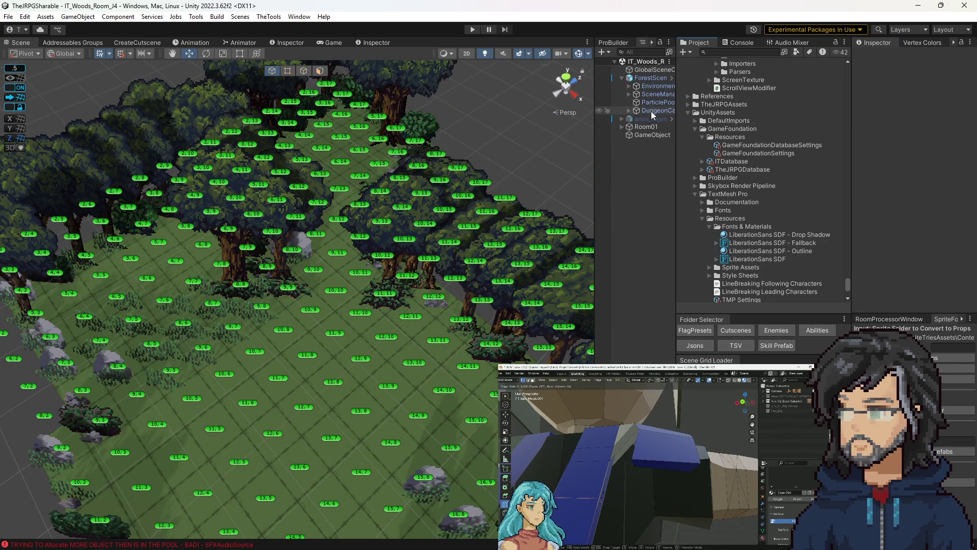
{"action": "left_click", "coordinate": [642, 86]}
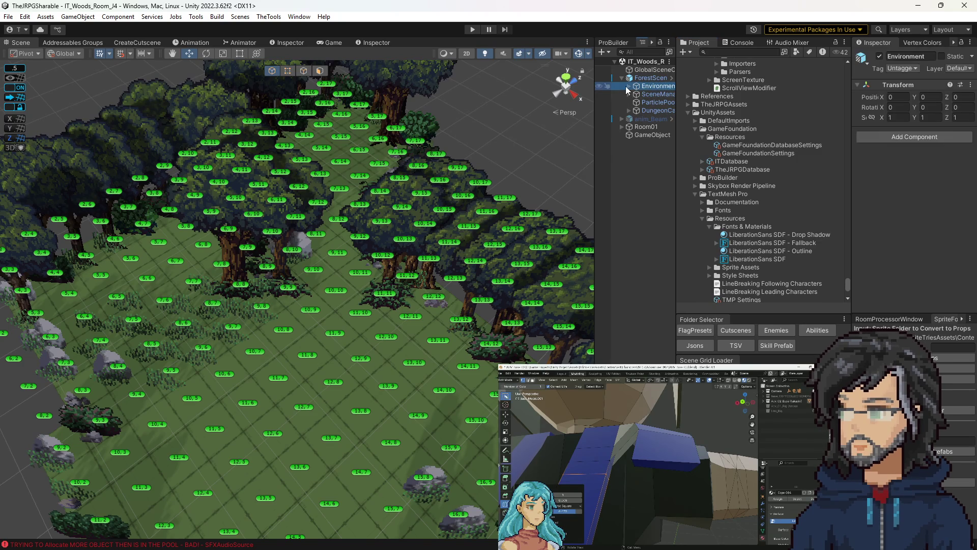
{"action": "left_click", "coordinate": [629, 86]}
{"action": "left_click", "coordinate": [653, 111]}
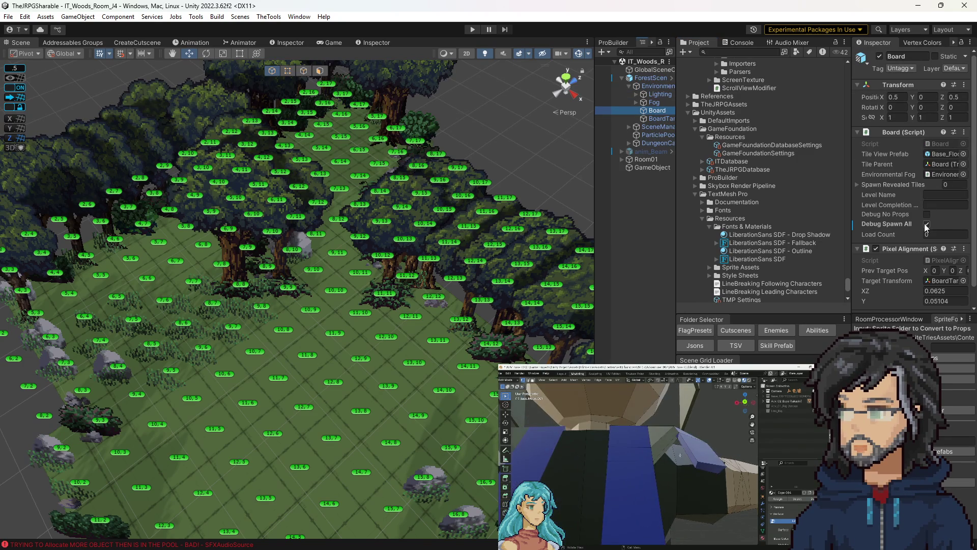
{"action": "right_click", "coordinate": [885, 223]}
{"action": "left_click", "coordinate": [828, 272]}
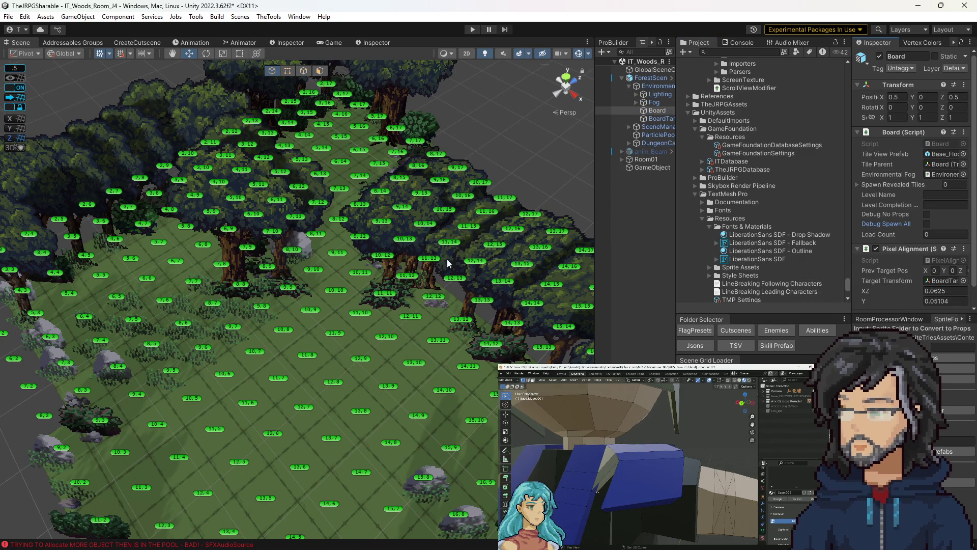
{"action": "left_click_drag", "start_coordinate": [441, 204], "coordinate": [226, 233]}
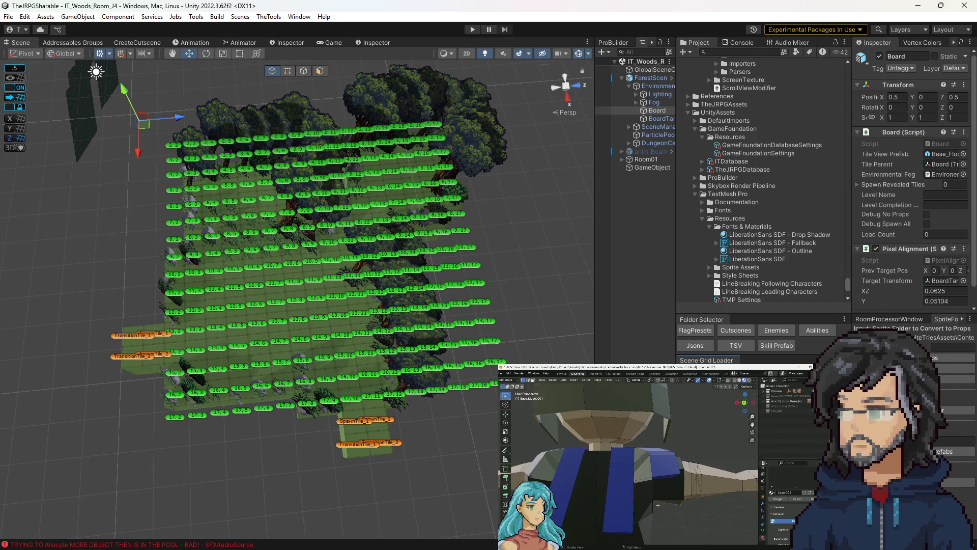
{"action": "left_click_drag", "start_coordinate": [402, 260], "coordinate": [334, 110]}
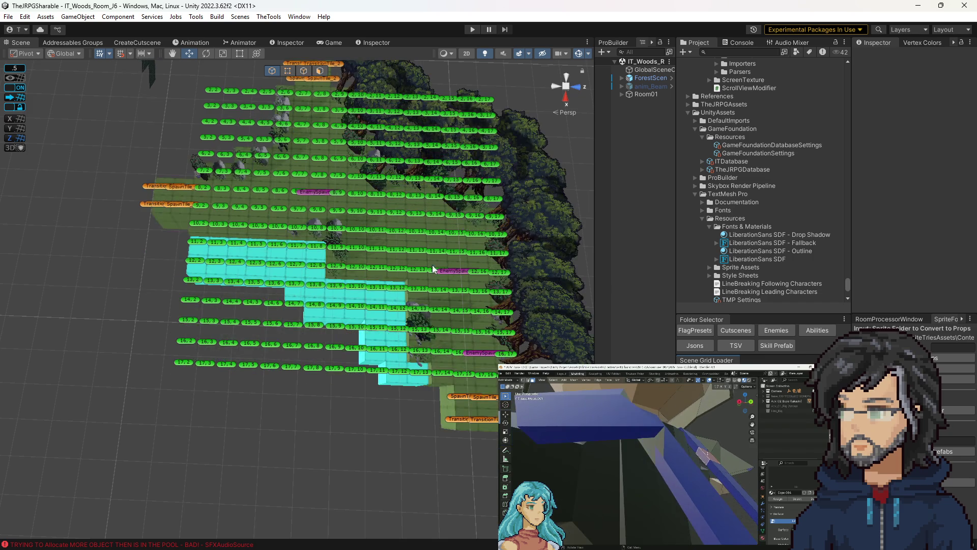
Select an enemy spawn in room J6, search the project for '_slime', and open the IT_Slime prefab.
{"action": "left_click_drag", "start_coordinate": [433, 272], "coordinate": [451, 279]}
{"action": "scroll", "coordinate": [451, 279], "scroll_direction": "up", "scroll_amount": 5}
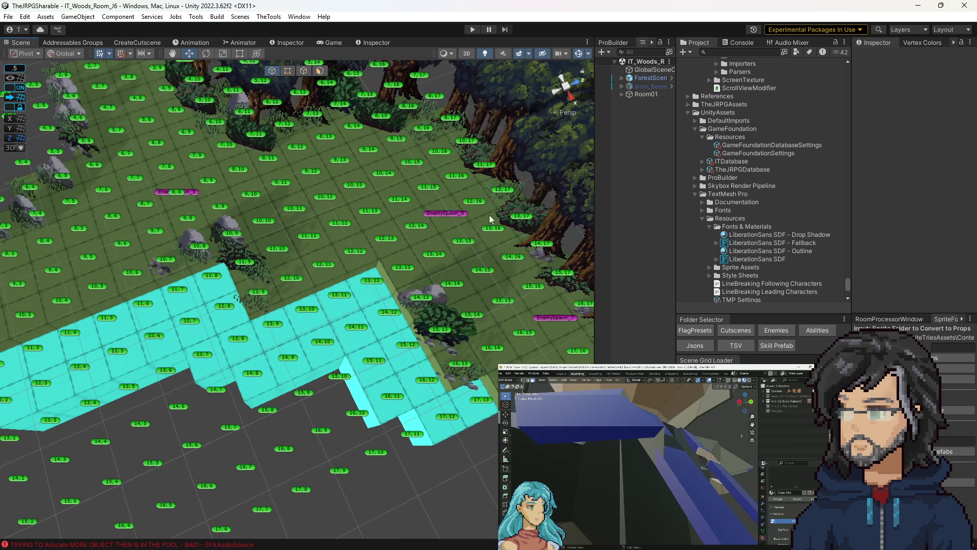
{"action": "left_click", "coordinate": [490, 215]}
{"action": "left_click", "coordinate": [735, 52]}
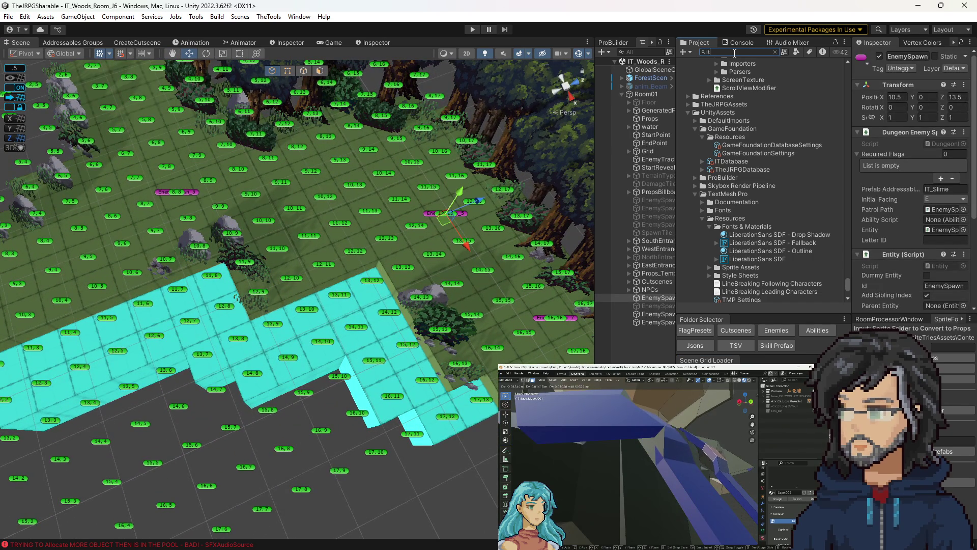
{"action": "type", "text": "_slime"}
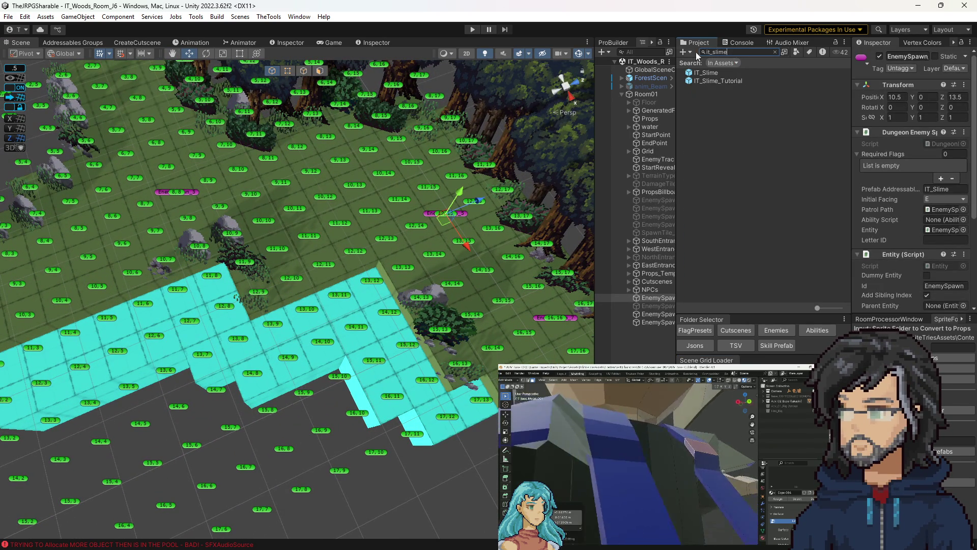
{"action": "left_click", "coordinate": [710, 73]}
{"action": "left_click", "coordinate": [931, 155]}
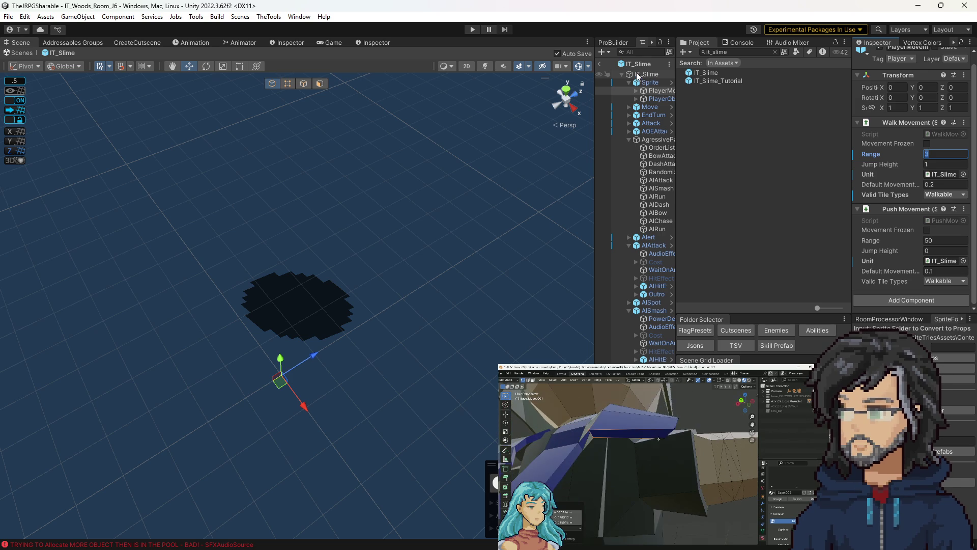
Open FoeStateMachine.cs in Visual Studio from the IT_Slime root's Foe State Machine component.
{"action": "left_click", "coordinate": [656, 75]}
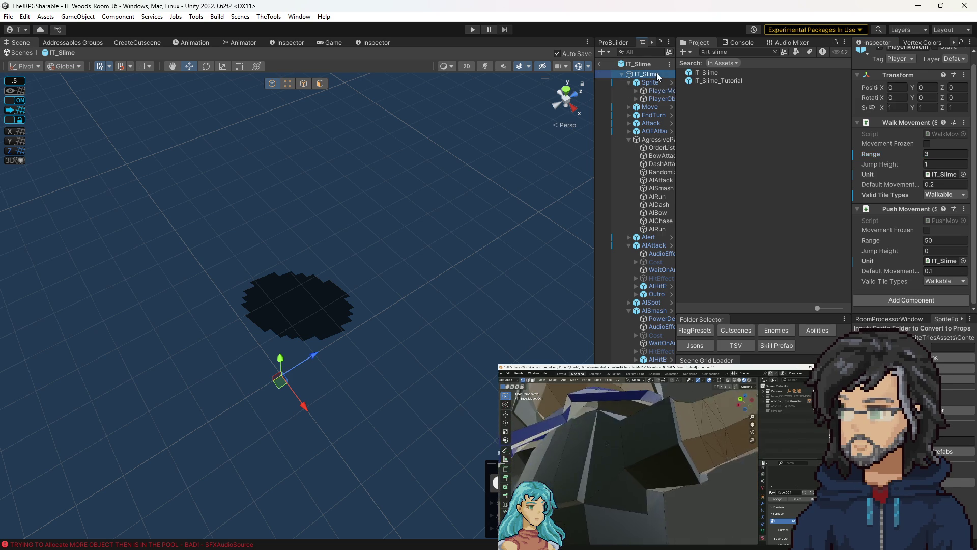
{"action": "scroll", "coordinate": [932, 218], "scroll_direction": "down", "scroll_amount": 15}
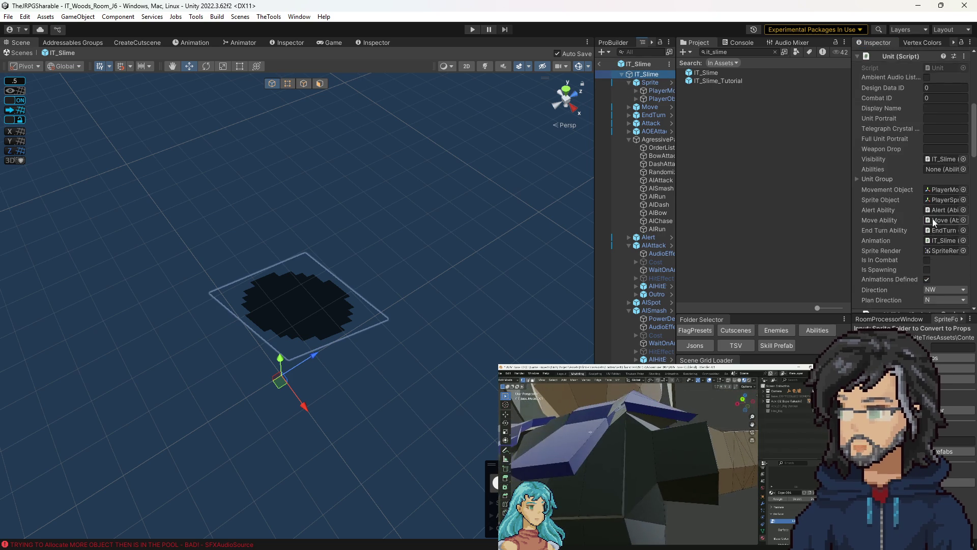
{"action": "scroll", "coordinate": [923, 212], "scroll_direction": "down", "scroll_amount": 12}
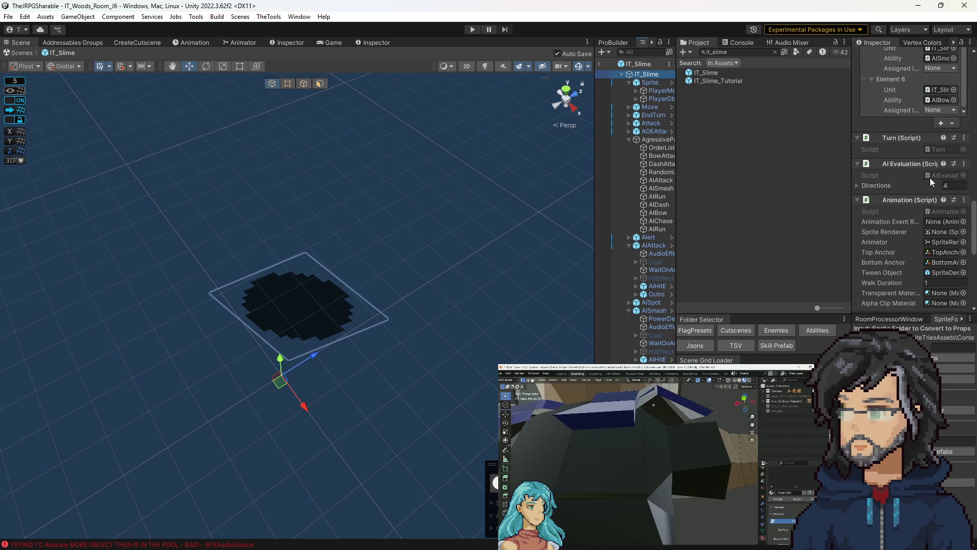
{"action": "scroll", "coordinate": [934, 184], "scroll_direction": "down", "scroll_amount": 8}
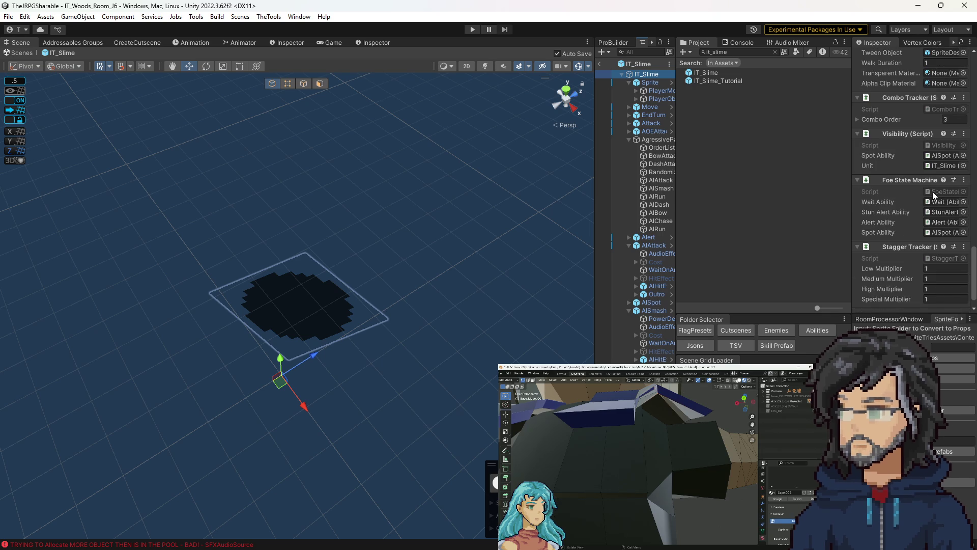
{"action": "left_click", "coordinate": [932, 193]}
{"action": "double_click", "coordinate": [933, 193]}
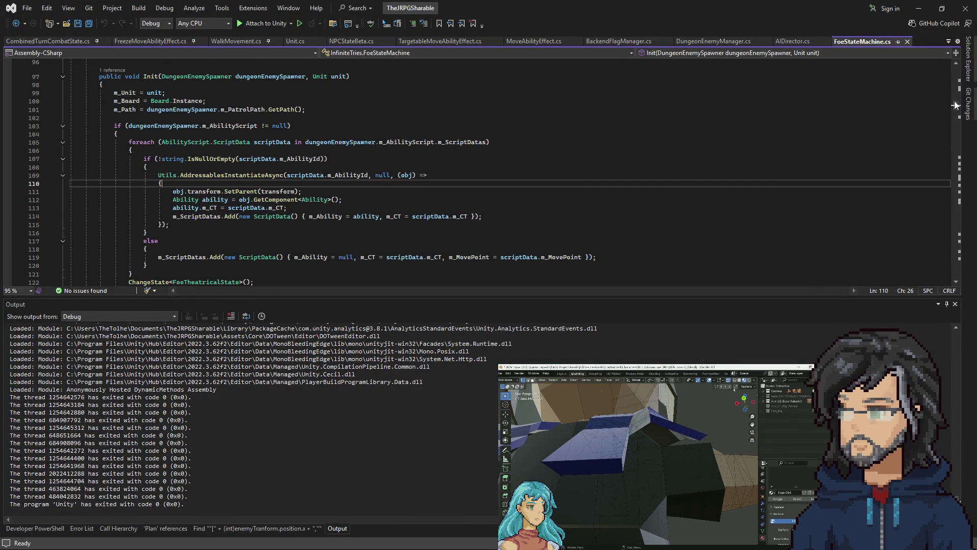
Open FoePatrolState.cs from the Foe StateMachine State folder in Solution Explorer.
{"action": "left_click", "coordinate": [972, 64]}
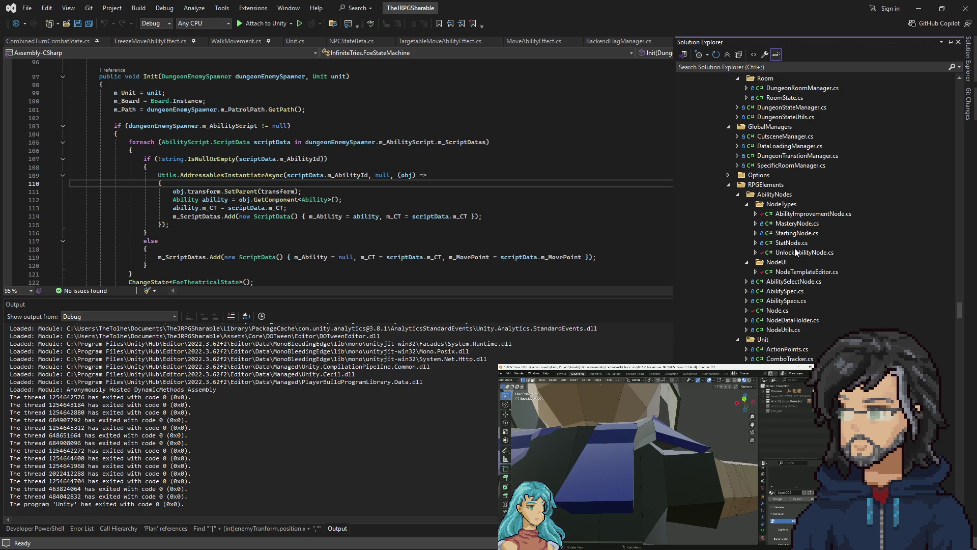
{"action": "scroll", "coordinate": [795, 249], "scroll_direction": "down", "scroll_amount": 6}
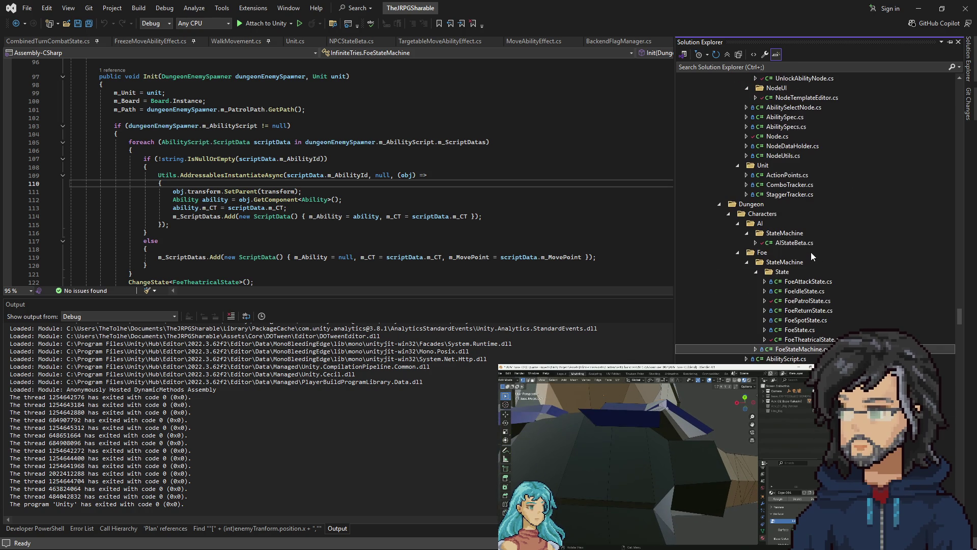
{"action": "double_click", "coordinate": [788, 302]}
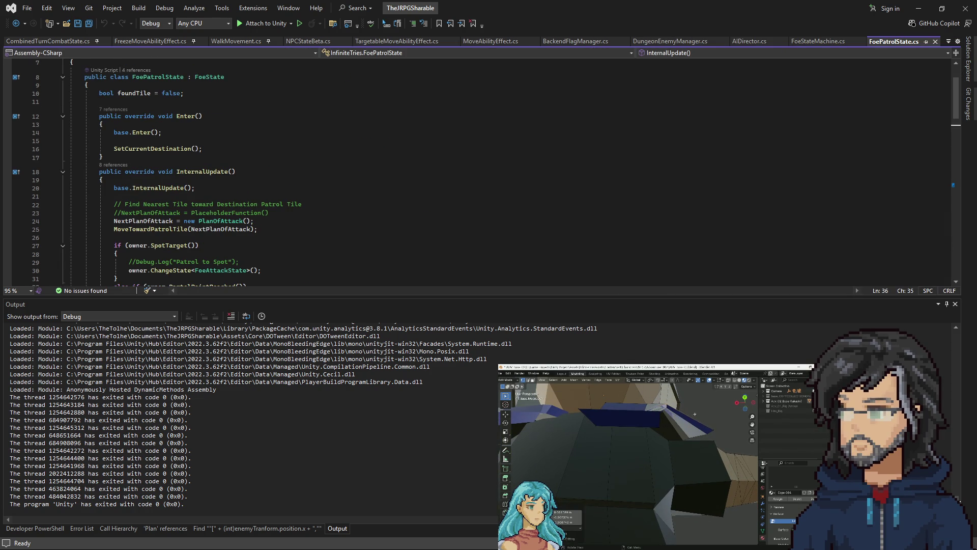
{"action": "scroll", "coordinate": [407, 301], "scroll_direction": "down", "scroll_amount": 5}
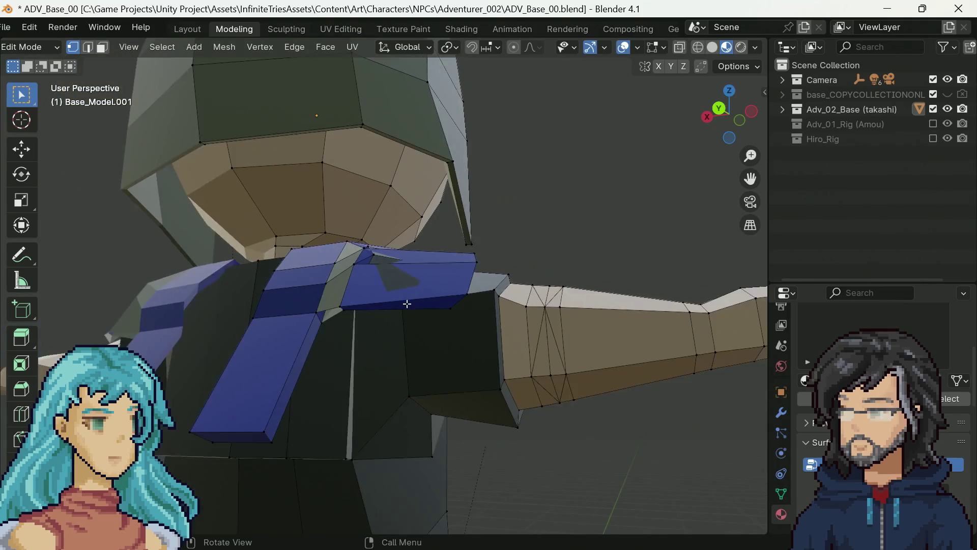
Flip the collar edge back with Ctrl+Z and view the head and collar from the front.
{"action": "key", "text": "ctrl+z"}
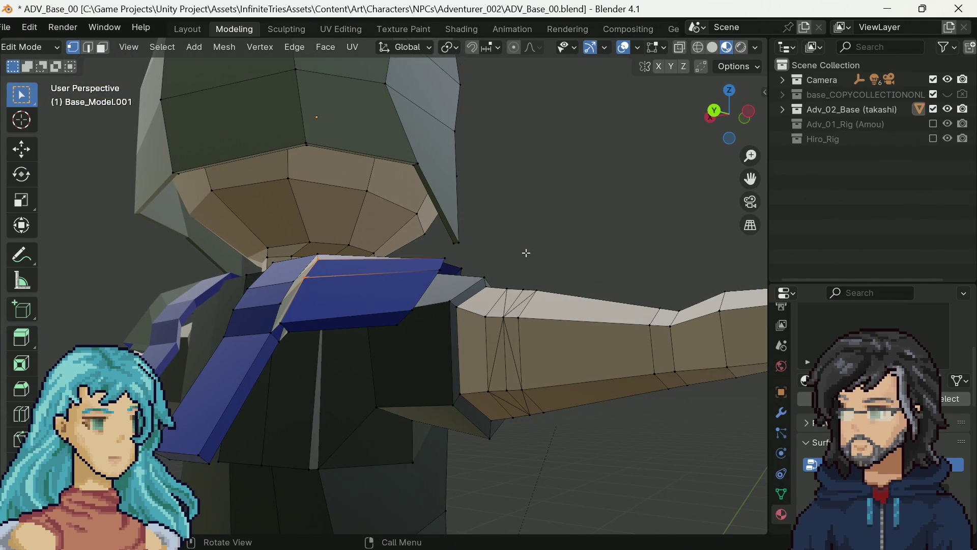
{"action": "mouse_move", "coordinate": [526, 253]}
{"action": "left_mouse_down"}
{"action": "mouse_move", "coordinate": [508, 246]}
{"action": "mouse_move", "coordinate": [356, 285]}
{"action": "mouse_move", "coordinate": [415, 281]}
{"action": "left_mouse_up"}
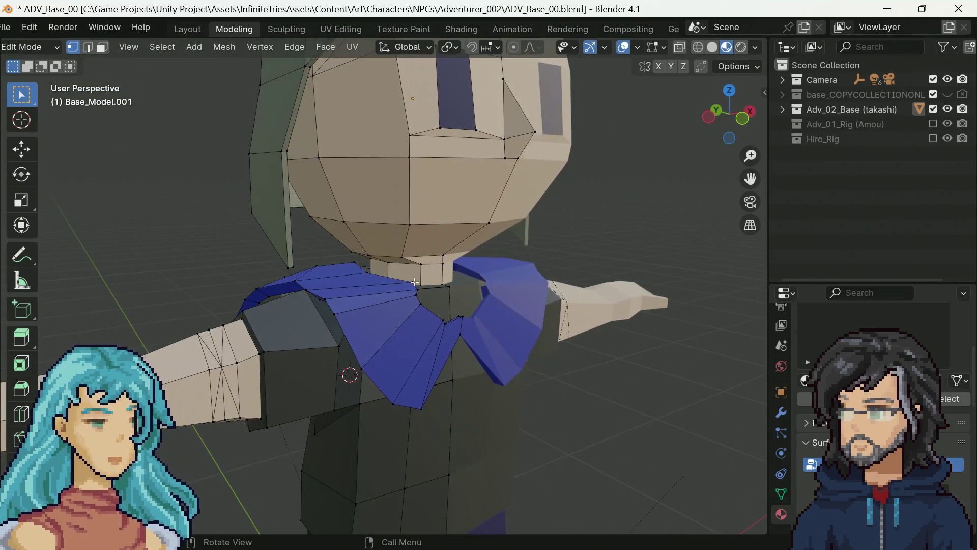
{"action": "left_click", "coordinate": [63, 27]}
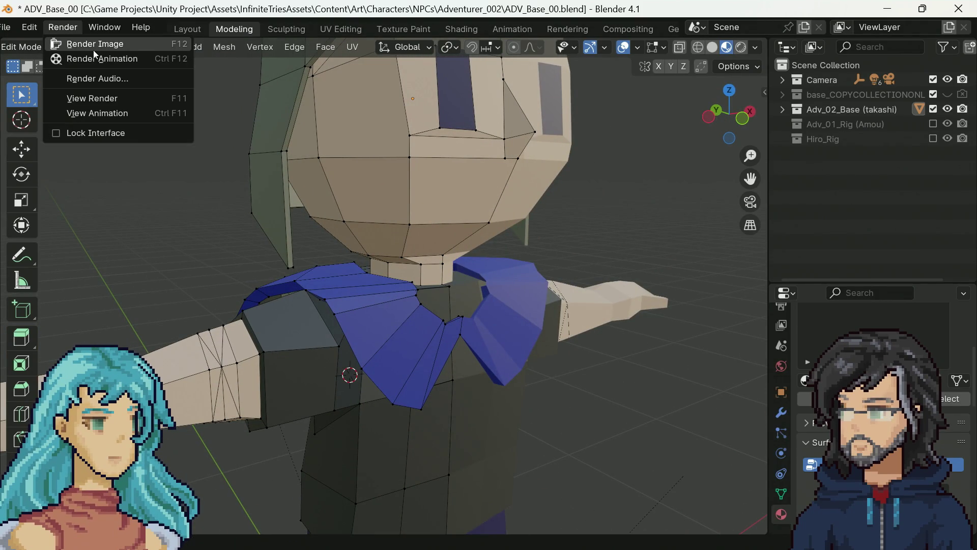
{"action": "key", "text": "Escape"}
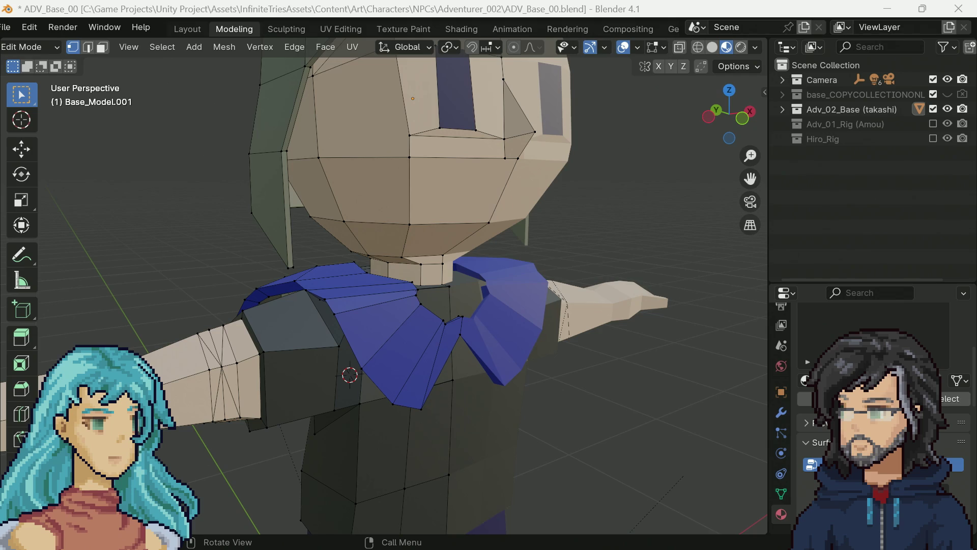
Render a pixelated F12 test image of the character, zoom into it, then close it.
{"action": "key", "text": "F12"}
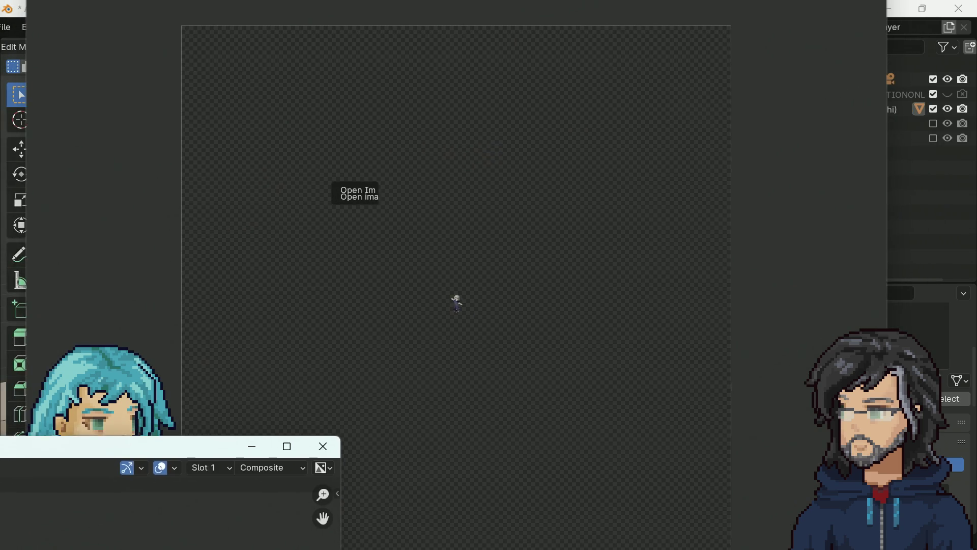
{"action": "key", "text": "Escape"}
{"action": "key", "text": "F12"}
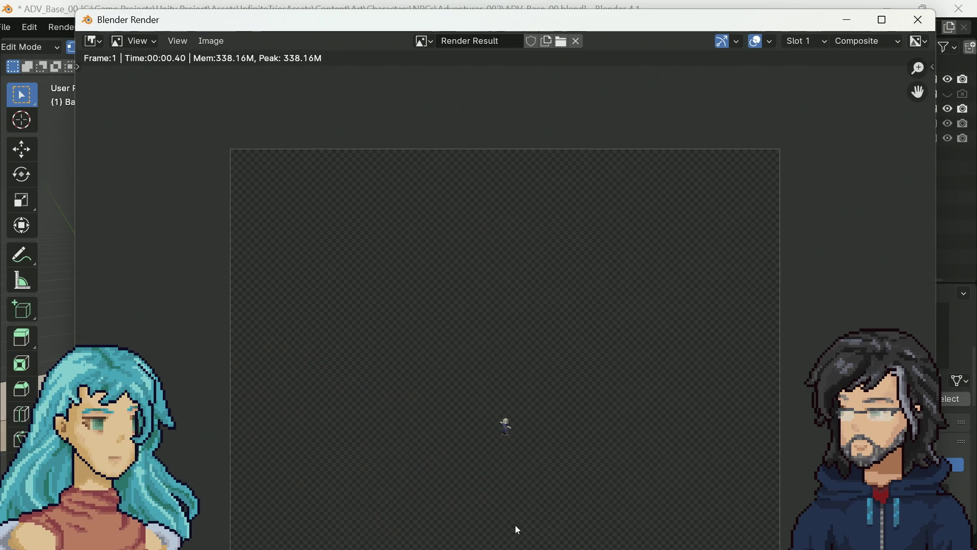
{"action": "scroll", "coordinate": [517, 444], "scroll_direction": "up", "scroll_amount": 2}
{"action": "scroll", "coordinate": [517, 444], "scroll_direction": "up", "scroll_amount": 8}
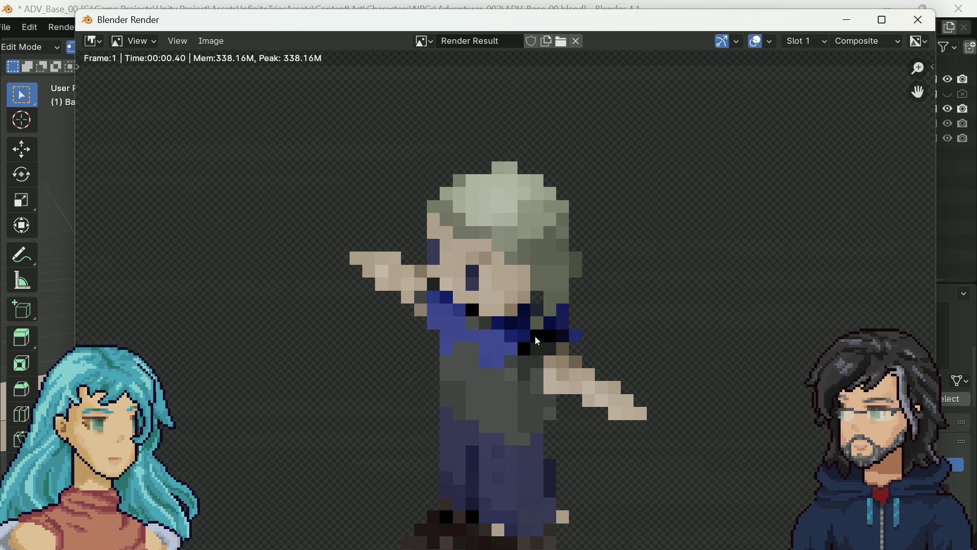
{"action": "left_click", "coordinate": [919, 21]}
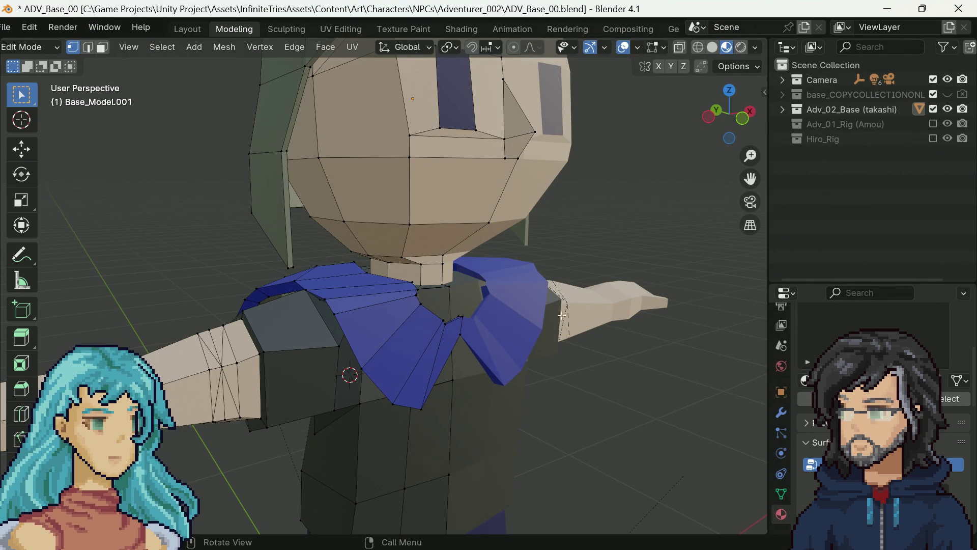
Select the back shoulder faces in face mode and assign them the blue scarf material.
{"action": "scroll", "coordinate": [453, 310], "scroll_direction": "down", "scroll_amount": 6}
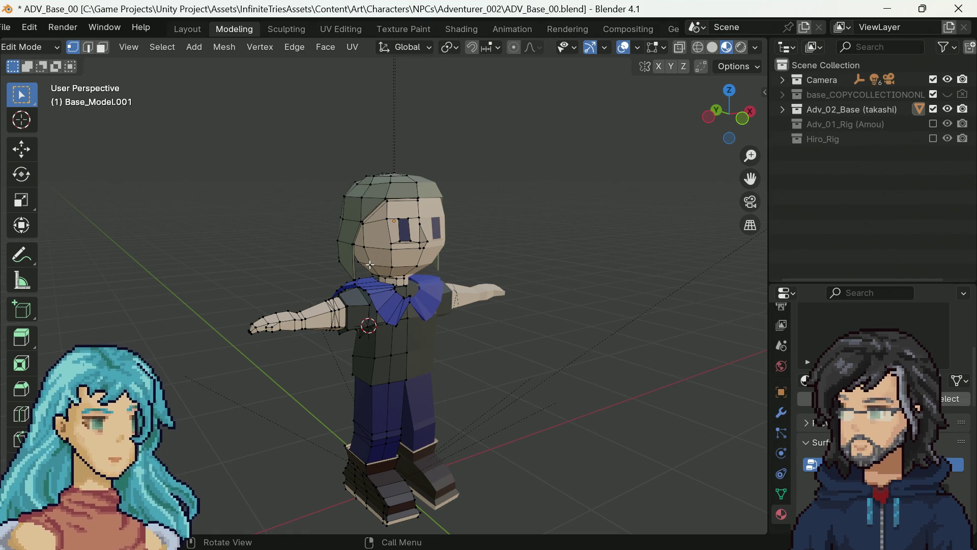
{"action": "mouse_move", "coordinate": [299, 293]}
{"action": "left_mouse_down"}
{"action": "mouse_move", "coordinate": [513, 290]}
{"action": "mouse_move", "coordinate": [375, 340]}
{"action": "left_mouse_up"}
{"action": "scroll", "coordinate": [421, 320], "scroll_direction": "up", "scroll_amount": 6}
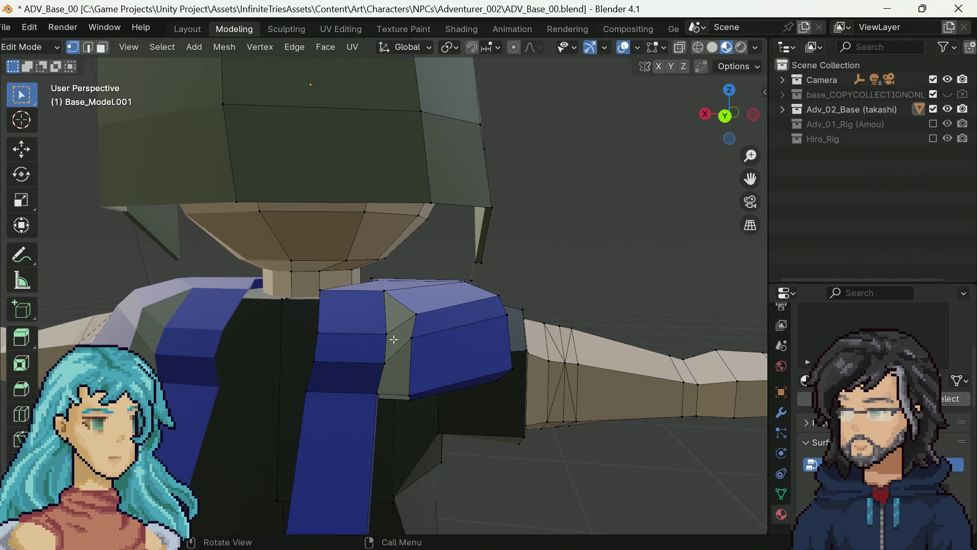
{"action": "key", "text": "3"}
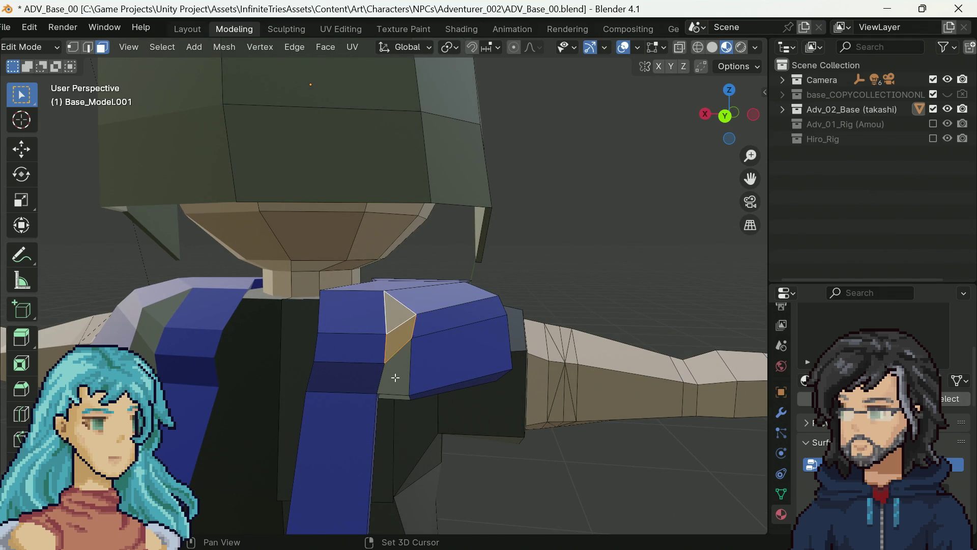
{"action": "scroll", "coordinate": [870, 407], "scroll_direction": "up", "scroll_amount": 15}
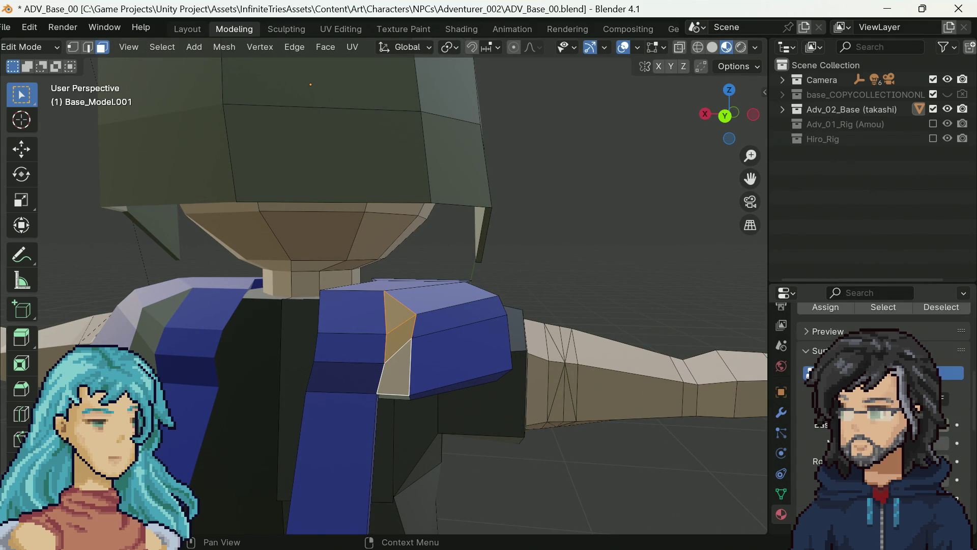
{"action": "left_click", "coordinate": [865, 420]}
{"action": "scroll", "coordinate": [865, 407], "scroll_direction": "down", "scroll_amount": 3}
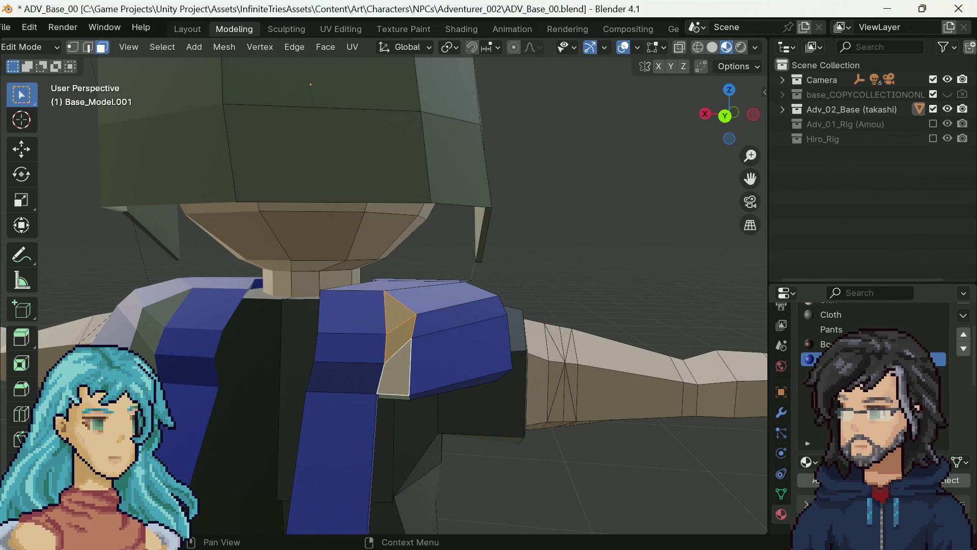
{"action": "left_click", "coordinate": [816, 482]}
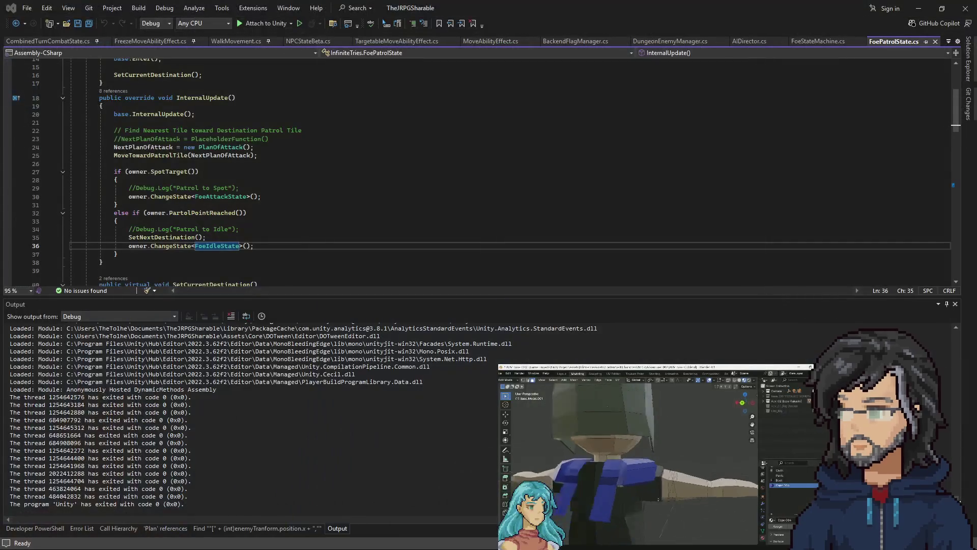
Read through the patrol code and jump to the FindPathToPatrolTile definition.
{"action": "scroll", "coordinate": [304, 239], "scroll_direction": "up", "scroll_amount": 5}
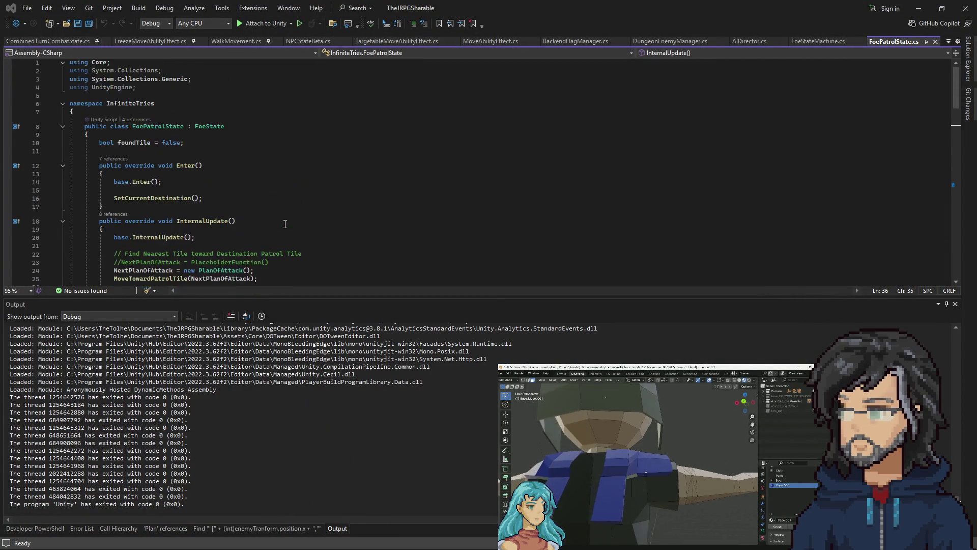
{"action": "scroll", "coordinate": [216, 199], "scroll_direction": "down", "scroll_amount": 6}
{"action": "scroll", "coordinate": [216, 198], "scroll_direction": "up", "scroll_amount": 4}
{"action": "scroll", "coordinate": [197, 208], "scroll_direction": "down", "scroll_amount": 8}
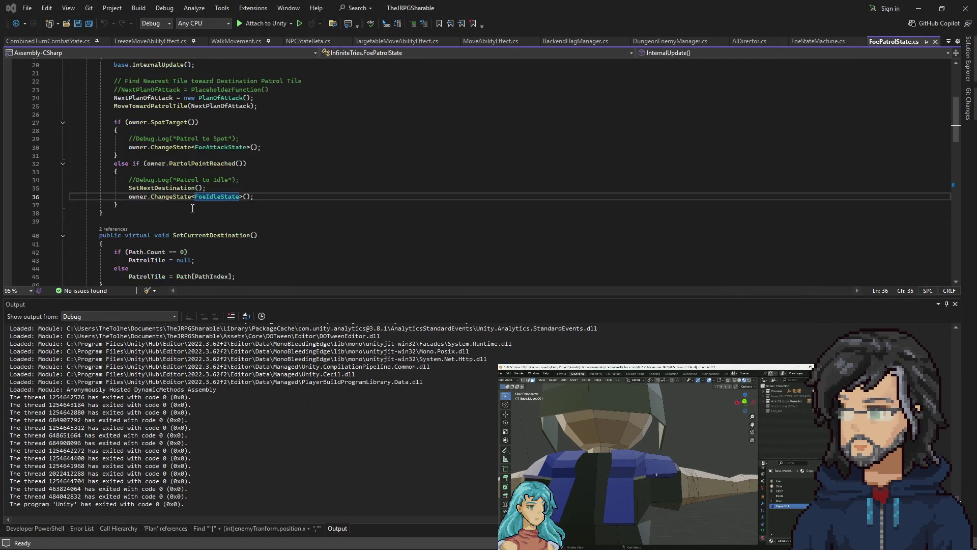
{"action": "scroll", "coordinate": [159, 186], "scroll_direction": "down", "scroll_amount": 4}
{"action": "scroll", "coordinate": [159, 186], "scroll_direction": "down", "scroll_amount": 2}
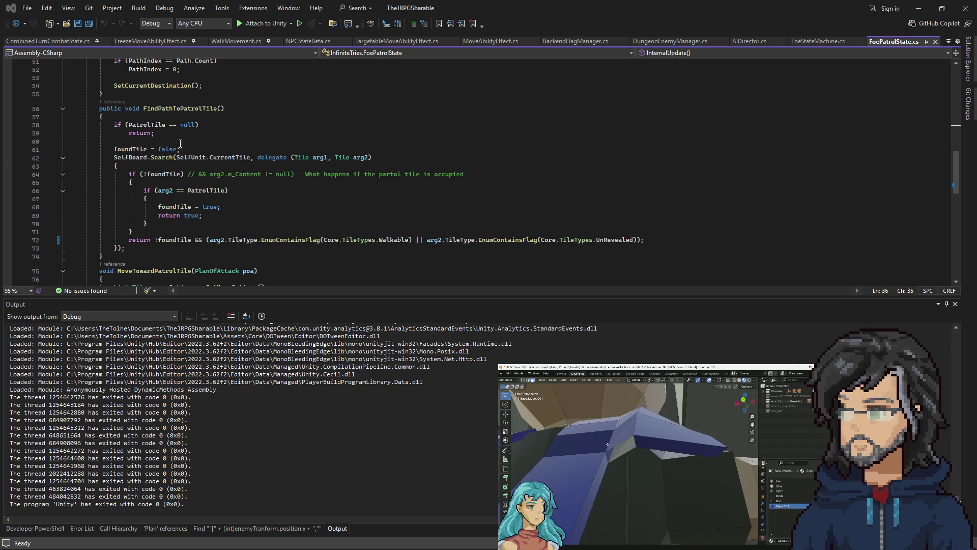
{"action": "scroll", "coordinate": [169, 239], "scroll_direction": "down", "scroll_amount": 3}
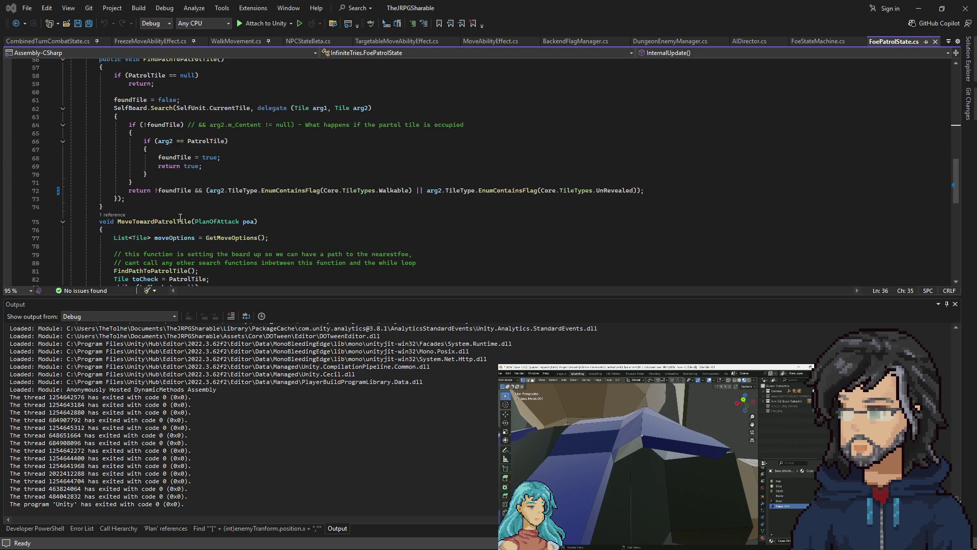
{"action": "scroll", "coordinate": [175, 224], "scroll_direction": "up", "scroll_amount": 3}
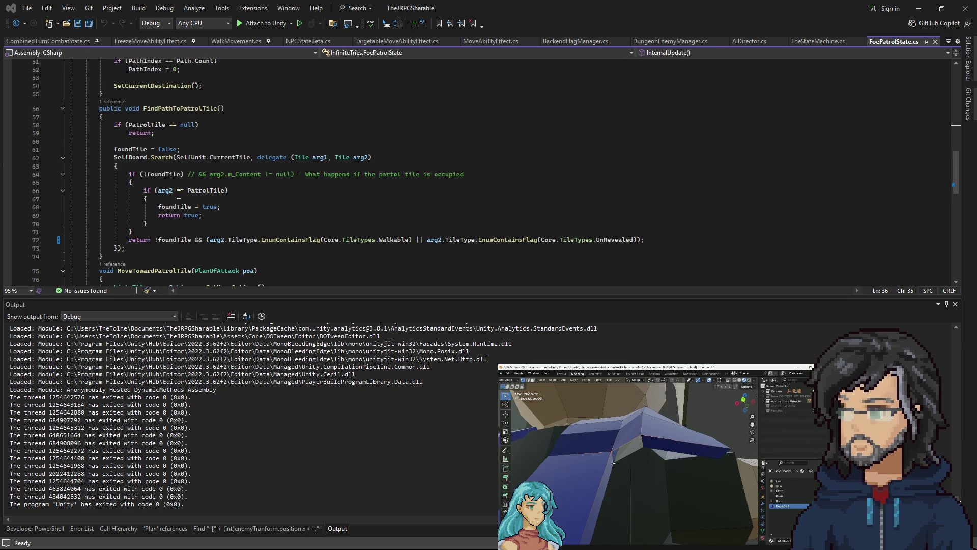
{"action": "scroll", "coordinate": [256, 210], "scroll_direction": "down", "scroll_amount": 7}
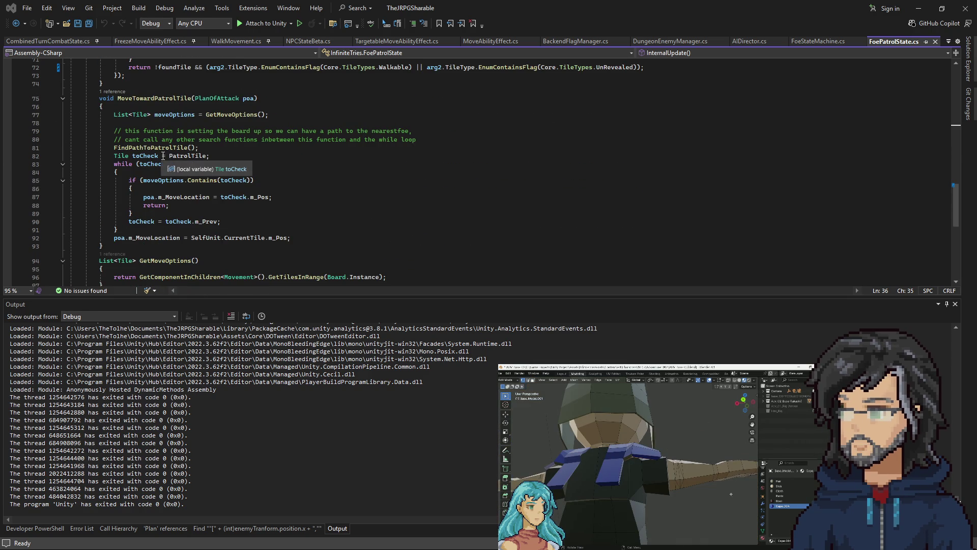
{"action": "scroll", "coordinate": [172, 191], "scroll_direction": "down", "scroll_amount": 1}
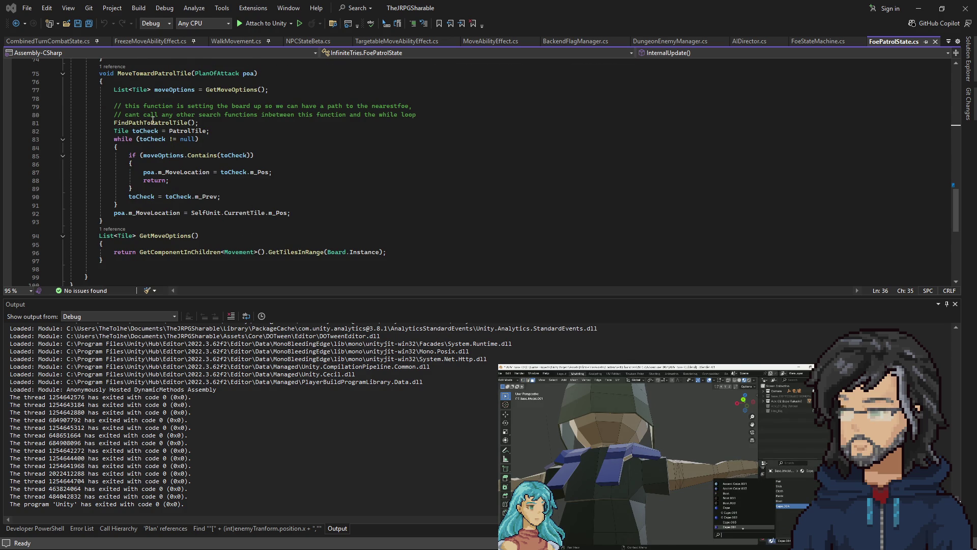
{"action": "right_click", "coordinate": [153, 123]}
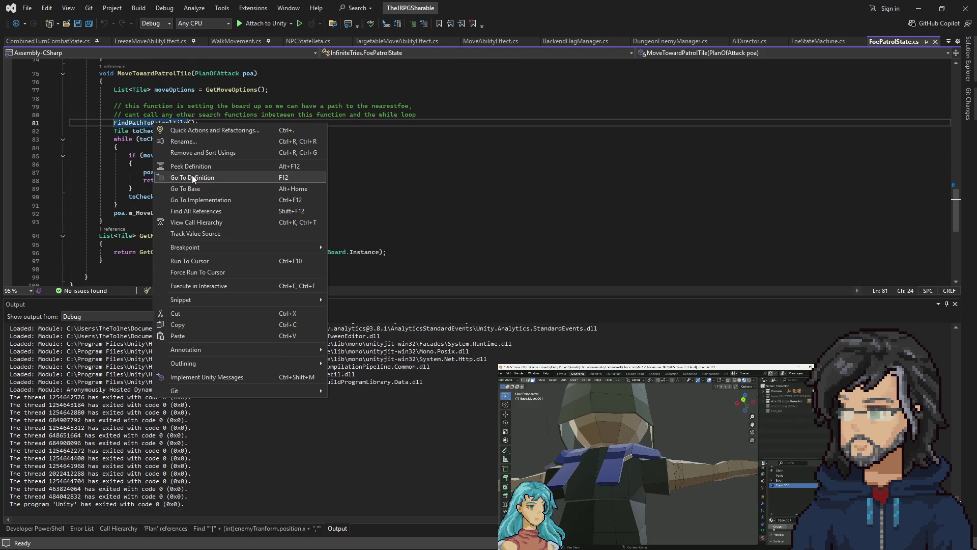
{"action": "left_click", "coordinate": [224, 177]}
Trace GetMoveOptions' definition and references, then return to MoveTowardPatrolTile.
{"action": "scroll", "coordinate": [203, 192], "scroll_direction": "down", "scroll_amount": 5}
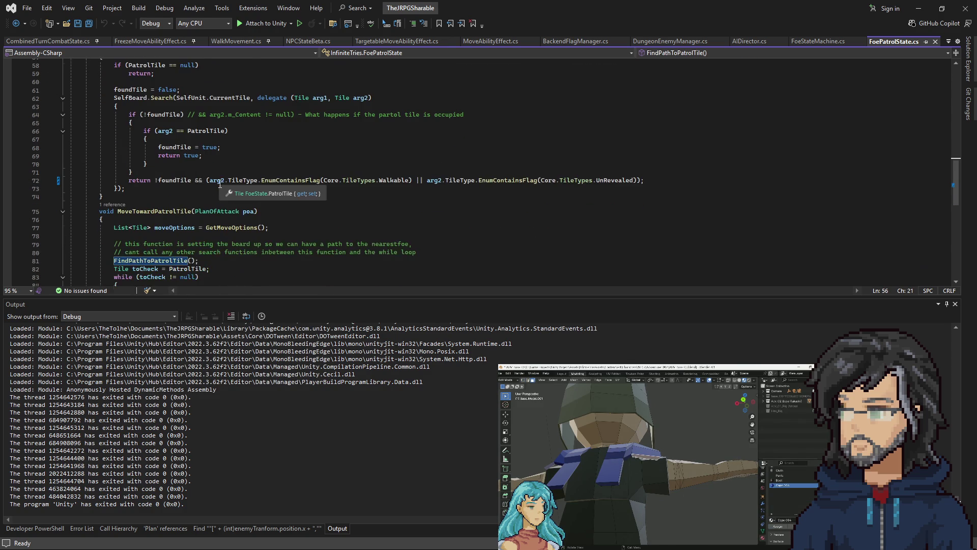
{"action": "scroll", "coordinate": [284, 185], "scroll_direction": "down", "scroll_amount": 5}
{"action": "scroll", "coordinate": [234, 209], "scroll_direction": "down", "scroll_amount": 2}
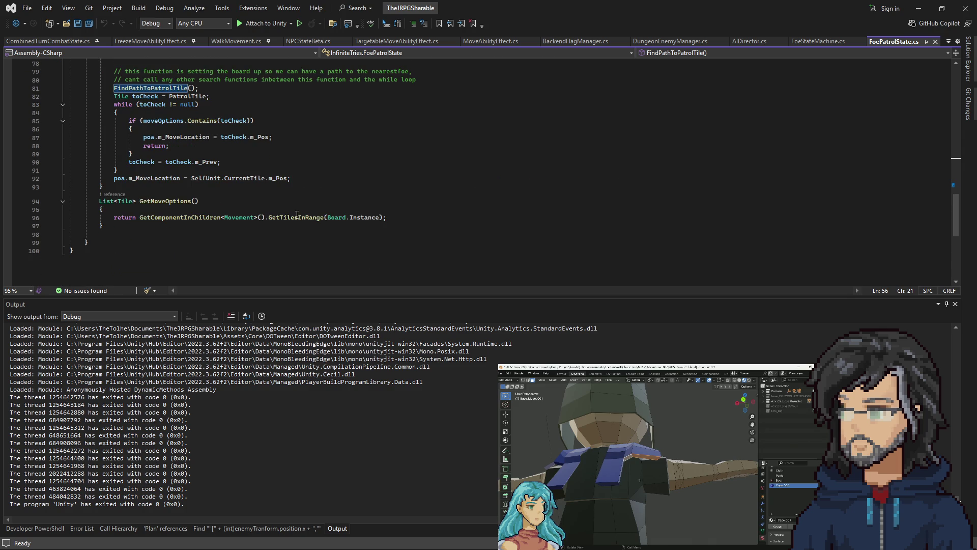
{"action": "left_click", "coordinate": [155, 201]}
{"action": "right_click", "coordinate": [154, 202]}
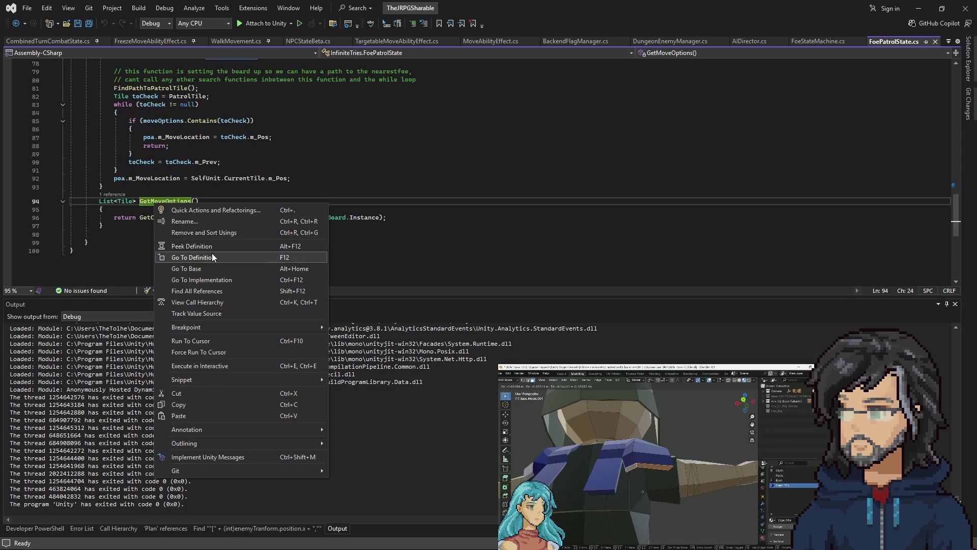
{"action": "left_click", "coordinate": [212, 253]}
{"action": "left_click", "coordinate": [113, 239]}
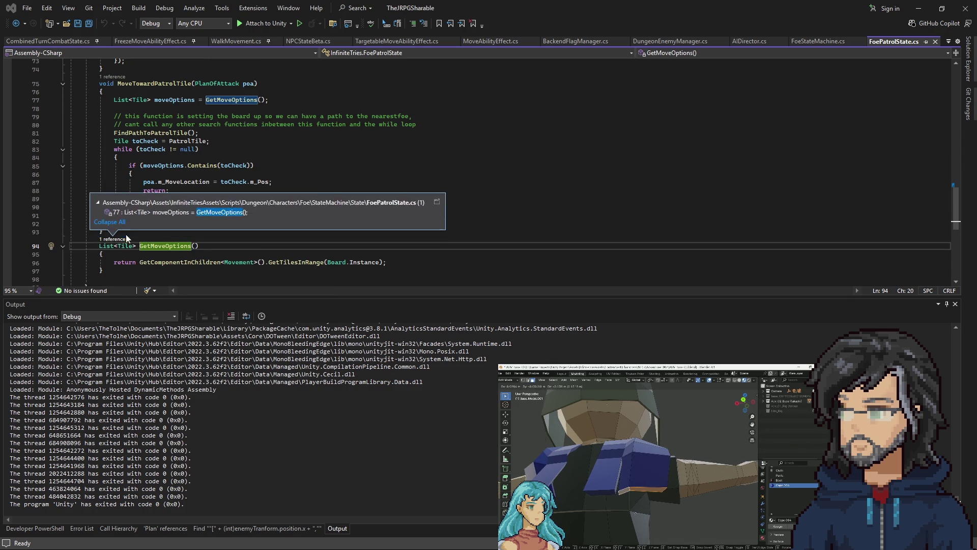
{"action": "left_click", "coordinate": [214, 133]}
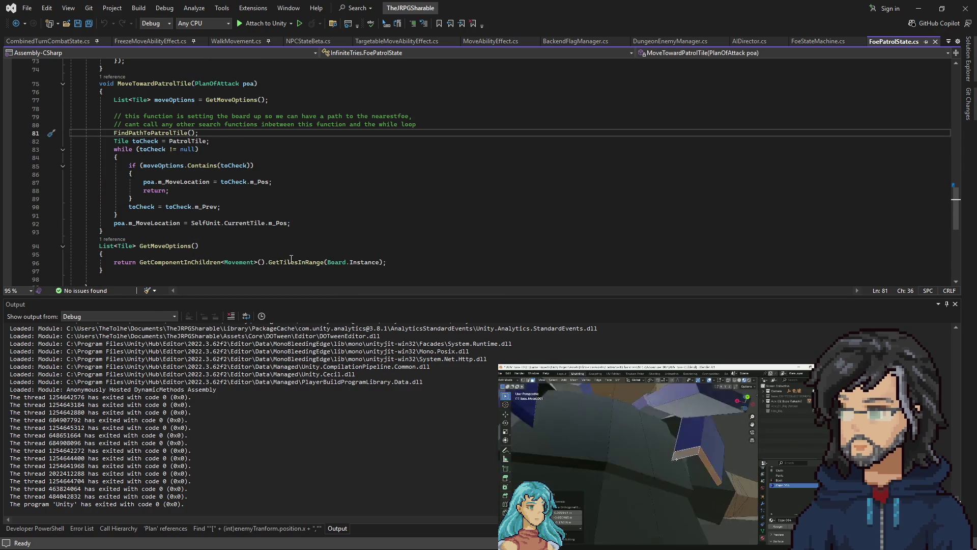
Add ', 1' as the range argument to GetTilesInRange and save FoePatrolState.cs.
{"action": "mouse_move", "coordinate": [292, 264]}
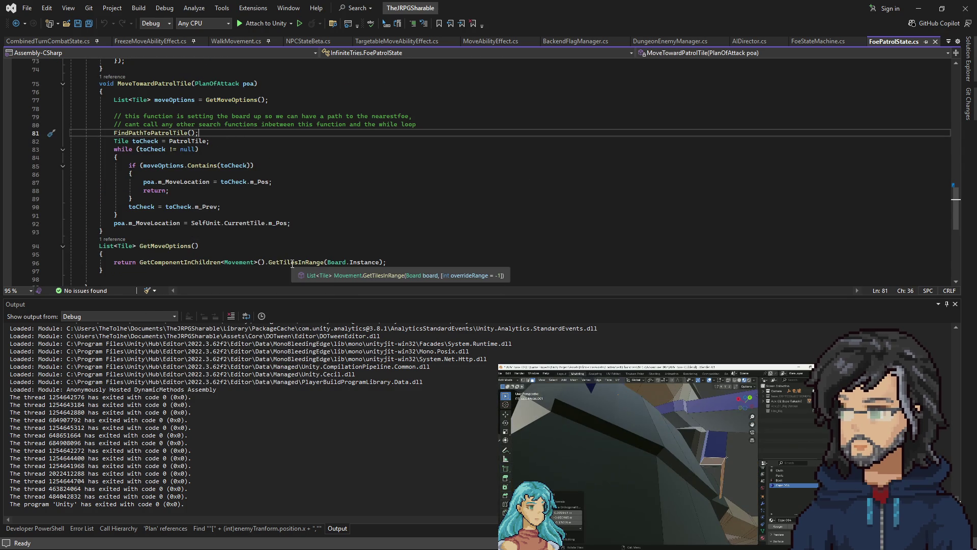
{"action": "left_click", "coordinate": [383, 263]}
{"action": "type", "text": ", 1"}
{"action": "key", "text": "ctrl+s"}
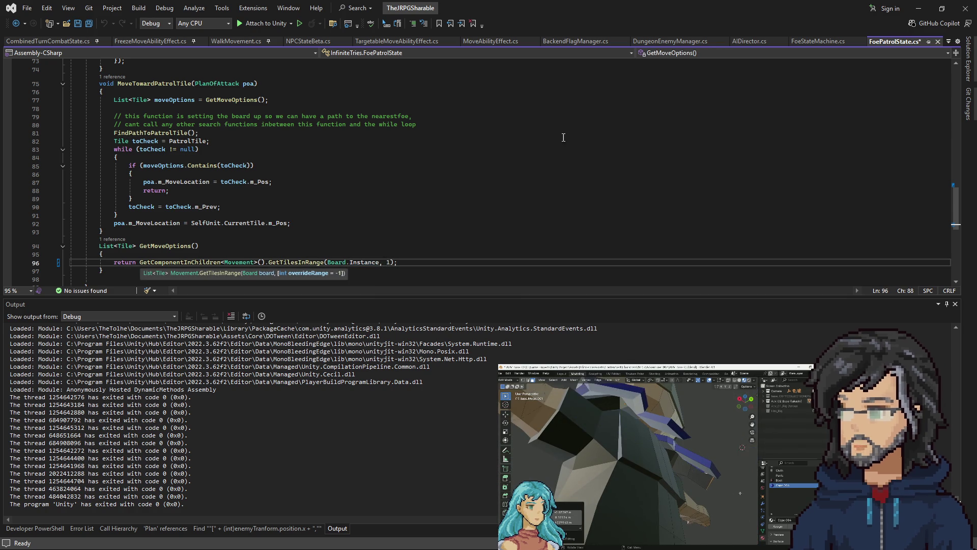
{"action": "left_click", "coordinate": [539, 190]}
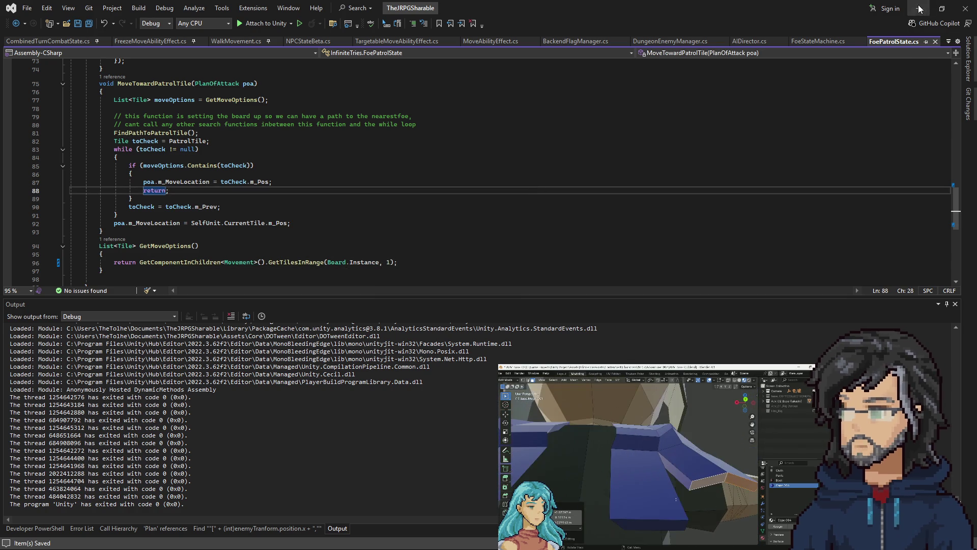
{"action": "key", "text": "alt+Tab"}
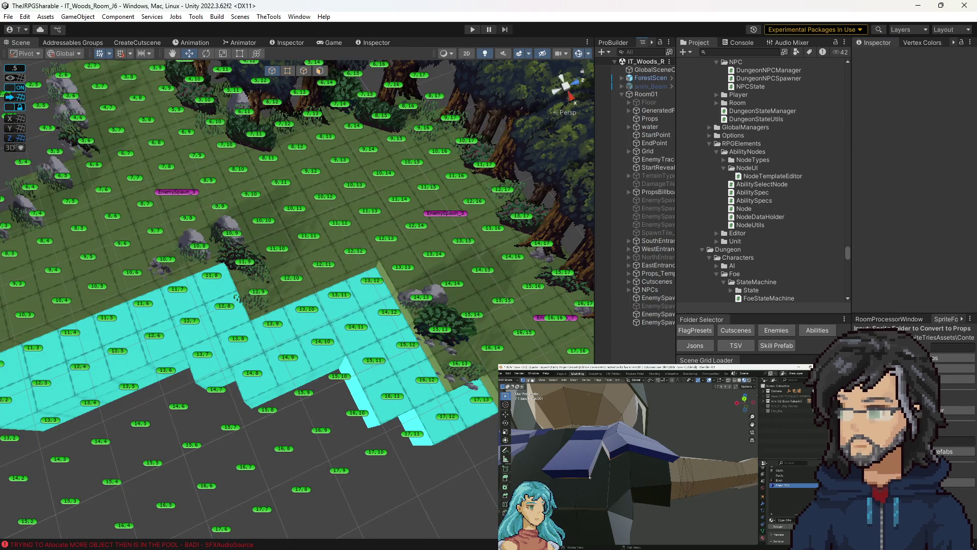
Start Play mode, widen the Game view, hit the slime with the sword, and walk up-right.
{"action": "left_click", "coordinate": [472, 29]}
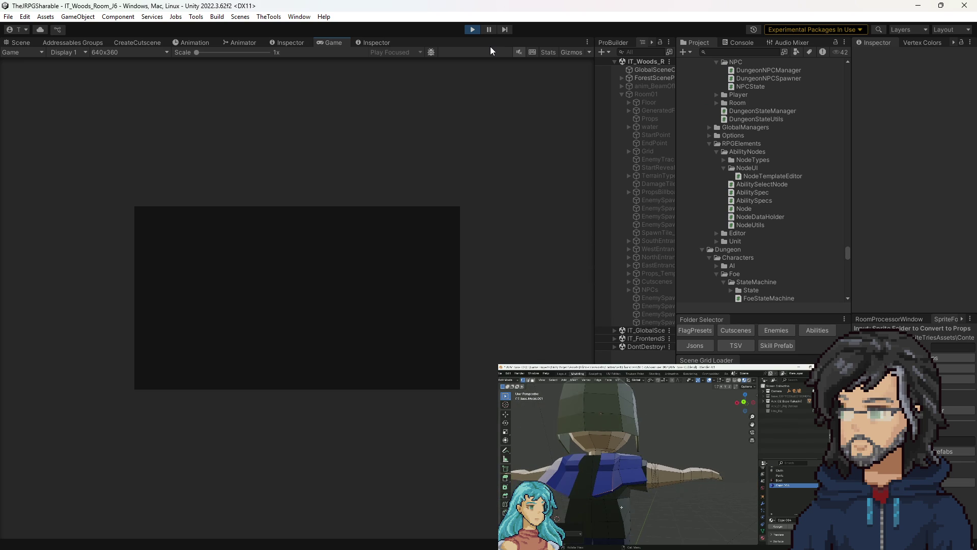
{"action": "left_click_drag", "start_coordinate": [595, 168], "coordinate": [770, 169]}
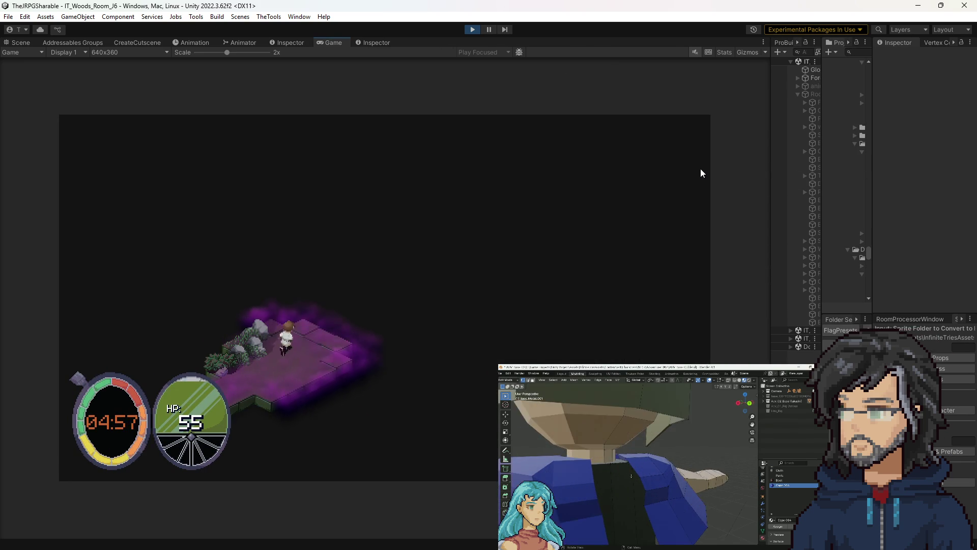
{"action": "key", "text": "d"}
{"action": "key", "text": "space"}
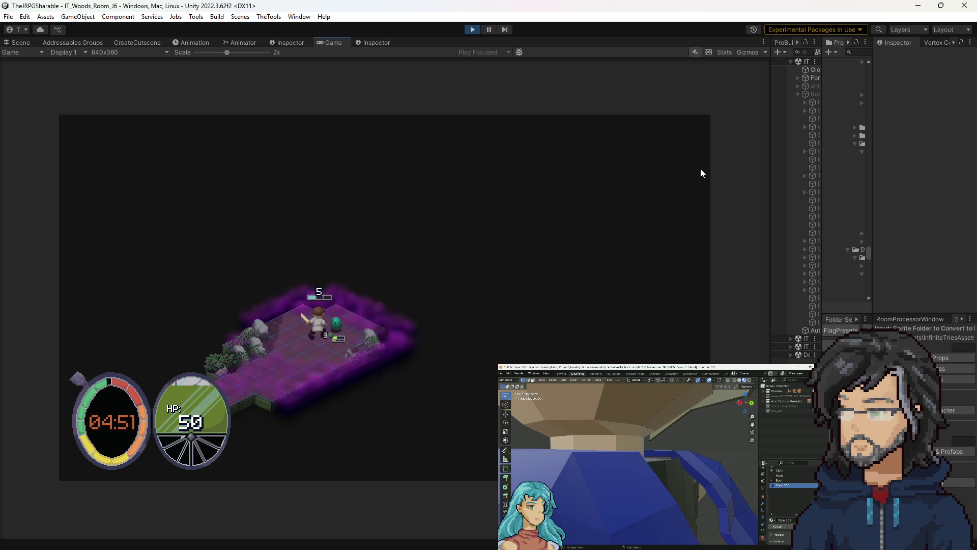
{"action": "key", "text": "d"}
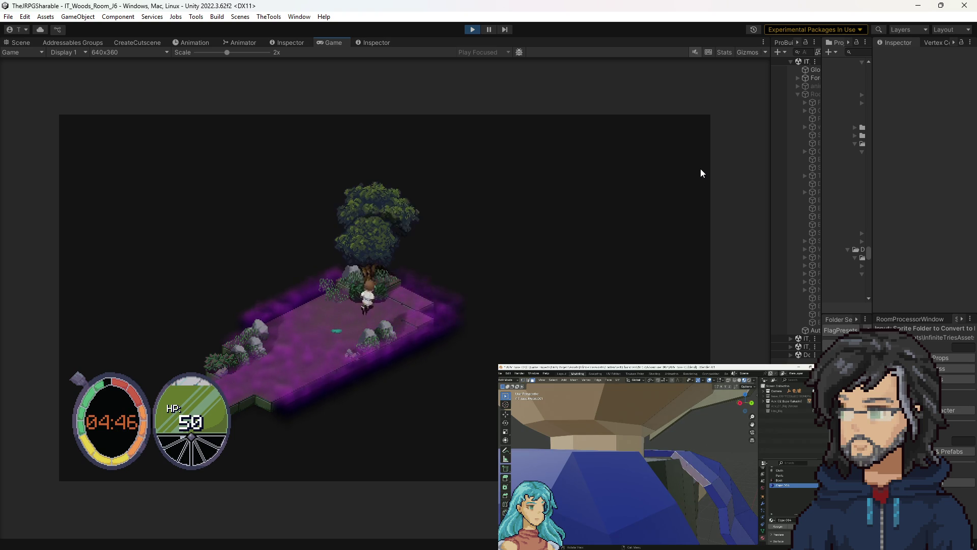
{"action": "key", "text": "d"}
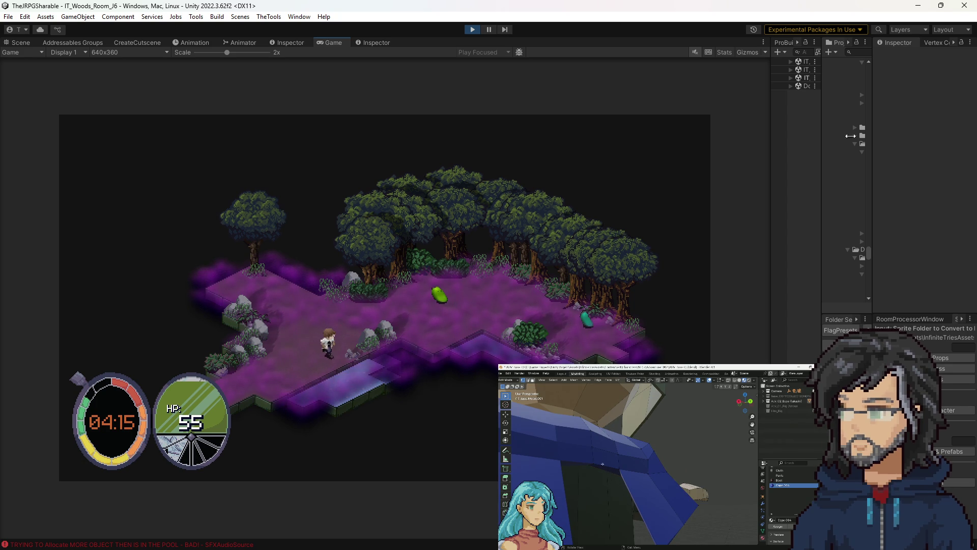
Open the Console showing info messages instead of errors, and widen the panel.
{"action": "left_click_drag", "start_coordinate": [822, 90], "coordinate": [709, 90]}
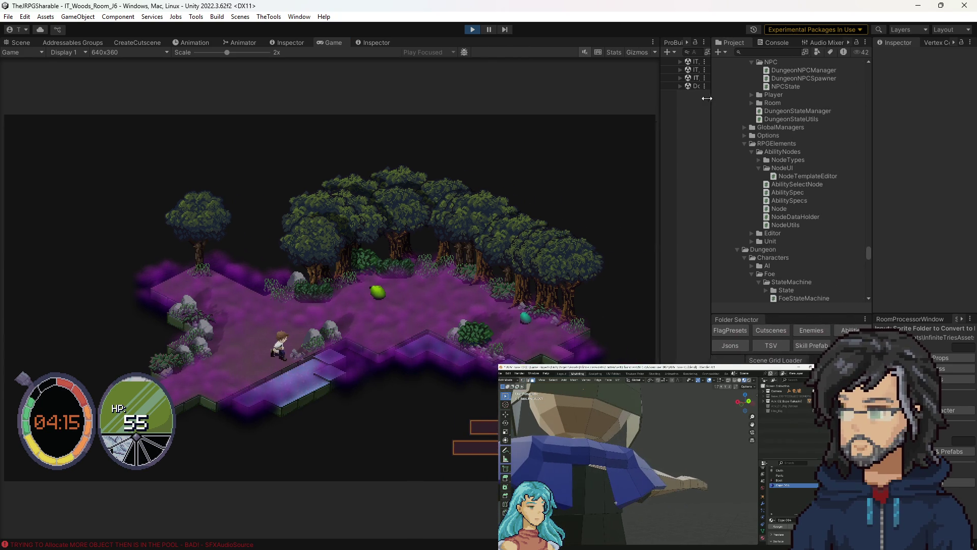
{"action": "left_click", "coordinate": [775, 43]}
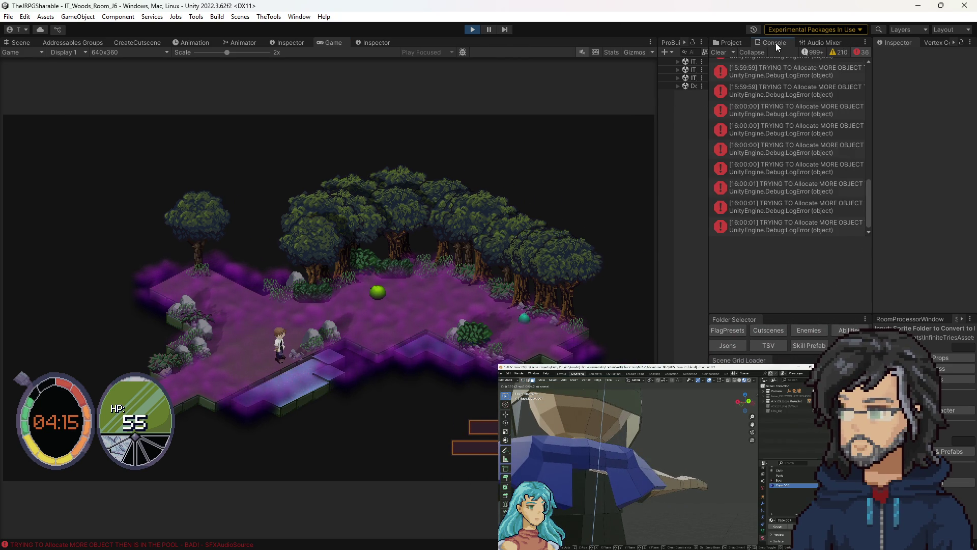
{"action": "left_click", "coordinate": [862, 53]}
{"action": "left_click", "coordinate": [815, 52]}
{"action": "scroll", "coordinate": [817, 159], "scroll_direction": "up", "scroll_amount": 10}
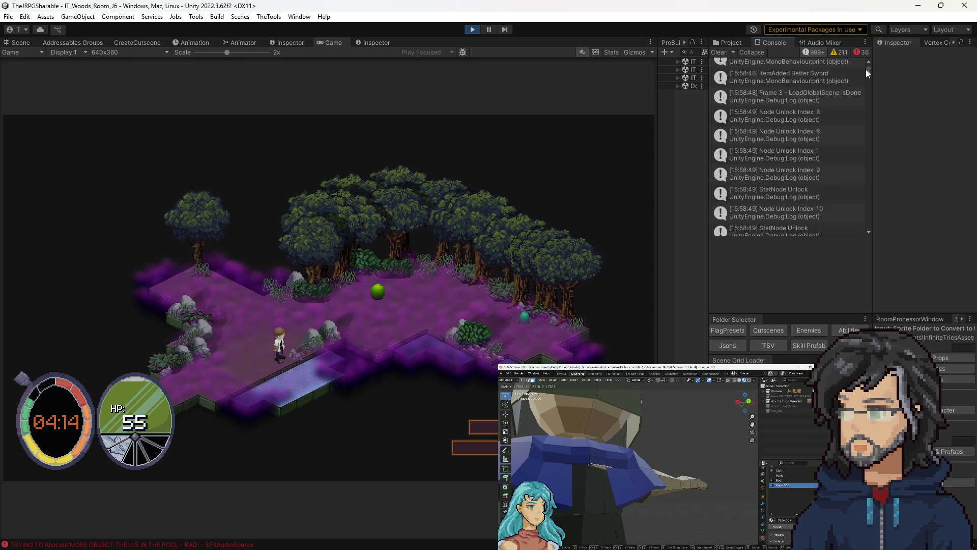
{"action": "left_click_drag", "start_coordinate": [867, 71], "coordinate": [869, 234]}
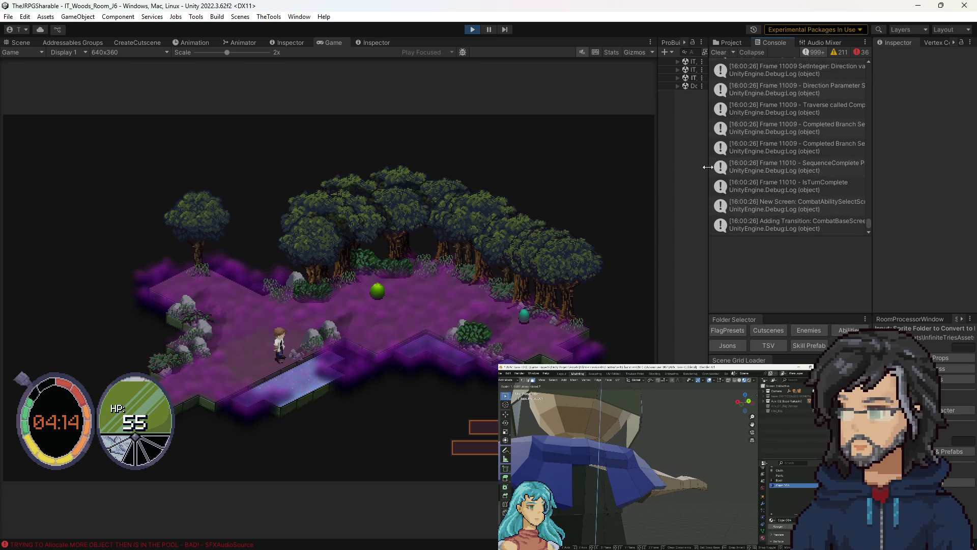
{"action": "left_click_drag", "start_coordinate": [709, 163], "coordinate": [691, 163]}
{"action": "left_click_drag", "start_coordinate": [881, 157], "coordinate": [911, 157]}
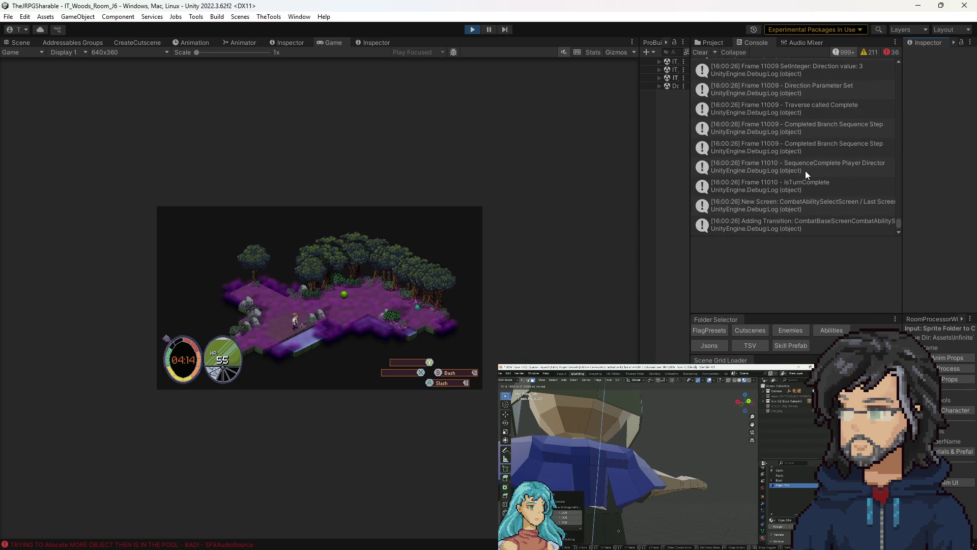
{"action": "scroll", "coordinate": [801, 173], "scroll_direction": "up", "scroll_amount": 5}
{"action": "scroll", "coordinate": [785, 169], "scroll_direction": "up", "scroll_amount": 5}
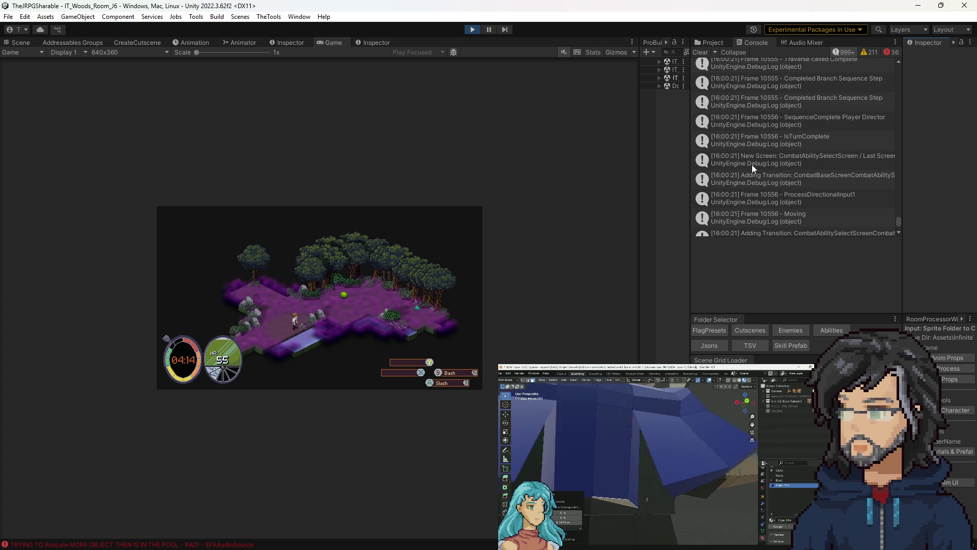
{"action": "left_click_drag", "start_coordinate": [691, 147], "coordinate": [494, 155]}
{"action": "scroll", "coordinate": [639, 166], "scroll_direction": "up", "scroll_amount": 3}
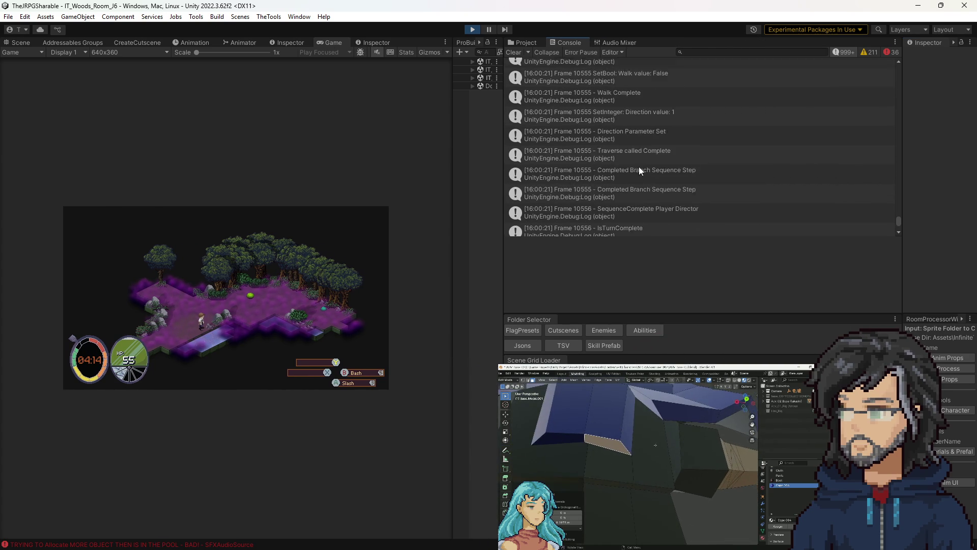
Compare the Walk Complete and Completed Branch Sequence Step traces, then open SequenceComplete Player Director's.
{"action": "left_click", "coordinate": [596, 127]}
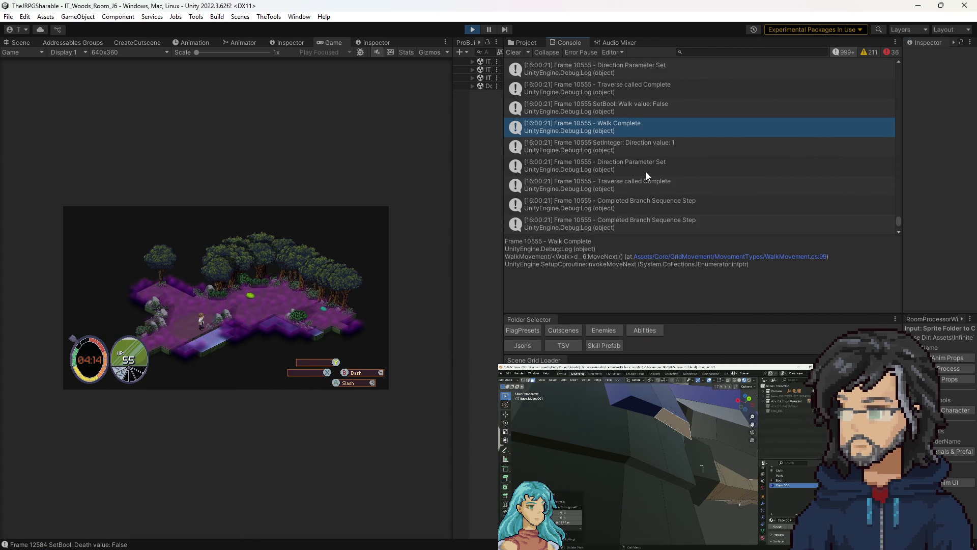
{"action": "scroll", "coordinate": [631, 173], "scroll_direction": "down", "scroll_amount": 3}
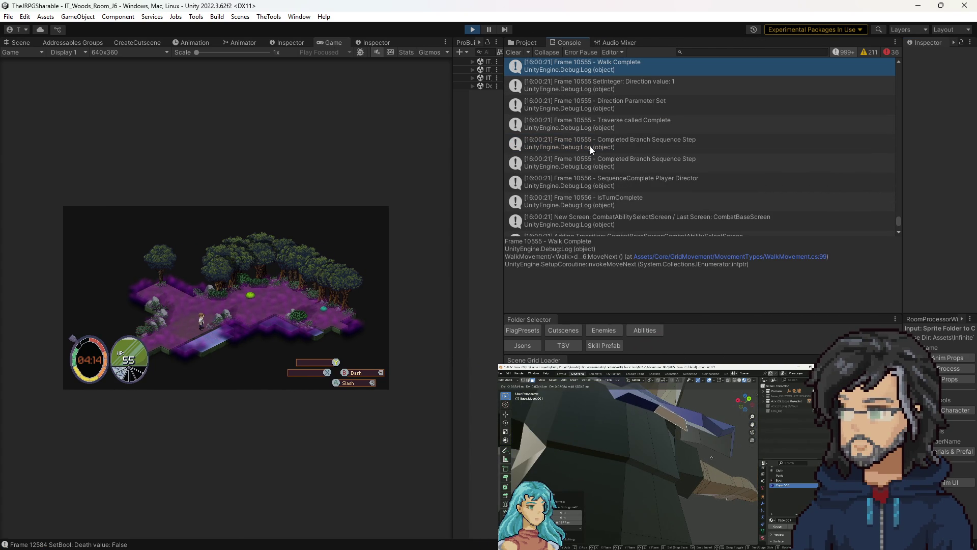
{"action": "left_click", "coordinate": [642, 144]}
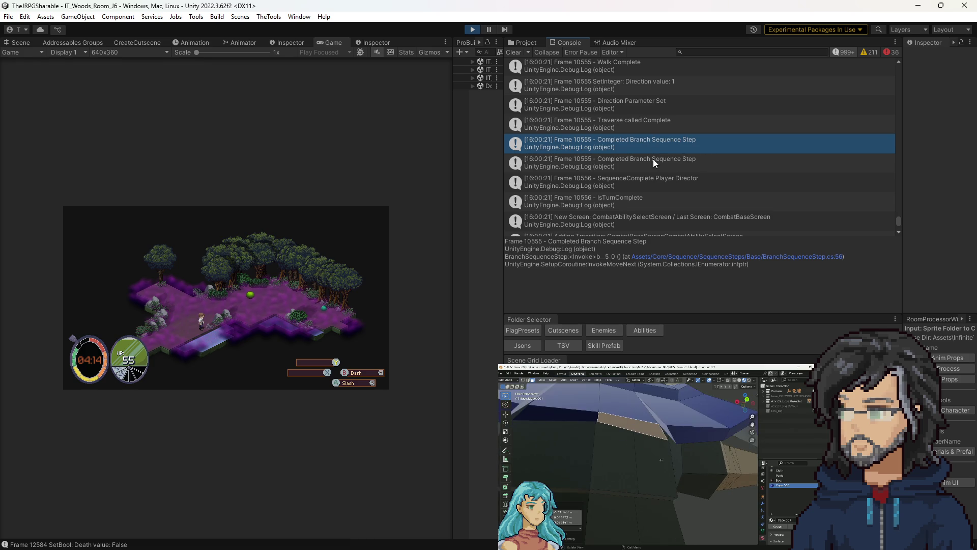
{"action": "left_click", "coordinate": [652, 158]}
{"action": "left_click", "coordinate": [664, 144]}
{"action": "left_click", "coordinate": [660, 162]}
{"action": "left_click", "coordinate": [653, 140]}
{"action": "left_click", "coordinate": [656, 160]}
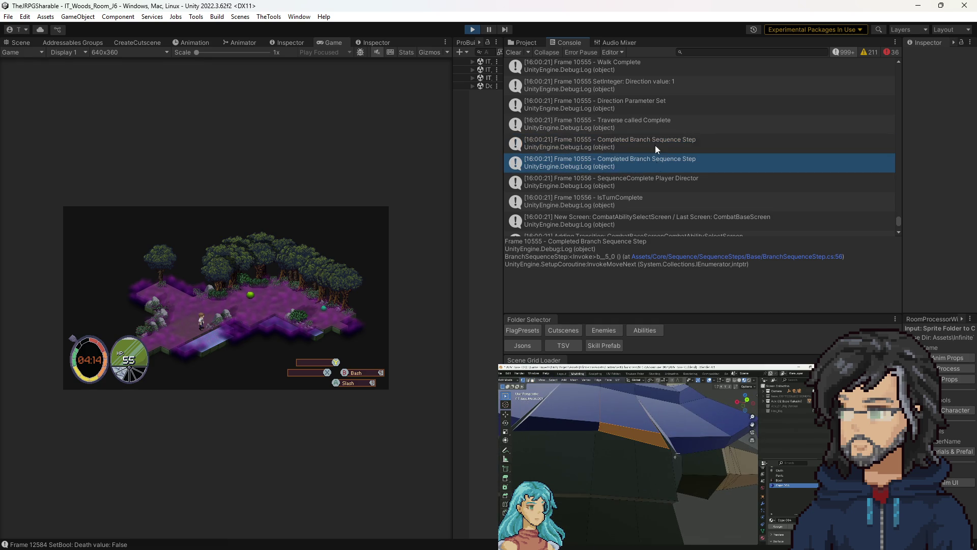
{"action": "left_click", "coordinate": [655, 141]}
{"action": "left_click", "coordinate": [661, 162]}
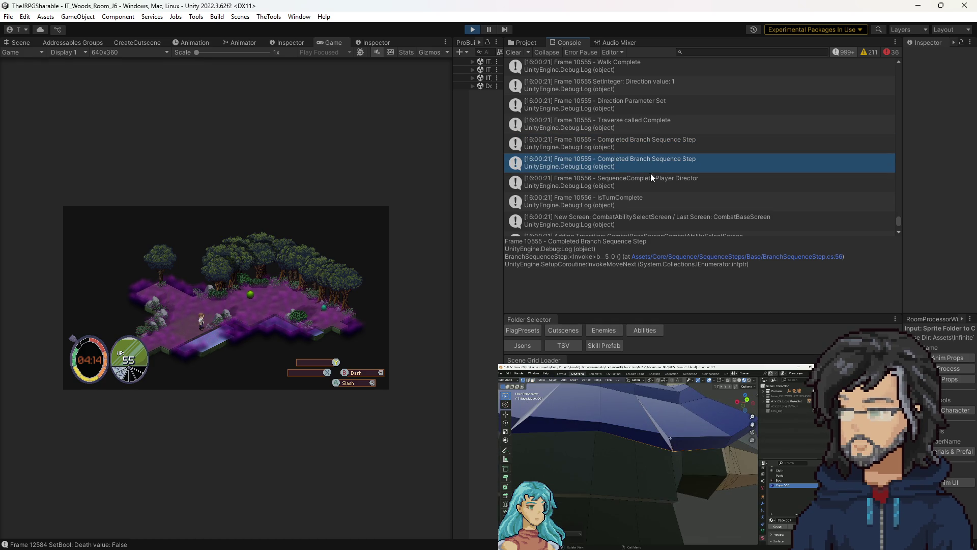
{"action": "left_click", "coordinate": [647, 142]}
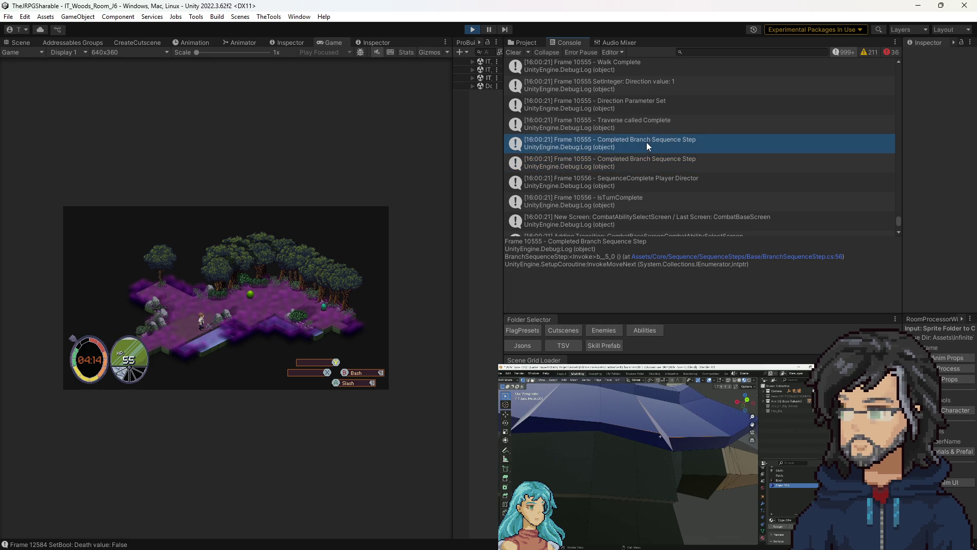
{"action": "left_click", "coordinate": [642, 161]}
{"action": "left_click", "coordinate": [643, 144]}
{"action": "left_click", "coordinate": [639, 163]}
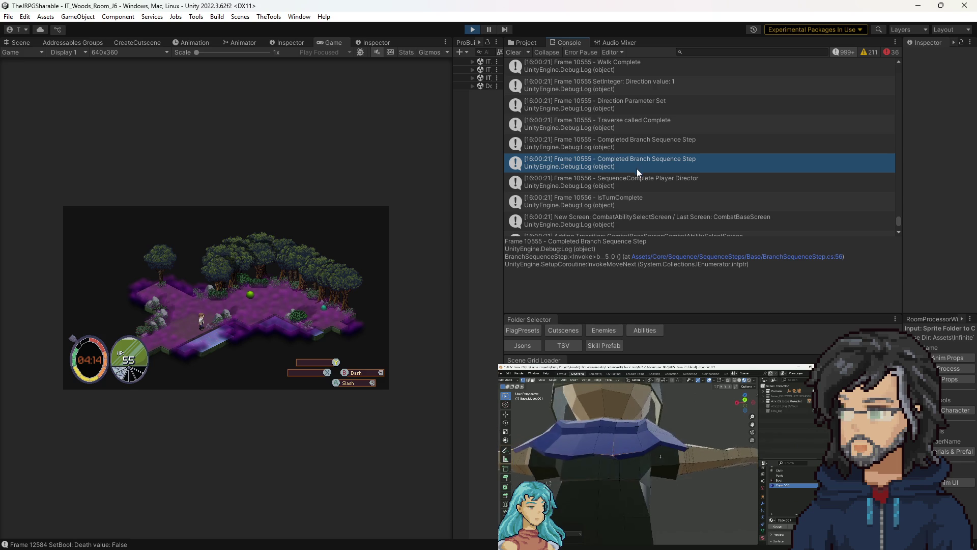
{"action": "left_click", "coordinate": [628, 183]}
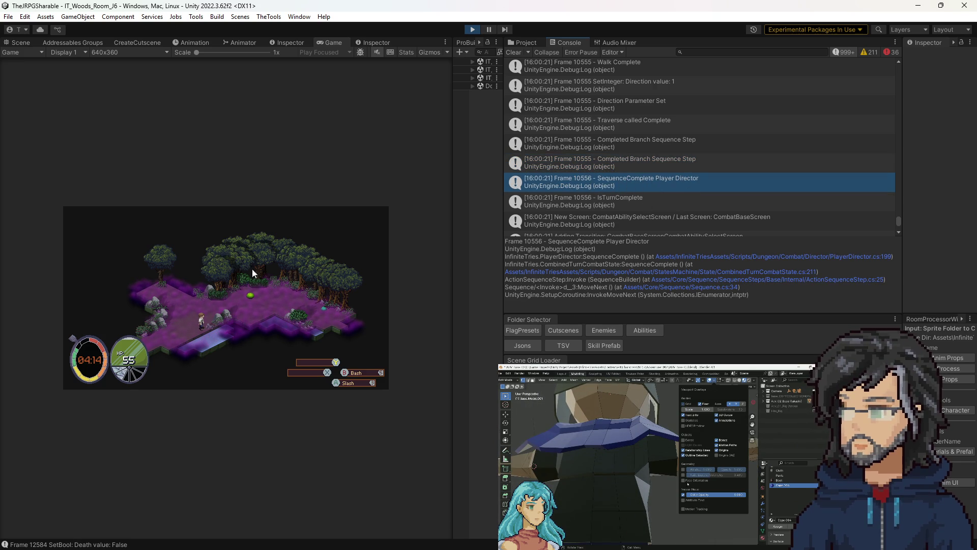
Navigate backward through earlier code locations to reach CombinedTurnCombatState.cs.
{"action": "key", "text": "alt+Tab"}
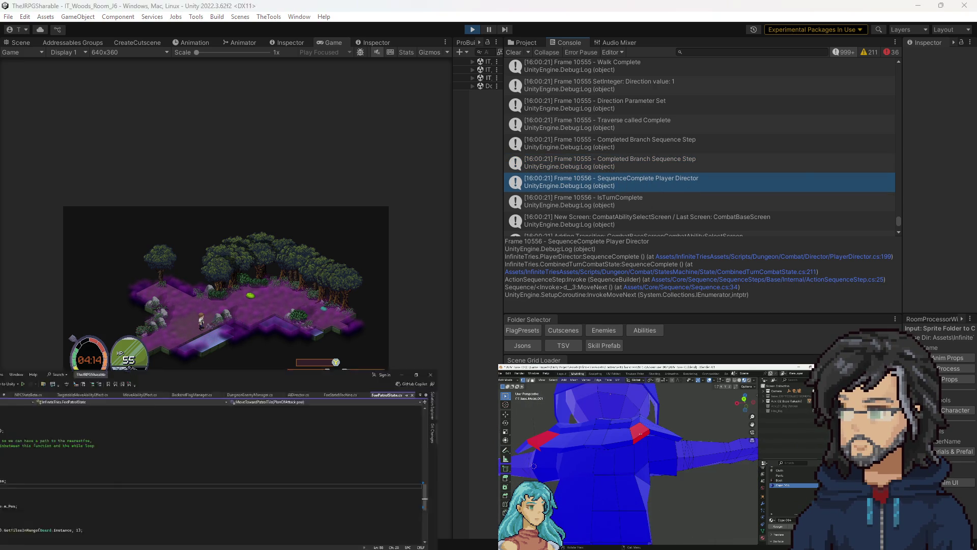
{"action": "scroll", "coordinate": [217, 173], "scroll_direction": "down", "scroll_amount": 5}
{"action": "scroll", "coordinate": [218, 163], "scroll_direction": "up", "scroll_amount": 7}
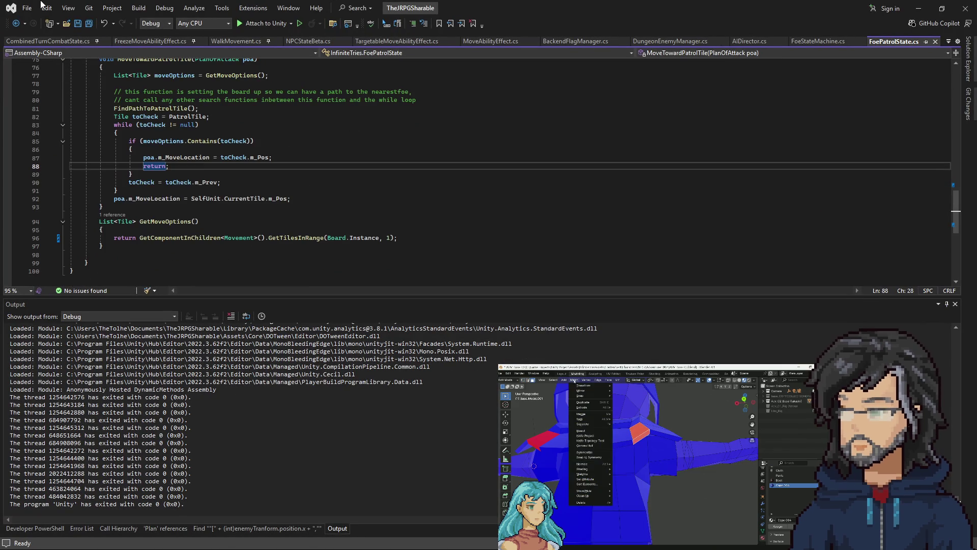
{"action": "left_click", "coordinate": [21, 23]}
{"action": "left_click", "coordinate": [18, 24]}
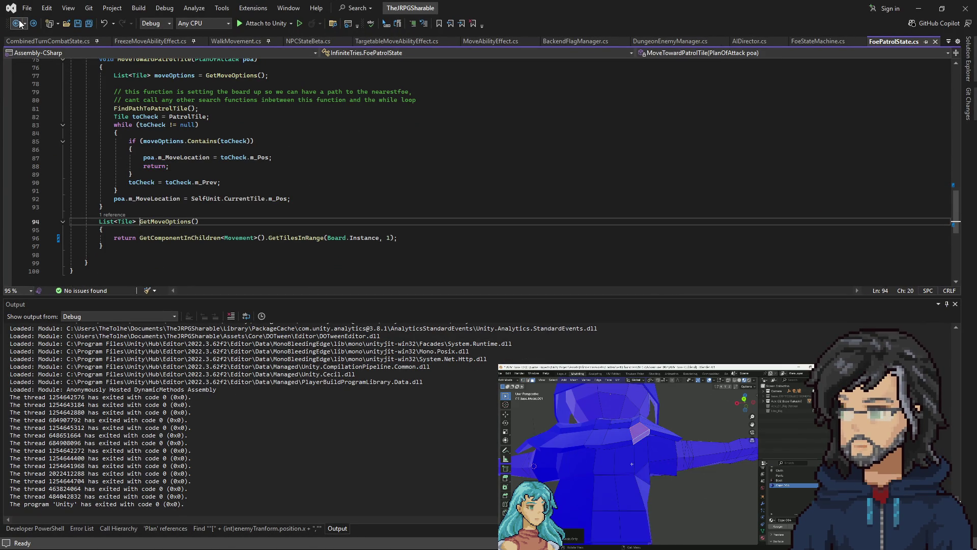
{"action": "left_click", "coordinate": [18, 24]}
{"action": "left_click", "coordinate": [18, 23]}
{"action": "left_click", "coordinate": [19, 23]}
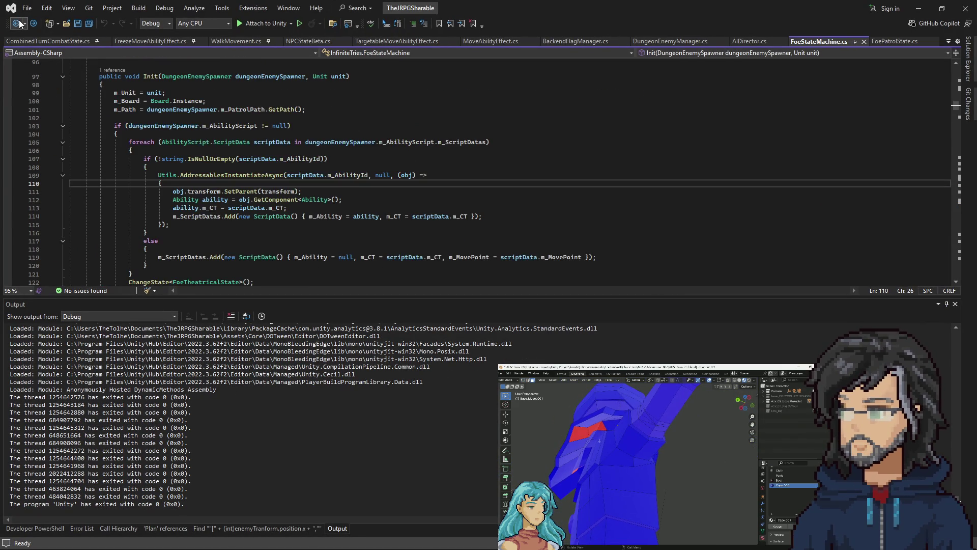
{"action": "left_click", "coordinate": [19, 23]}
{"action": "left_click", "coordinate": [19, 23]}
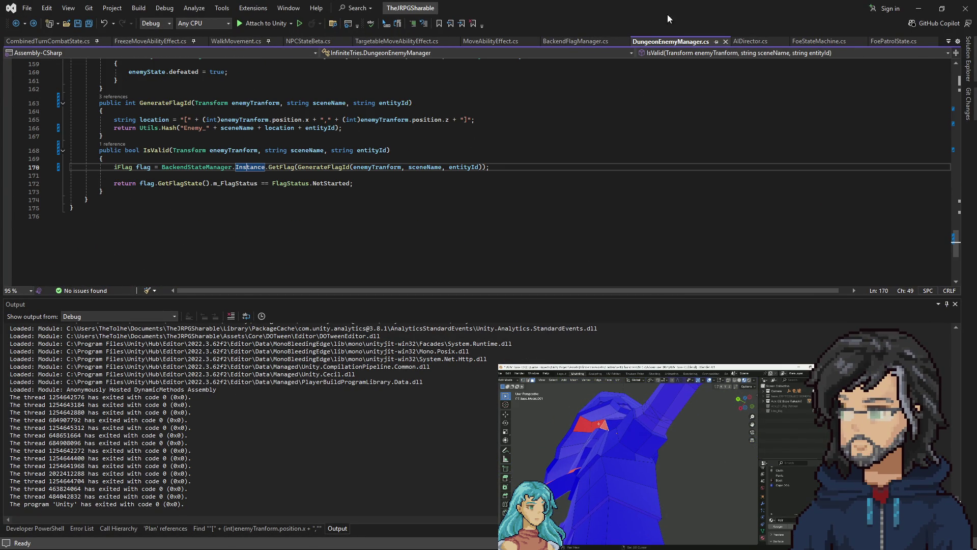
{"action": "left_click", "coordinate": [59, 41]}
Insert '/*' openers after the load-wait step and below the TODO comment.
{"action": "scroll", "coordinate": [208, 162], "scroll_direction": "down", "scroll_amount": 10}
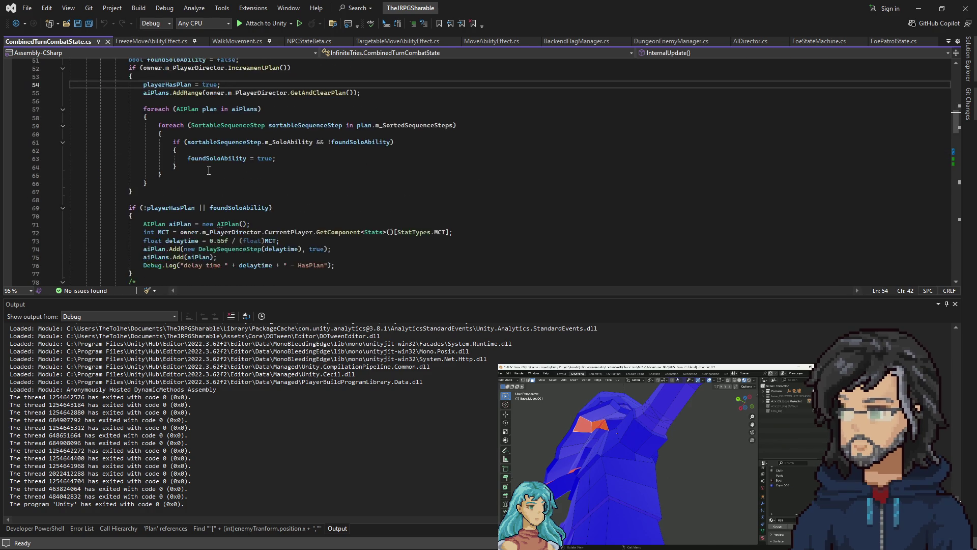
{"action": "scroll", "coordinate": [208, 162], "scroll_direction": "up", "scroll_amount": 3}
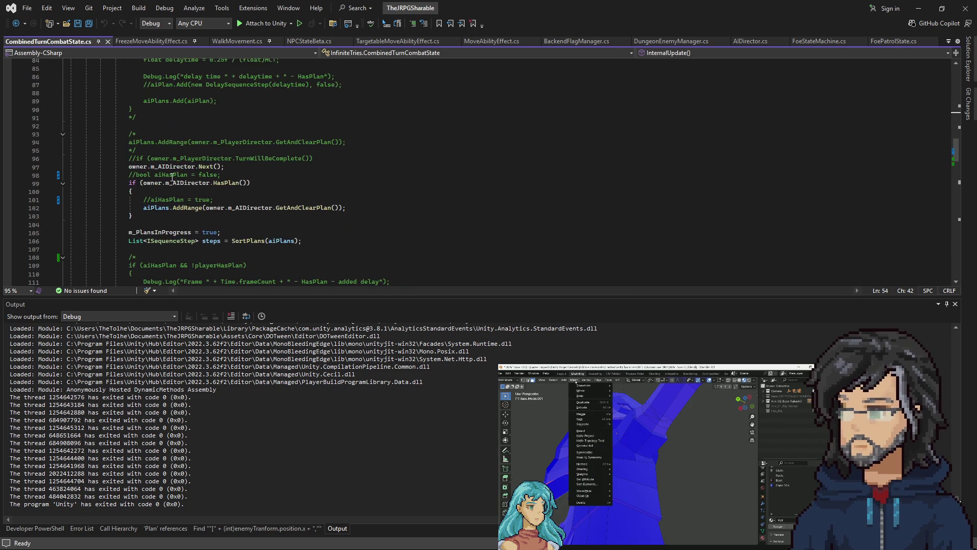
{"action": "scroll", "coordinate": [198, 178], "scroll_direction": "down", "scroll_amount": 11}
{"action": "scroll", "coordinate": [190, 197], "scroll_direction": "up", "scroll_amount": 3}
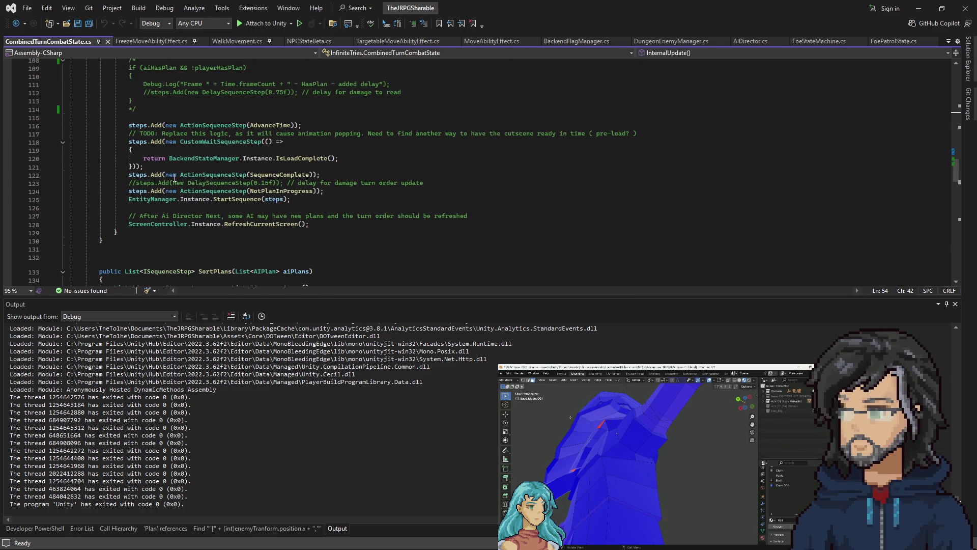
{"action": "left_click_drag", "start_coordinate": [140, 142], "coordinate": [258, 168]}
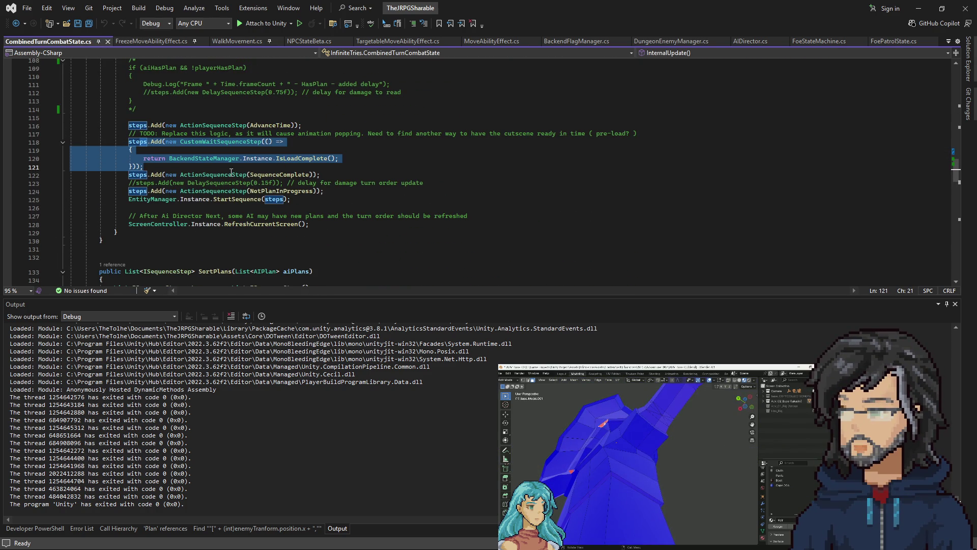
{"action": "key", "text": "End"}
{"action": "key", "text": "Return"}
{"action": "type", "text": "/*"}
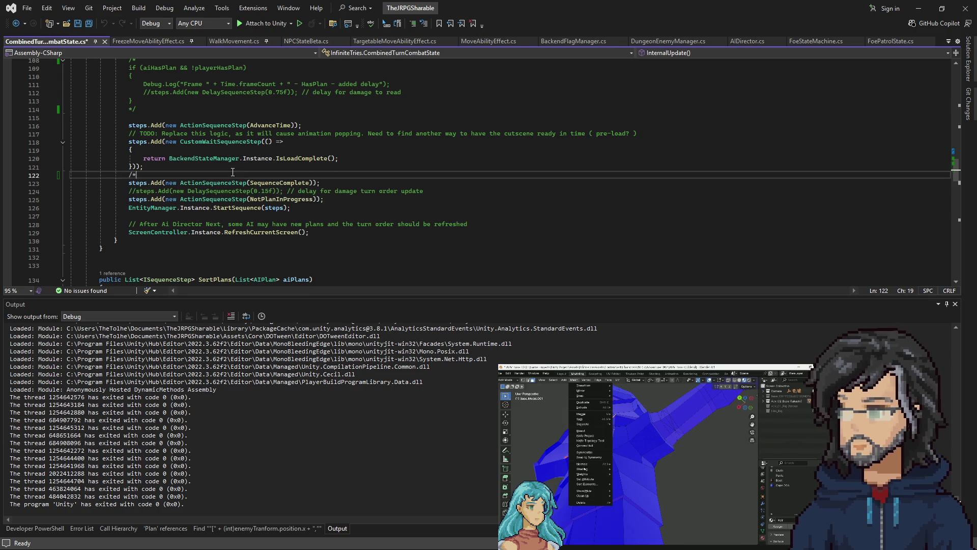
{"action": "key", "text": "Up"}
{"action": "key", "text": "Up"}
{"action": "key", "text": "Up"}
{"action": "key", "text": "Up"}
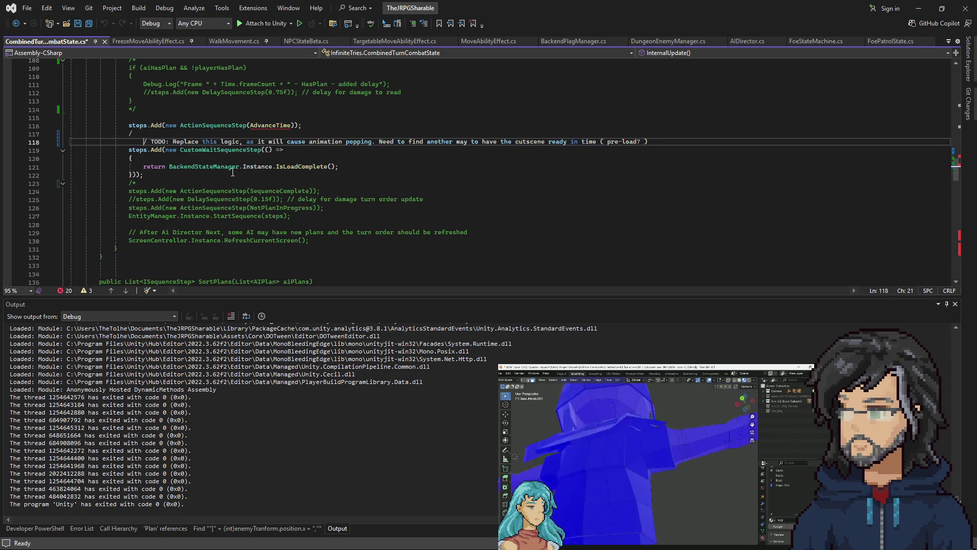
{"action": "key", "text": "End"}
{"action": "key", "text": "Return"}
{"action": "type", "text": "/*"}
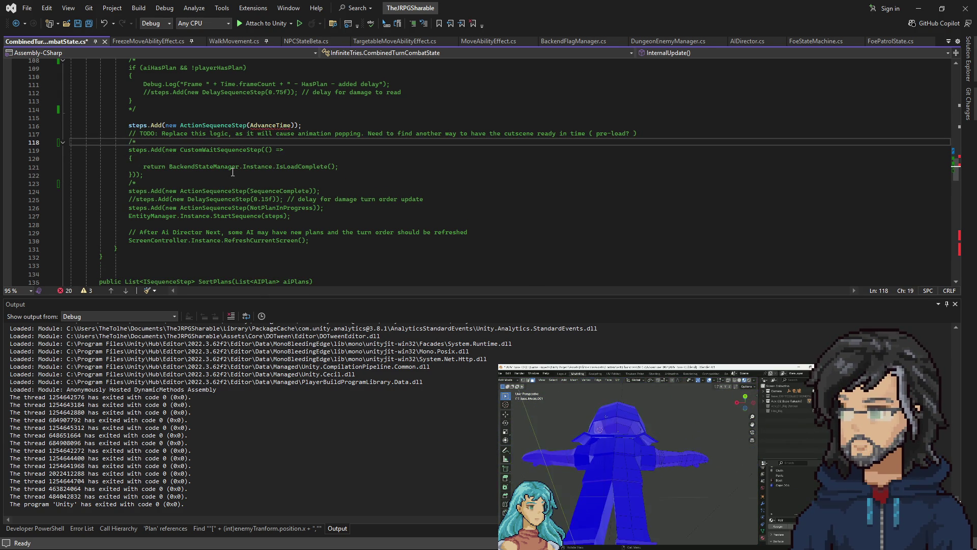
{"action": "left_click", "coordinate": [914, 8]}
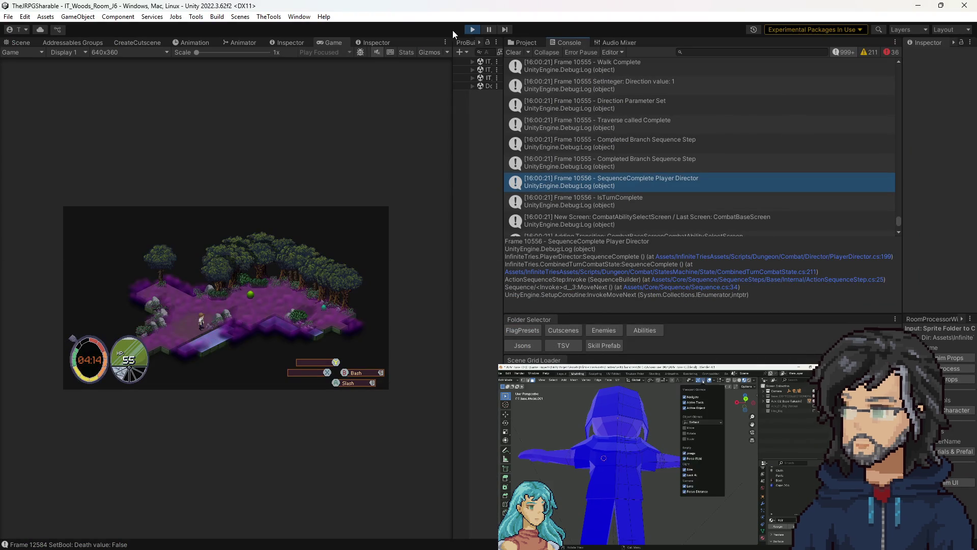
Stop the play-test and tick Debug Spawn All on ForestScenePrefab > Environment > Board.
{"action": "left_click", "coordinate": [472, 29]}
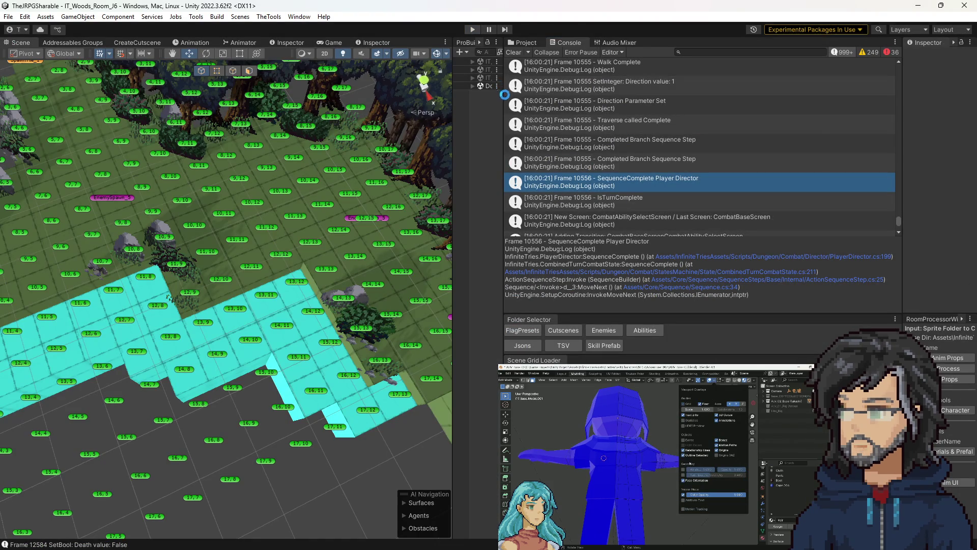
{"action": "left_click_drag", "start_coordinate": [504, 95], "coordinate": [561, 83]}
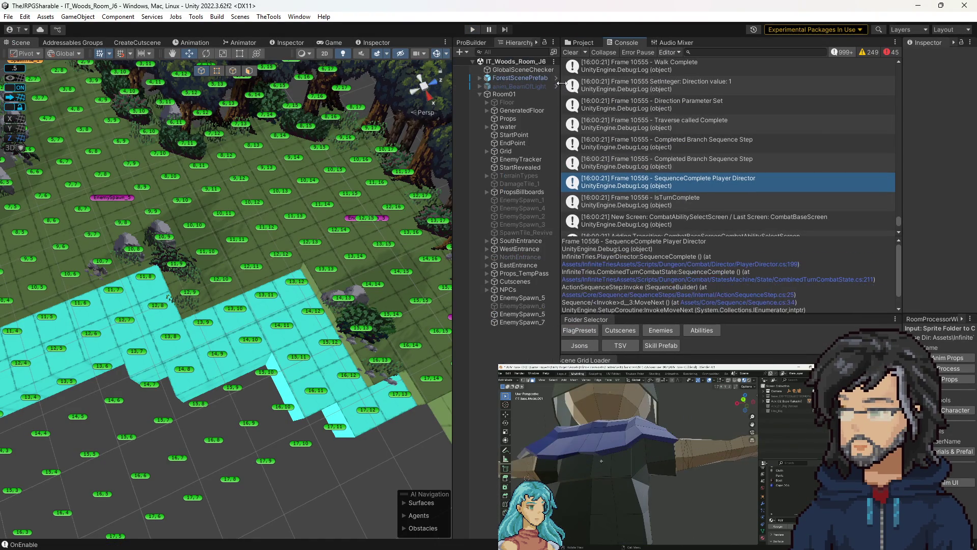
{"action": "left_click", "coordinate": [479, 78]}
{"action": "left_click", "coordinate": [487, 86]}
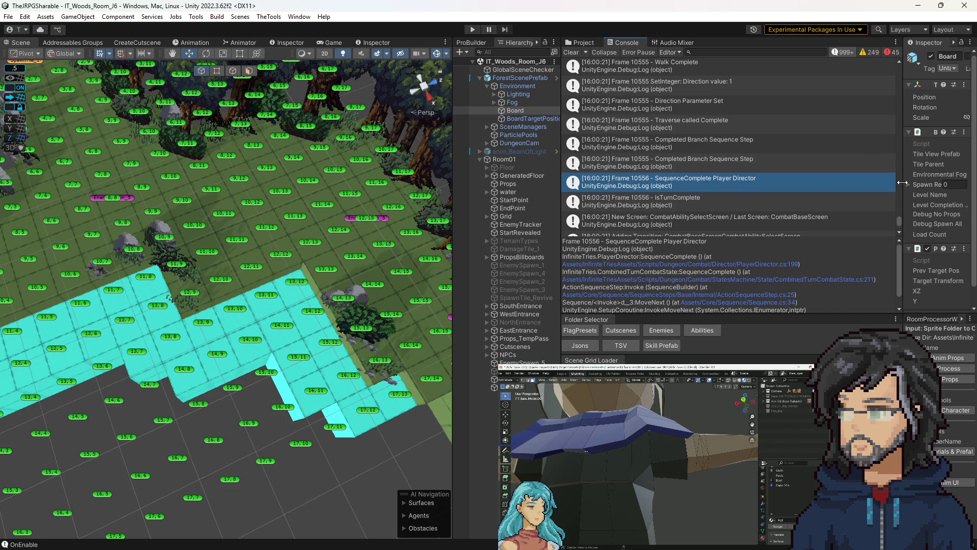
{"action": "left_click_drag", "start_coordinate": [899, 188], "coordinate": [789, 222]}
{"action": "left_click", "coordinate": [869, 224]}
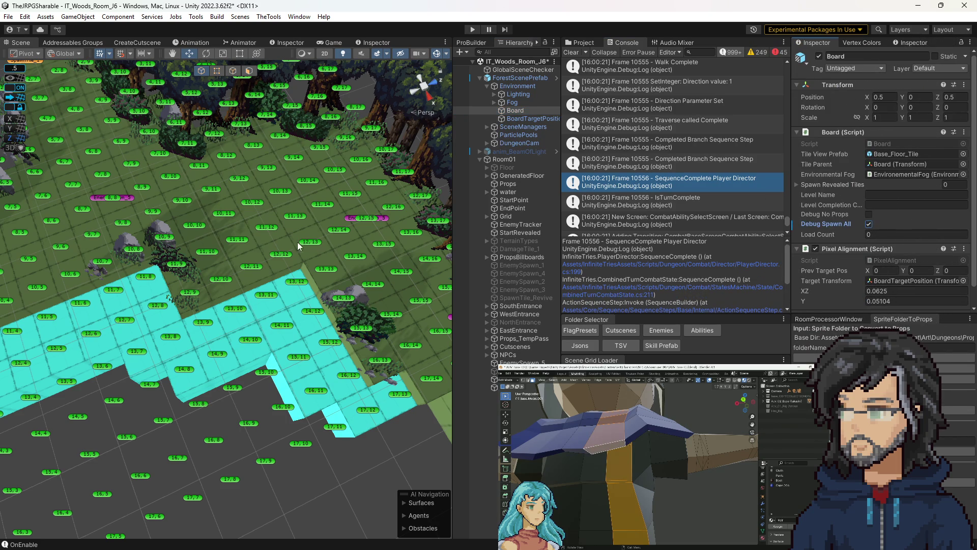
{"action": "left_click_drag", "start_coordinate": [299, 246], "coordinate": [278, 245]}
Clear the Console and retry Play, which compiler errors now block.
{"action": "left_click", "coordinate": [472, 30]}
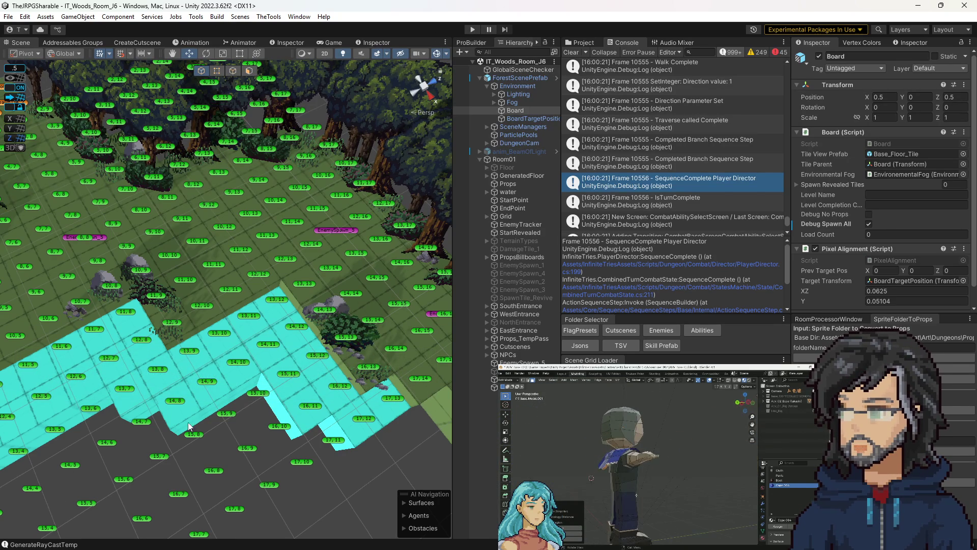
{"action": "left_click_drag", "start_coordinate": [255, 223], "coordinate": [316, 229]}
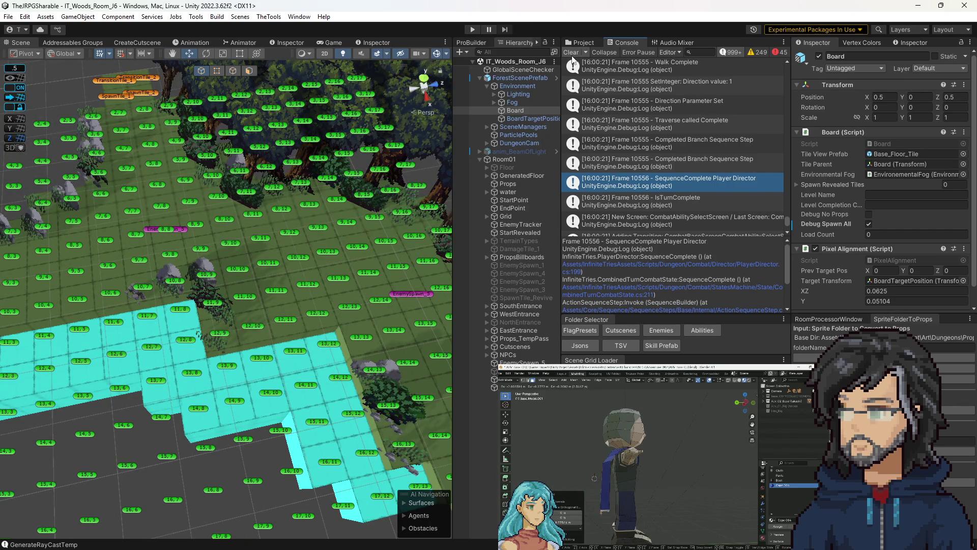
{"action": "left_click", "coordinate": [571, 53]}
{"action": "left_click", "coordinate": [472, 29]}
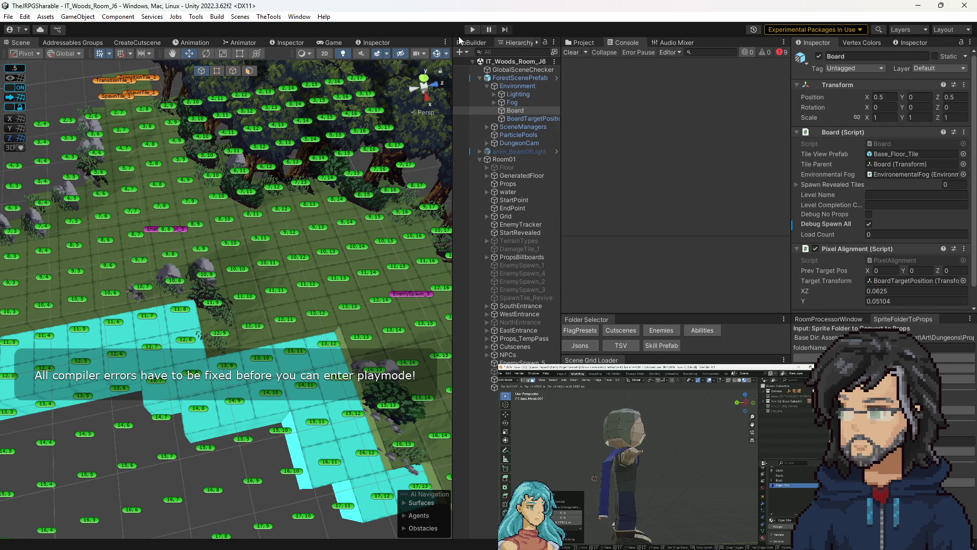
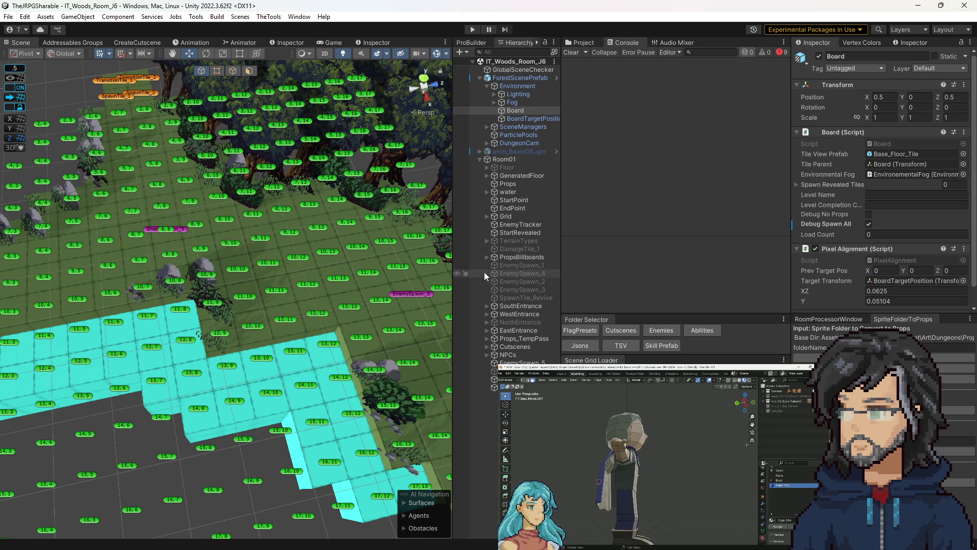
Enlarge the Scene and Hierarchy panels, try Play, and filter the Console to compiler errors.
{"action": "left_click_drag", "start_coordinate": [452, 257], "coordinate": [493, 261]}
{"action": "left_click_drag", "start_coordinate": [322, 239], "coordinate": [340, 234]}
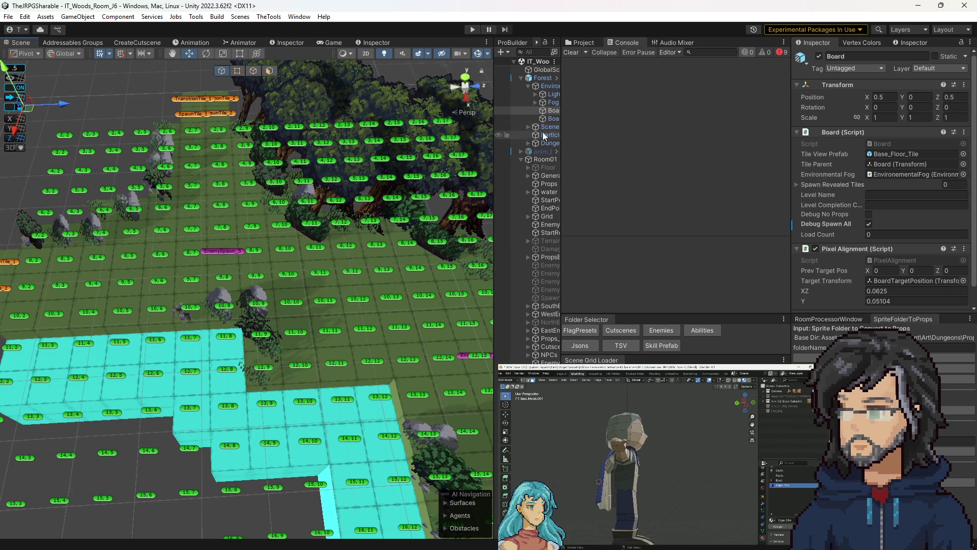
{"action": "left_click_drag", "start_coordinate": [564, 105], "coordinate": [588, 106]}
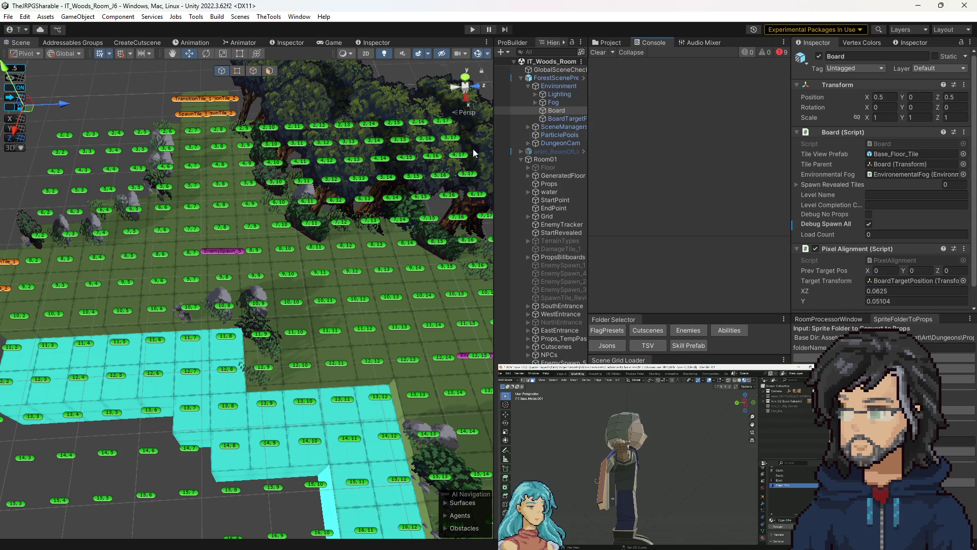
{"action": "left_click_drag", "start_coordinate": [472, 149], "coordinate": [402, 182]}
{"action": "left_click", "coordinate": [474, 29]}
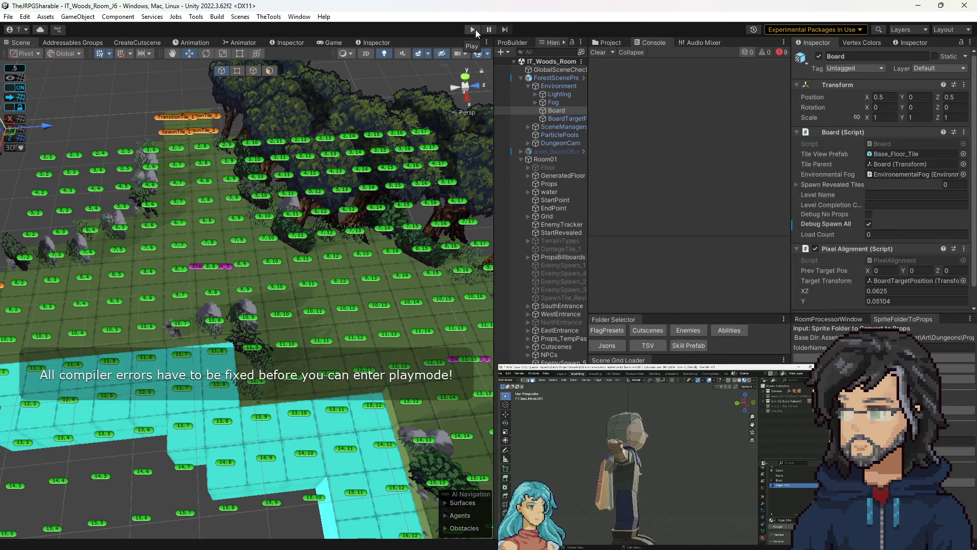
{"action": "left_click", "coordinate": [780, 57]}
Open CombinedTurnCombatState.cs at the error and move to the CustomWaitSequenceStep block at line 118.
{"action": "double_click", "coordinate": [684, 68]}
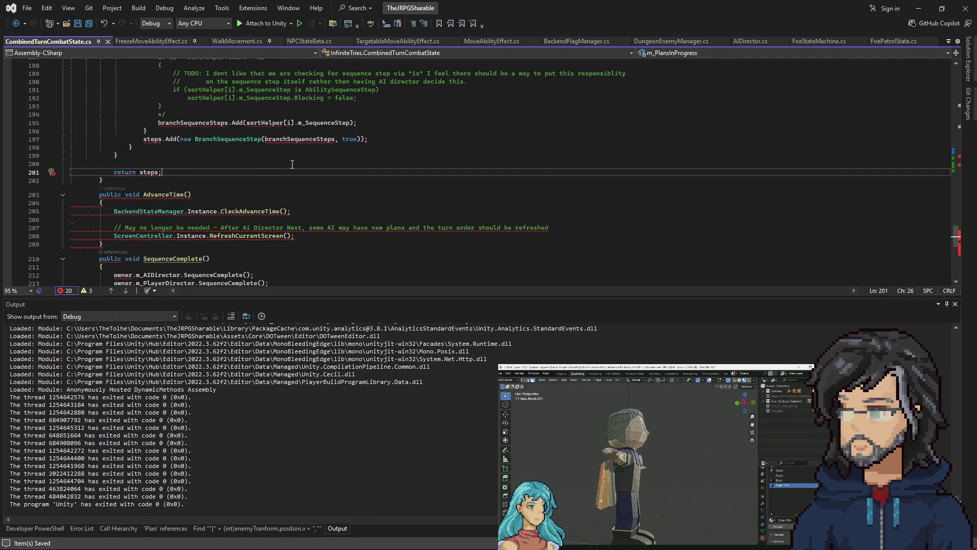
{"action": "scroll", "coordinate": [263, 227], "scroll_direction": "up", "scroll_amount": 5}
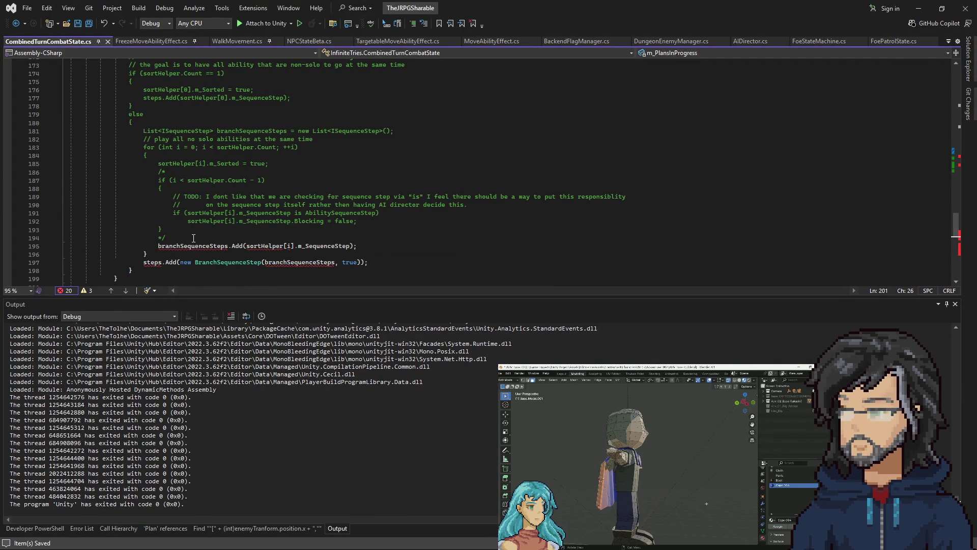
{"action": "key", "text": "ctrl+z"}
{"action": "key", "text": "ctrl+z"}
{"action": "key", "text": "ctrl+z"}
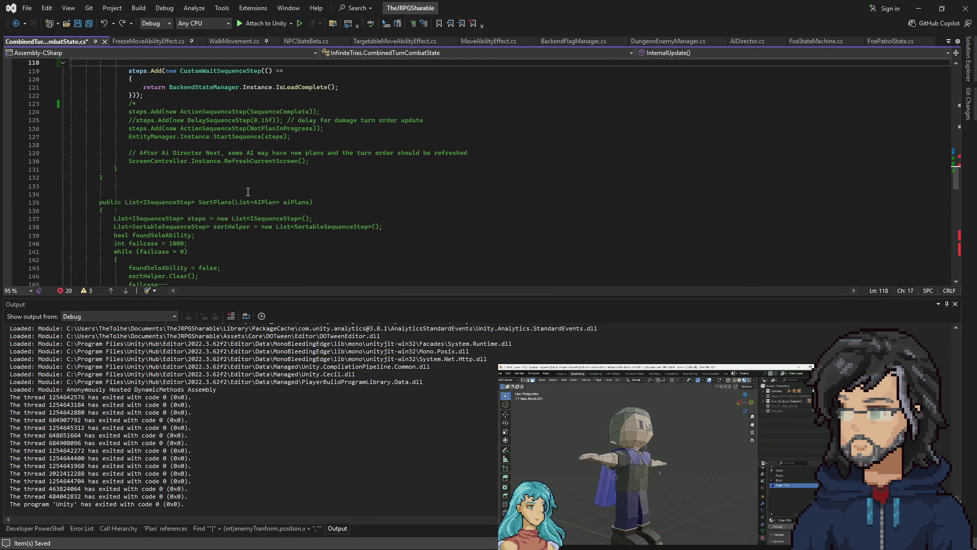
{"action": "key", "text": "ctrl+z"}
{"action": "key", "text": "ctrl+z"}
{"action": "key", "text": "ctrl+y"}
{"action": "key", "text": "ctrl+y"}
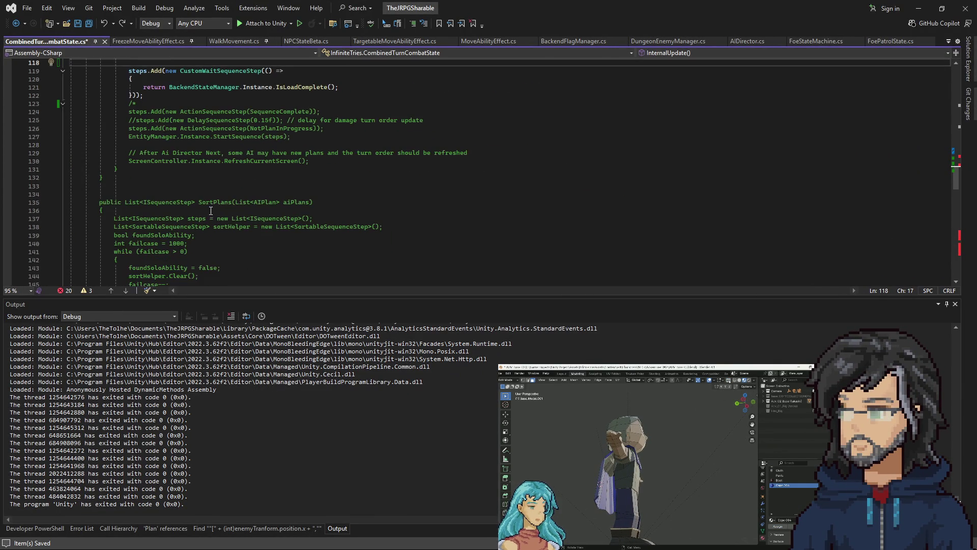
{"action": "scroll", "coordinate": [190, 193], "scroll_direction": "up", "scroll_amount": 4}
{"action": "type", "text": "/*"}
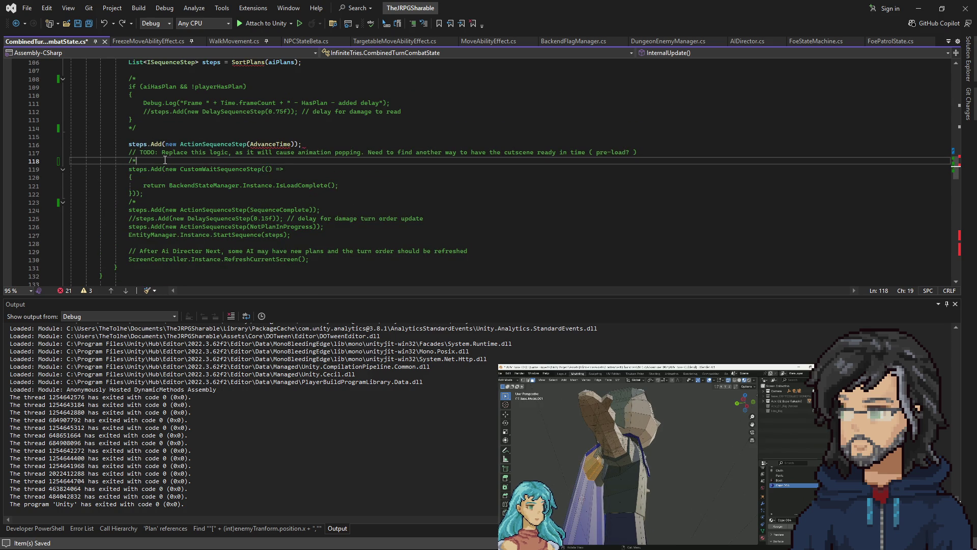
Close the comment after the wait block at lines 118–123 and save the script.
{"action": "key", "text": "Down"}
{"action": "key", "text": "Down"}
{"action": "key", "text": "Down"}
{"action": "key", "text": "BackSpace"}
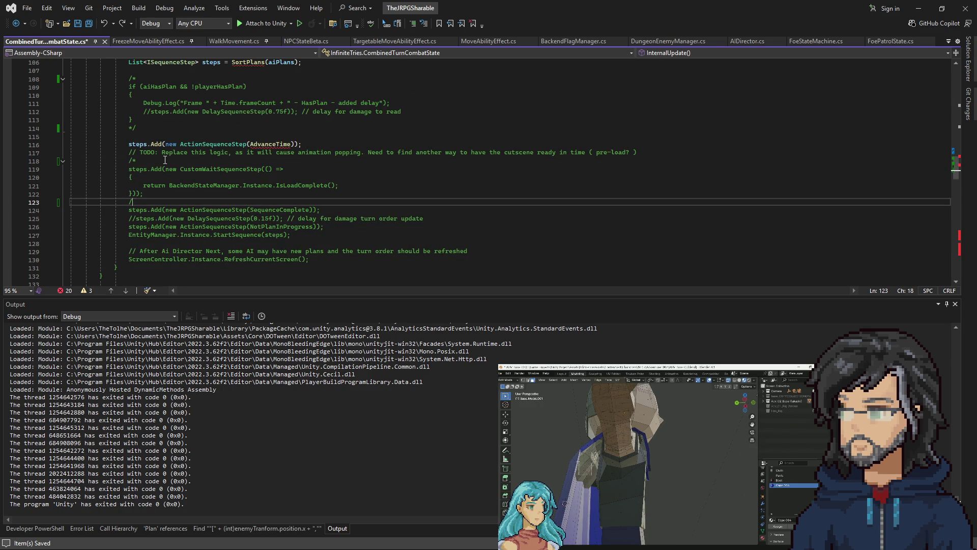
{"action": "key", "text": "ctrl+s"}
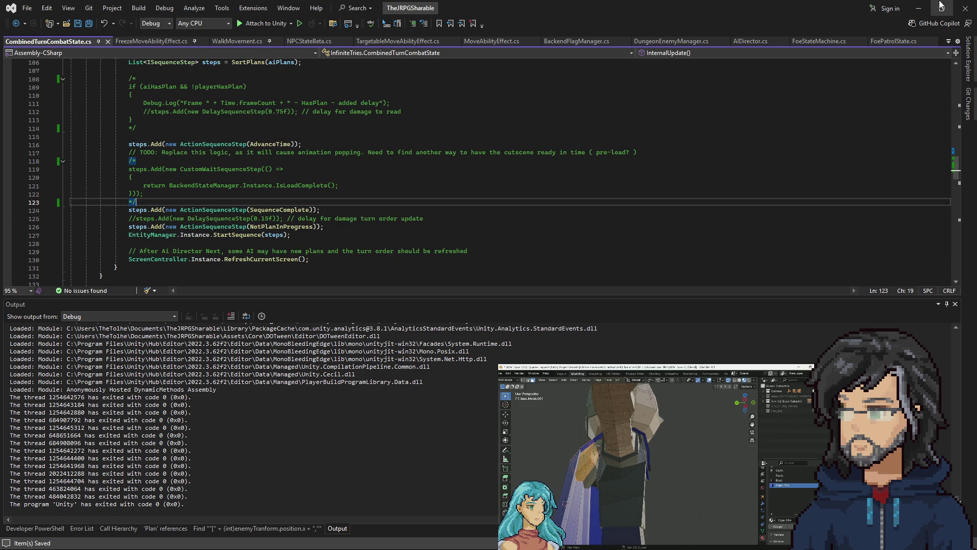
{"action": "left_click", "coordinate": [940, 6]}
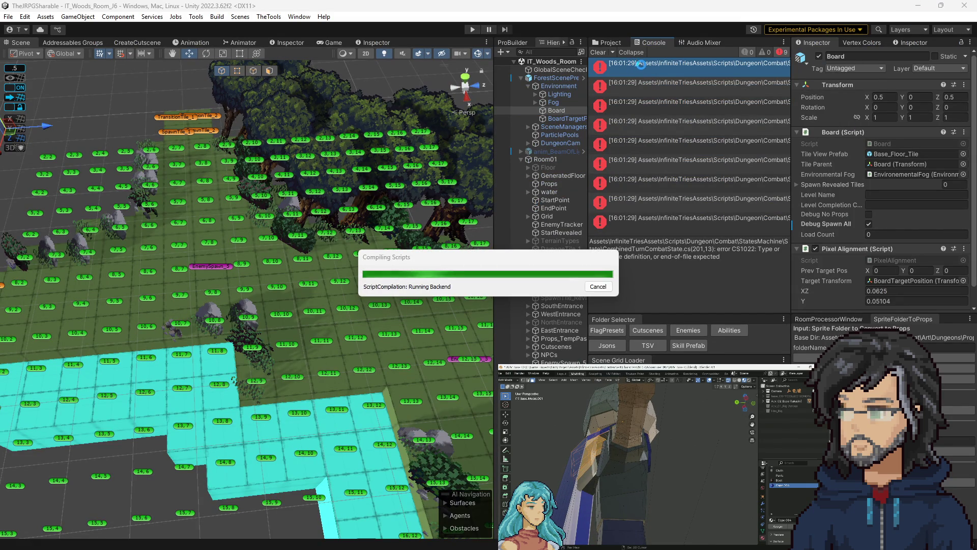
Play the forest room in Unity with the fixed scripts and enlarge the Game view.
{"action": "left_click", "coordinate": [609, 50]}
{"action": "left_click", "coordinate": [479, 29]}
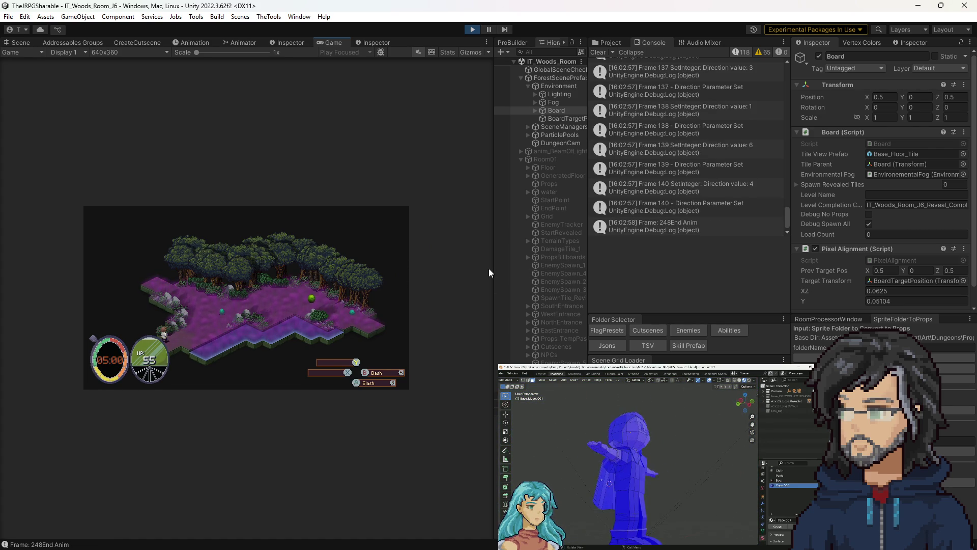
{"action": "mouse_move", "coordinate": [493, 268]}
{"action": "left_mouse_down"}
{"action": "mouse_move", "coordinate": [710, 280]}
{"action": "mouse_move", "coordinate": [673, 281]}
{"action": "left_mouse_up"}
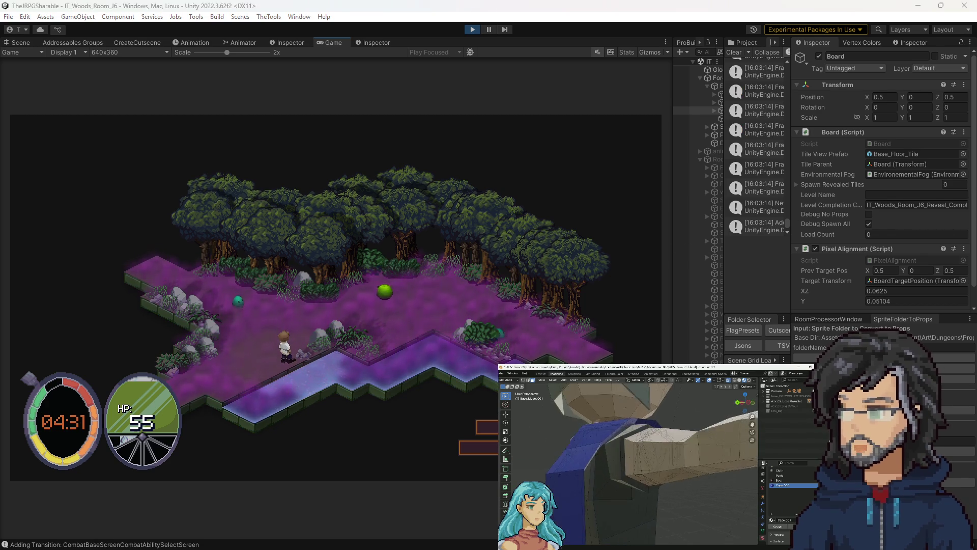
{"action": "key", "text": "alt+Tab"}
Review the commented-out lines 118–123 and the SortPlans planning code, then return to Unity.
{"action": "mouse_move", "coordinate": [137, 202]}
{"action": "left_mouse_down"}
{"action": "mouse_move", "coordinate": [98, 153]}
{"action": "mouse_move", "coordinate": [99, 161]}
{"action": "left_mouse_up"}
{"action": "scroll", "coordinate": [202, 190], "scroll_direction": "up", "scroll_amount": 4}
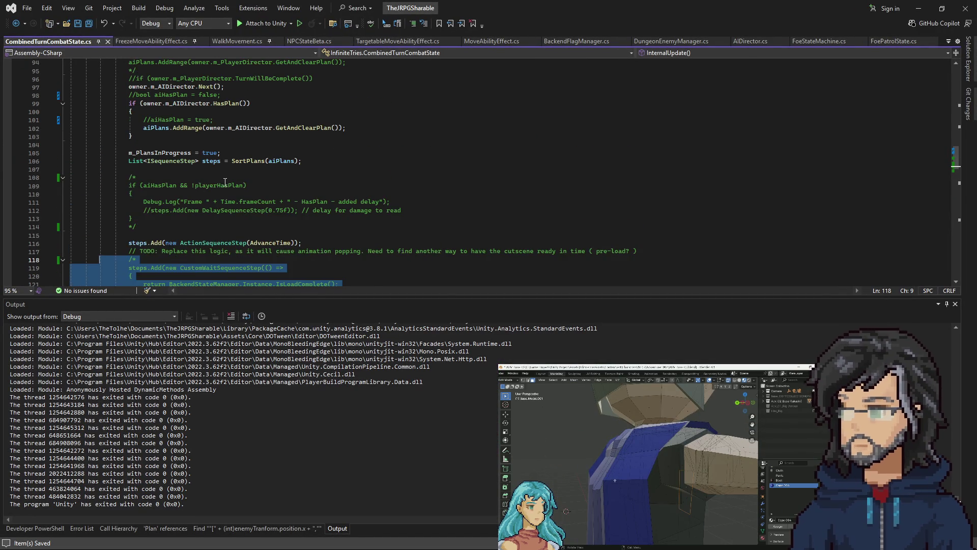
{"action": "scroll", "coordinate": [224, 182], "scroll_direction": "up", "scroll_amount": 13}
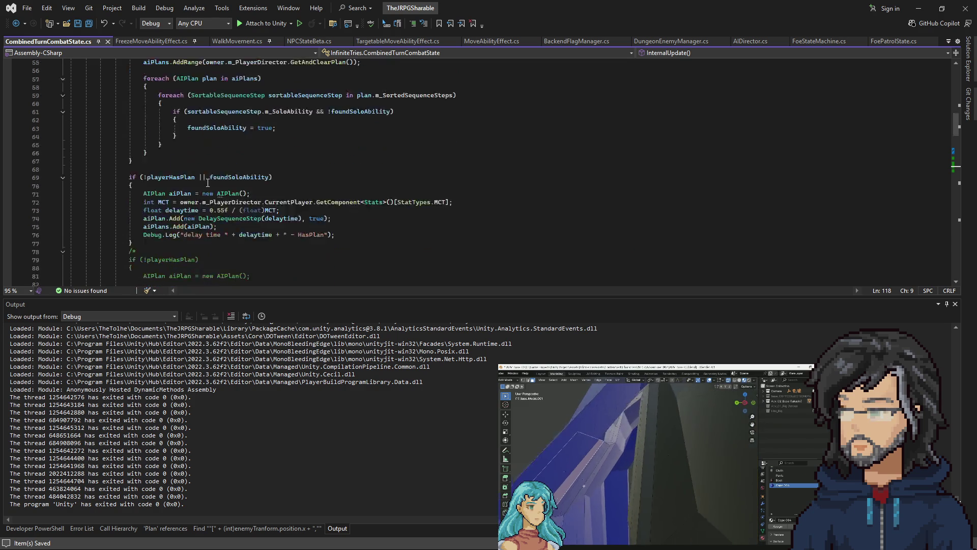
{"action": "scroll", "coordinate": [208, 182], "scroll_direction": "down", "scroll_amount": 11}
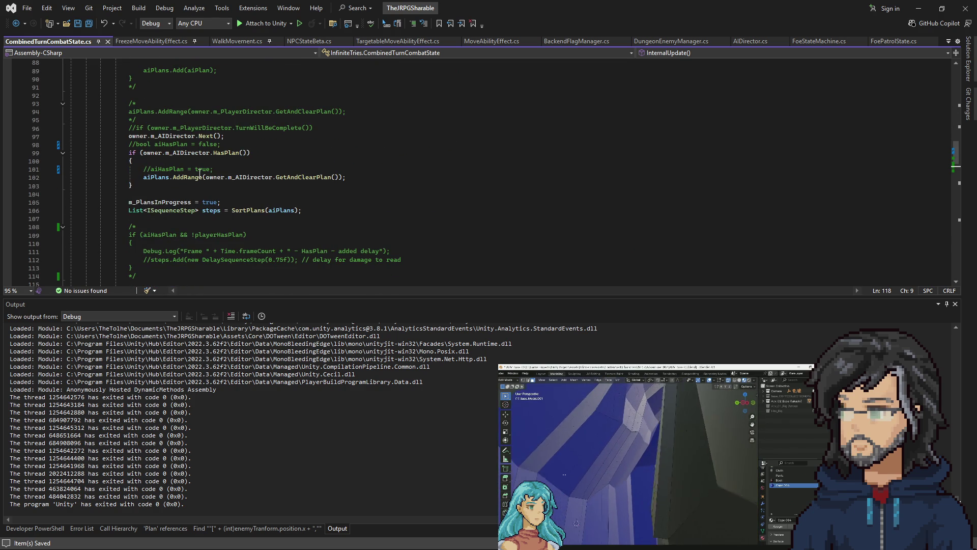
{"action": "left_click", "coordinate": [910, 12]}
Widen the Console and scroll through the log, checking the SequenceComplete Player Director stack trace.
{"action": "left_click_drag", "start_coordinate": [722, 73], "coordinate": [527, 76]}
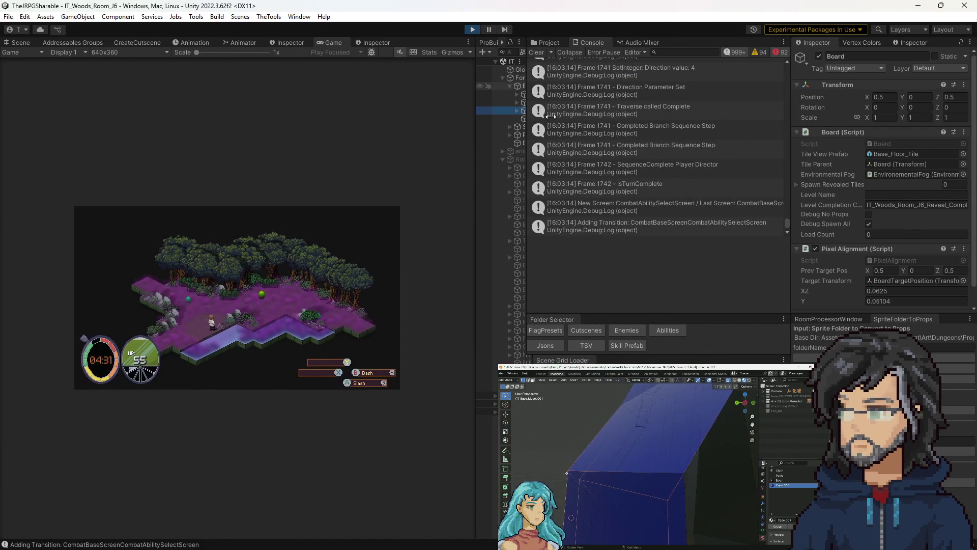
{"action": "left_click", "coordinate": [627, 163]}
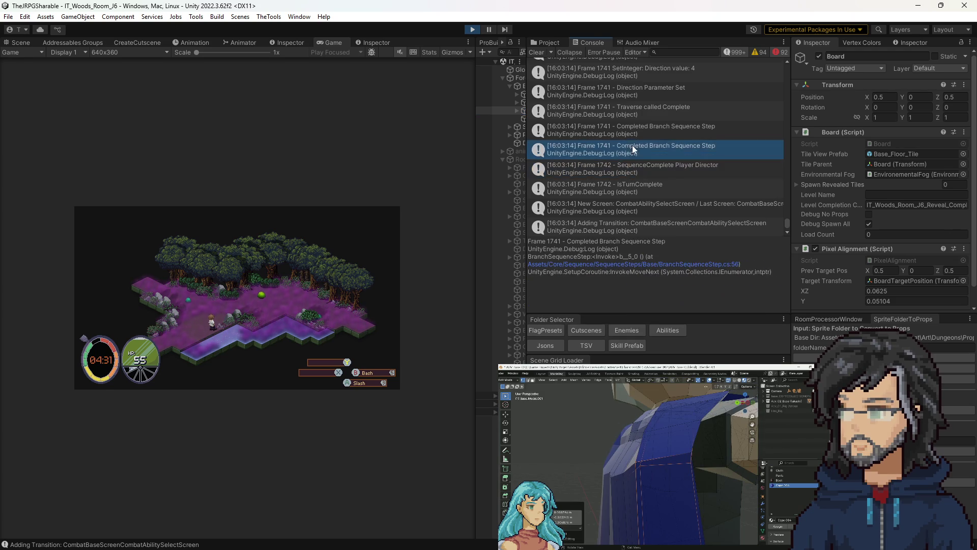
{"action": "scroll", "coordinate": [652, 176], "scroll_direction": "up", "scroll_amount": 5}
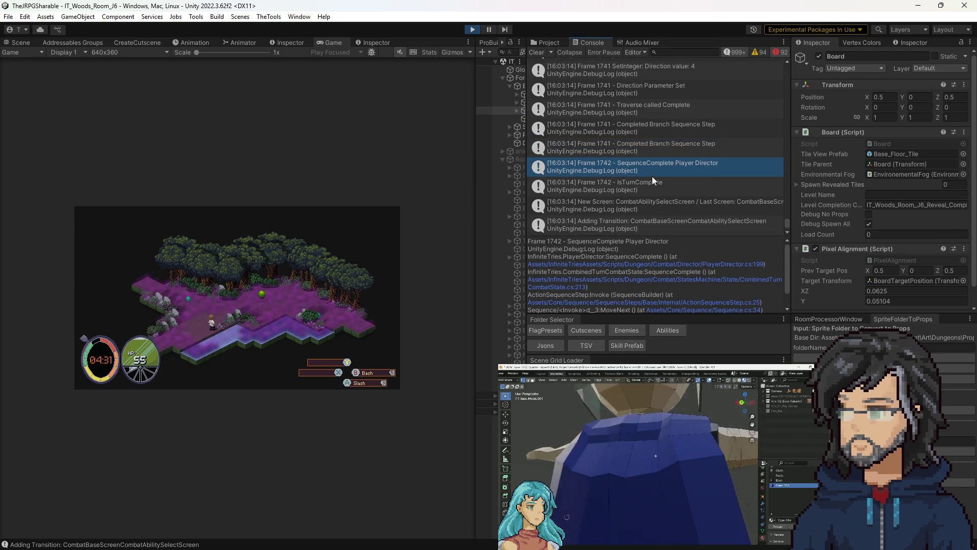
{"action": "scroll", "coordinate": [656, 176], "scroll_direction": "up", "scroll_amount": 15}
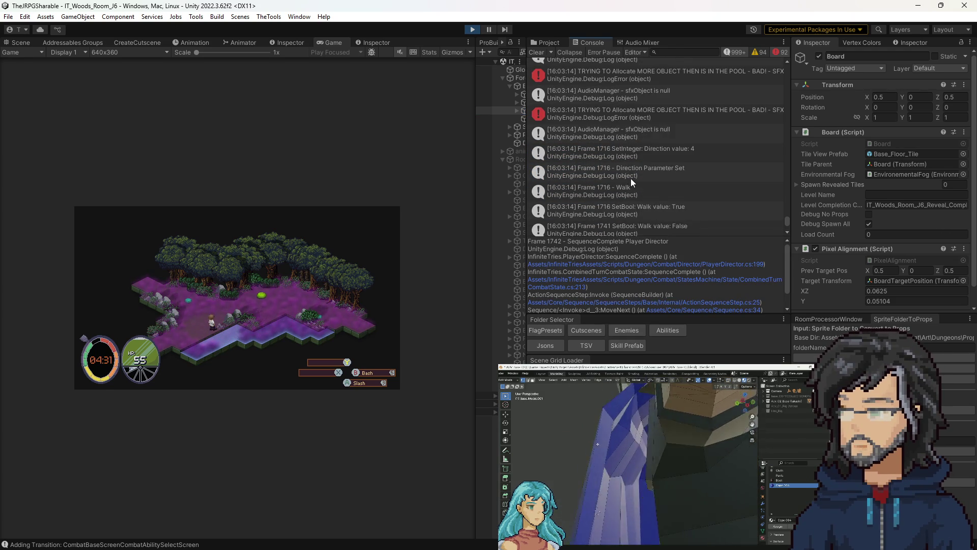
{"action": "scroll", "coordinate": [620, 173], "scroll_direction": "up", "scroll_amount": 3}
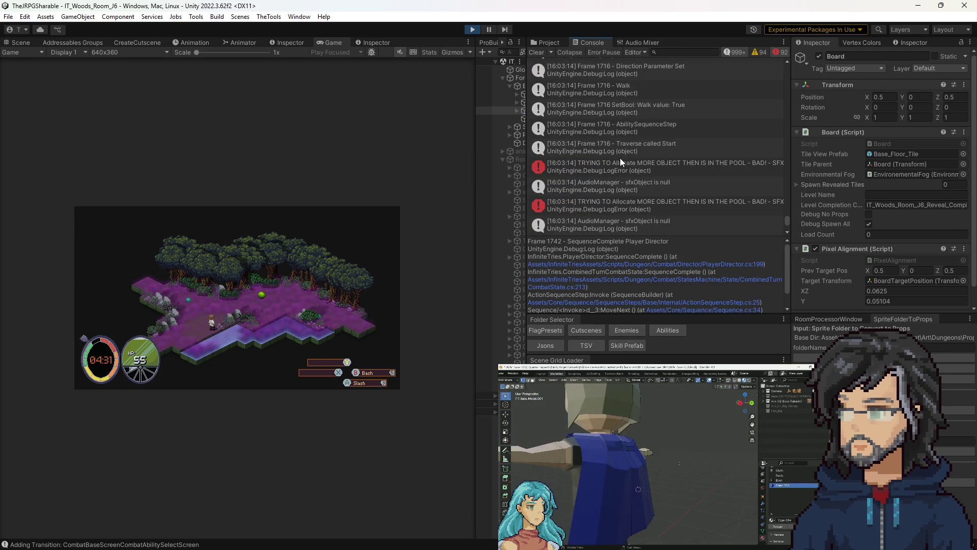
{"action": "scroll", "coordinate": [618, 161], "scroll_direction": "up", "scroll_amount": 5}
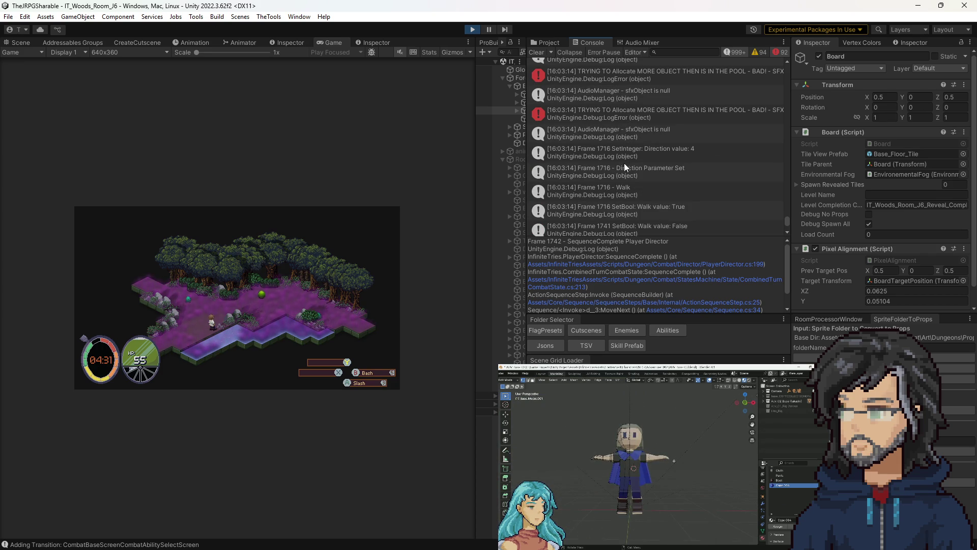
{"action": "scroll", "coordinate": [630, 162], "scroll_direction": "up", "scroll_amount": 8}
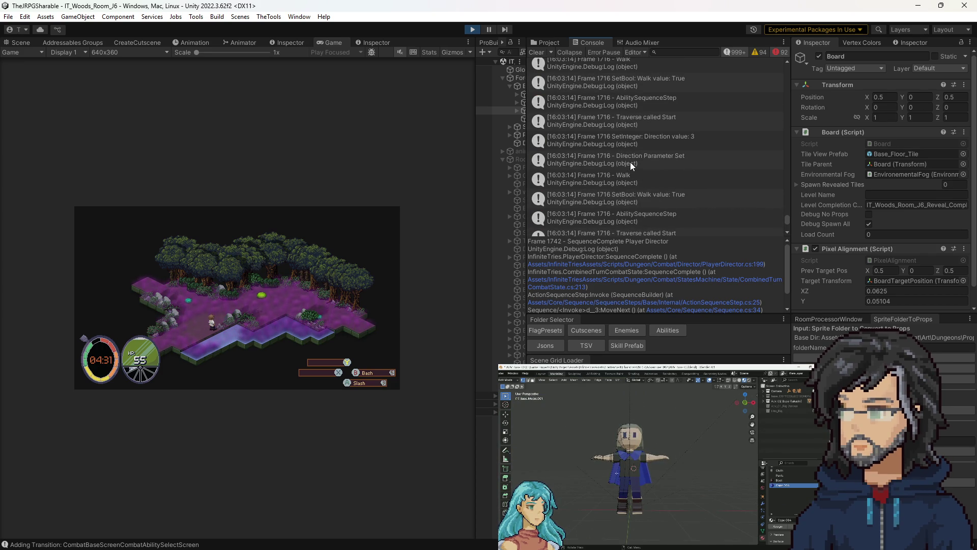
{"action": "scroll", "coordinate": [630, 162], "scroll_direction": "up", "scroll_amount": 5}
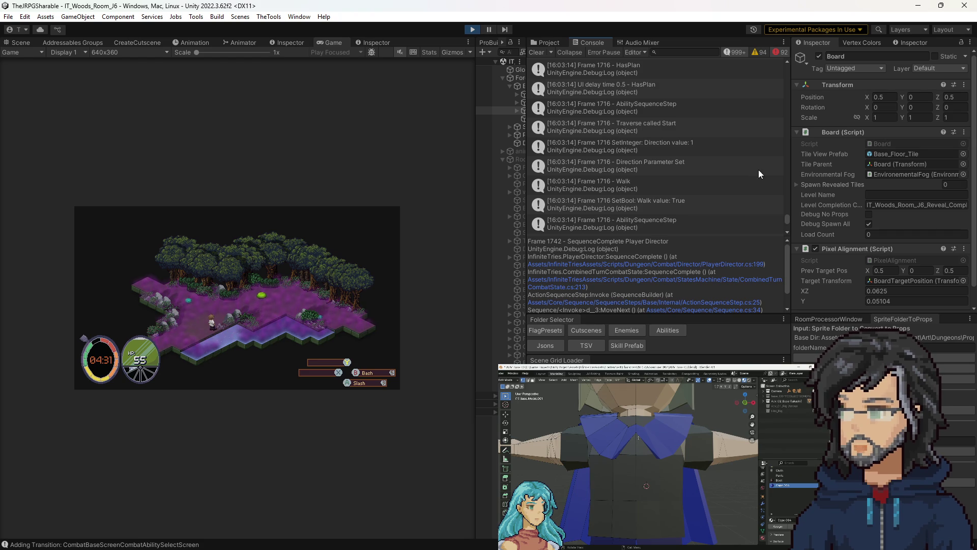
{"action": "scroll", "coordinate": [628, 174], "scroll_direction": "down", "scroll_amount": 5}
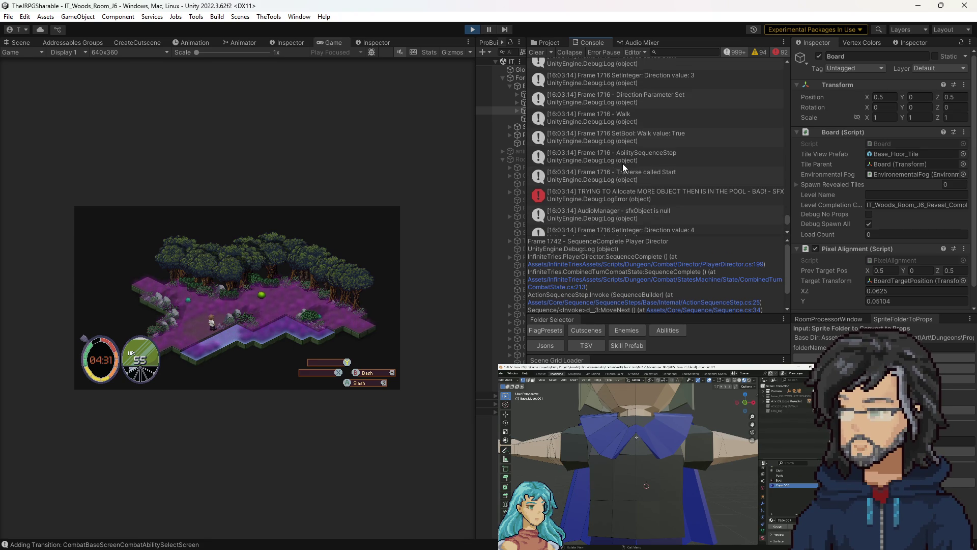
{"action": "scroll", "coordinate": [622, 164], "scroll_direction": "down", "scroll_amount": 2}
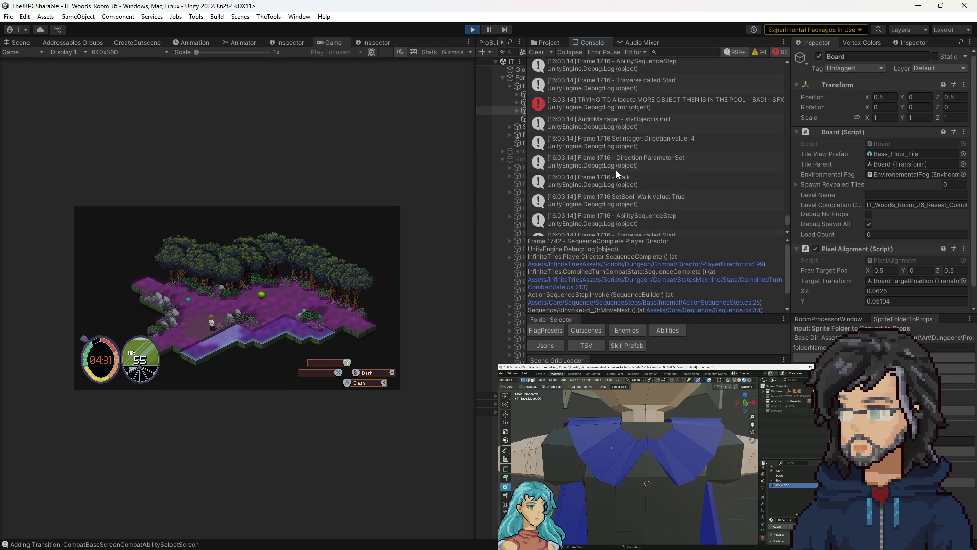
{"action": "scroll", "coordinate": [616, 170], "scroll_direction": "down", "scroll_amount": 2}
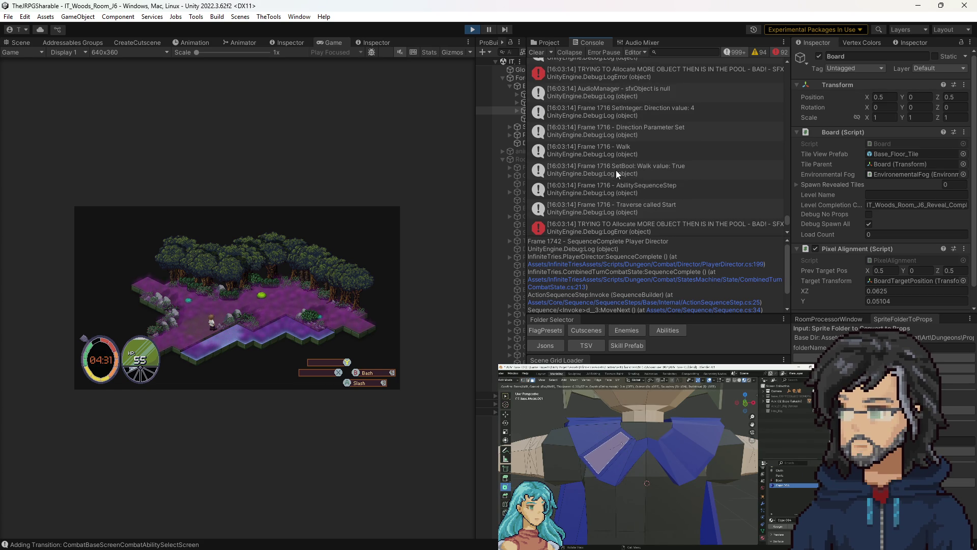
{"action": "scroll", "coordinate": [616, 170], "scroll_direction": "down", "scroll_amount": 2}
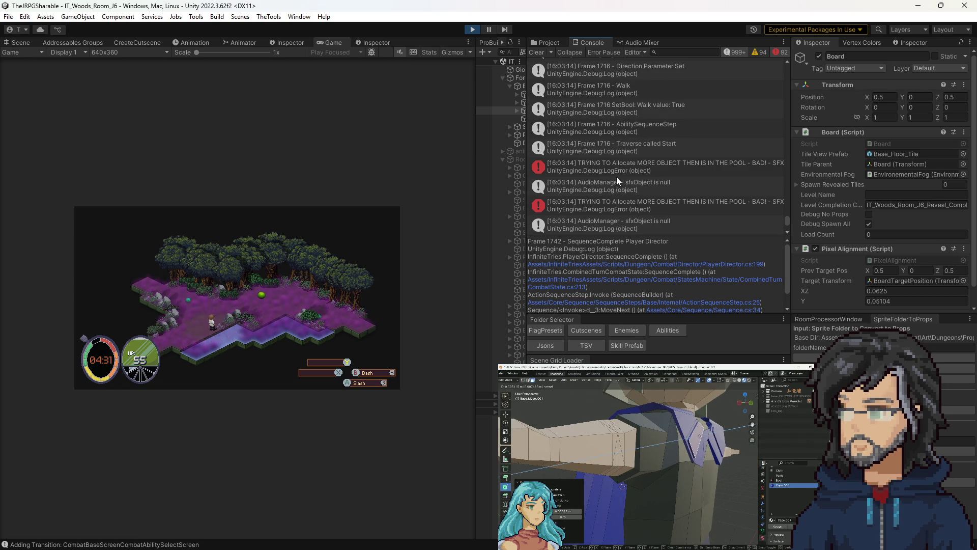
{"action": "scroll", "coordinate": [602, 169], "scroll_direction": "down", "scroll_amount": 2}
{"action": "scroll", "coordinate": [603, 169], "scroll_direction": "down", "scroll_amount": 3}
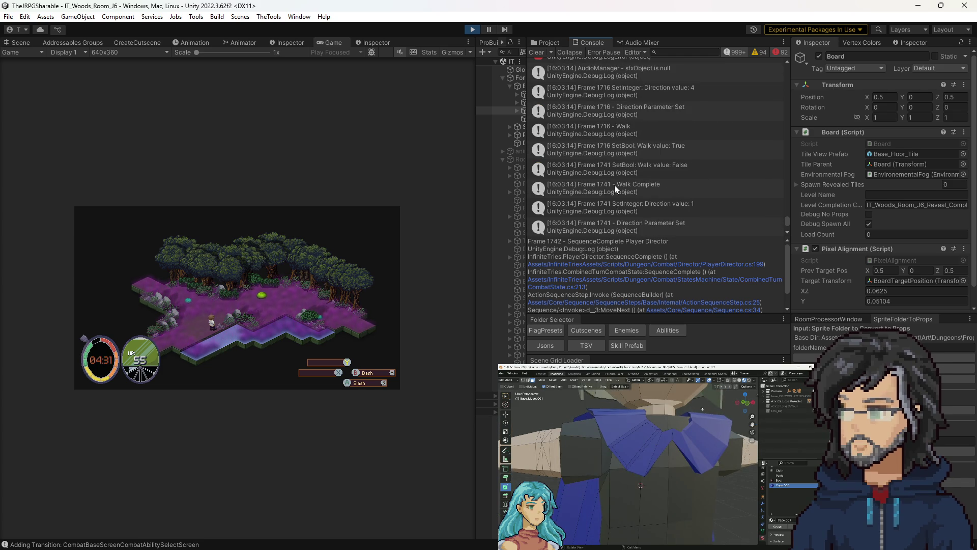
{"action": "scroll", "coordinate": [607, 147], "scroll_direction": "up", "scroll_amount": 5}
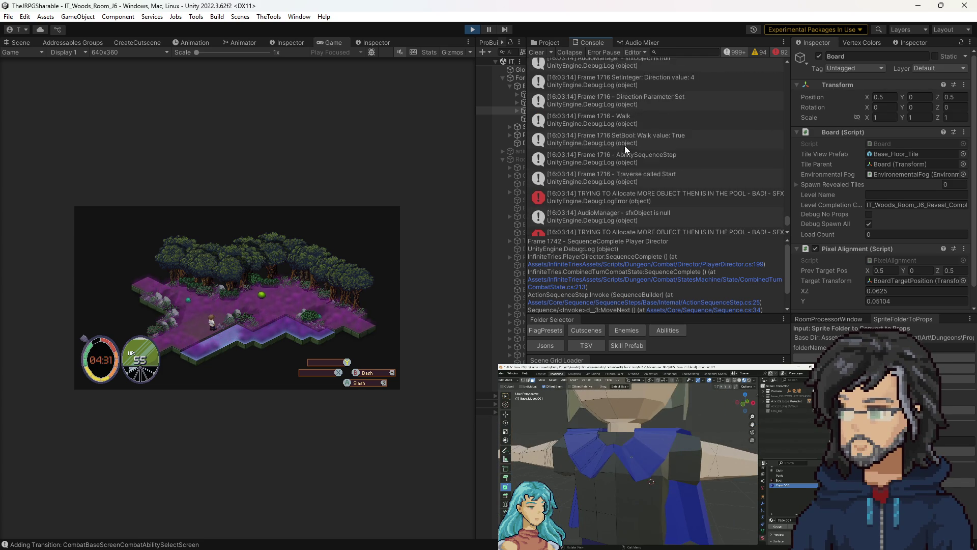
{"action": "scroll", "coordinate": [624, 146], "scroll_direction": "up", "scroll_amount": 8}
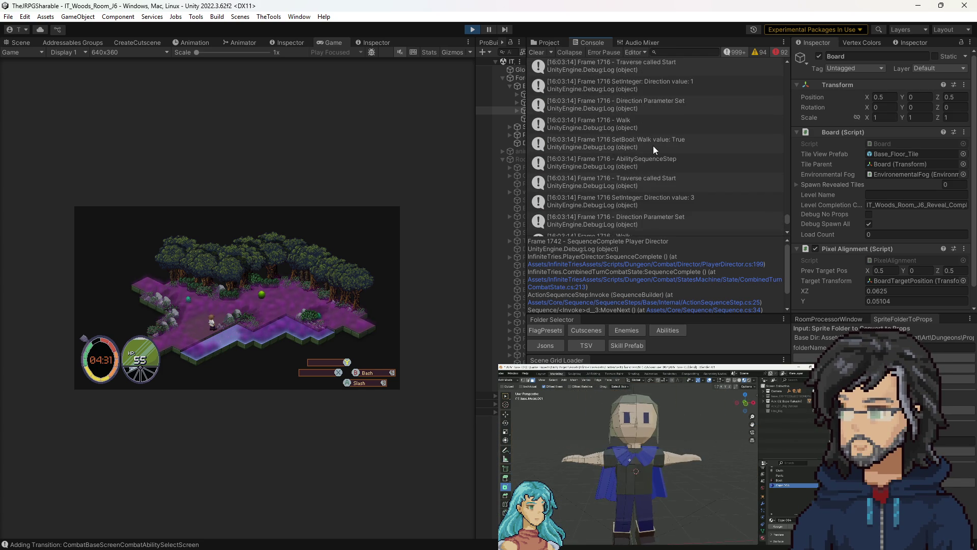
{"action": "scroll", "coordinate": [646, 150], "scroll_direction": "up", "scroll_amount": 6}
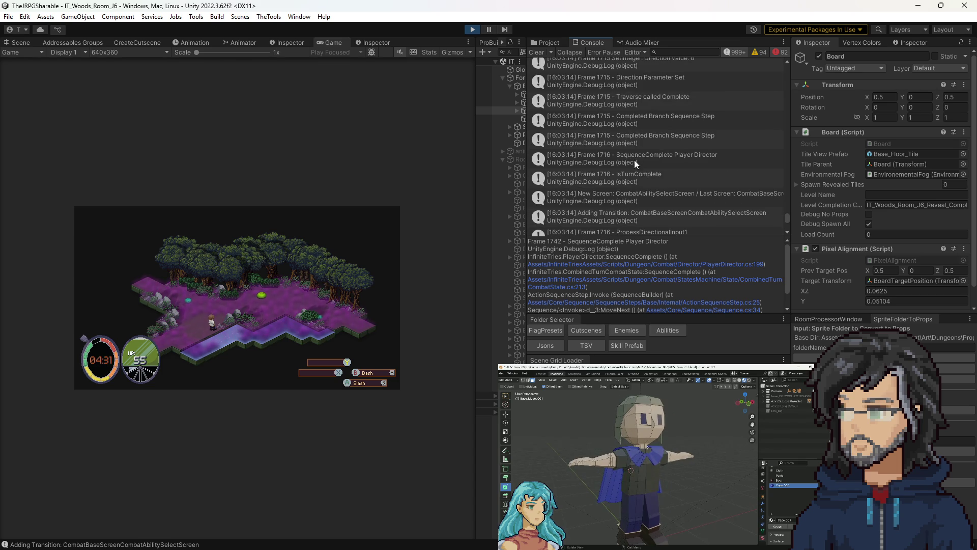
Compare the Completed Branch Sequence Step entries and open BranchSequenceStep.cs at line 56.
{"action": "left_click", "coordinate": [634, 104]}
{"action": "left_click", "coordinate": [631, 120]}
{"action": "left_click", "coordinate": [628, 135]}
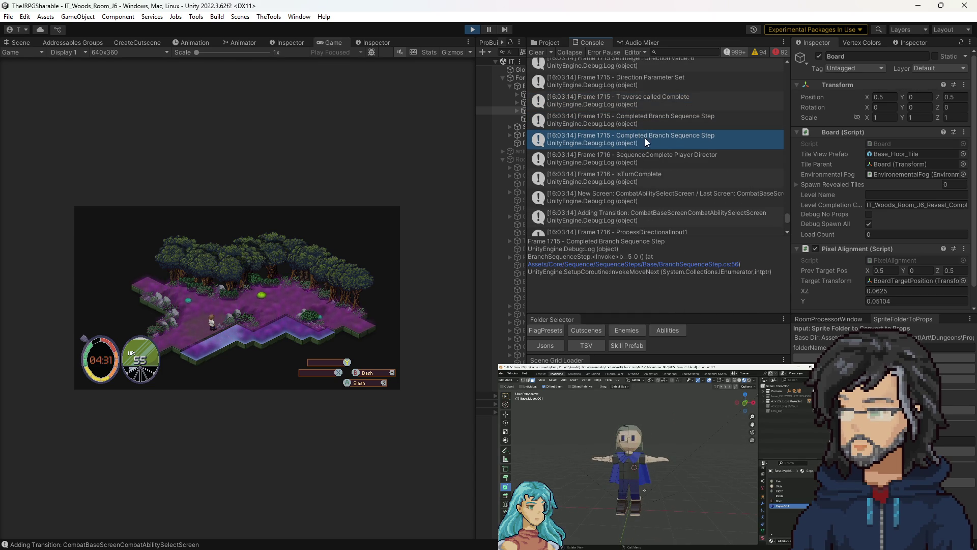
{"action": "key", "text": "Up"}
{"action": "key", "text": "Down"}
{"action": "left_click", "coordinate": [647, 117]}
{"action": "left_click", "coordinate": [638, 140]}
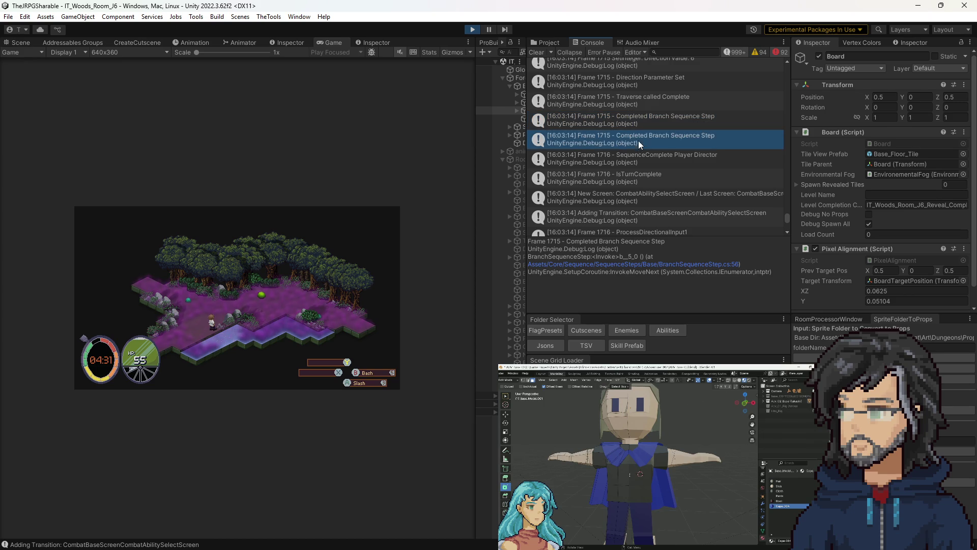
{"action": "double_click", "coordinate": [648, 135]}
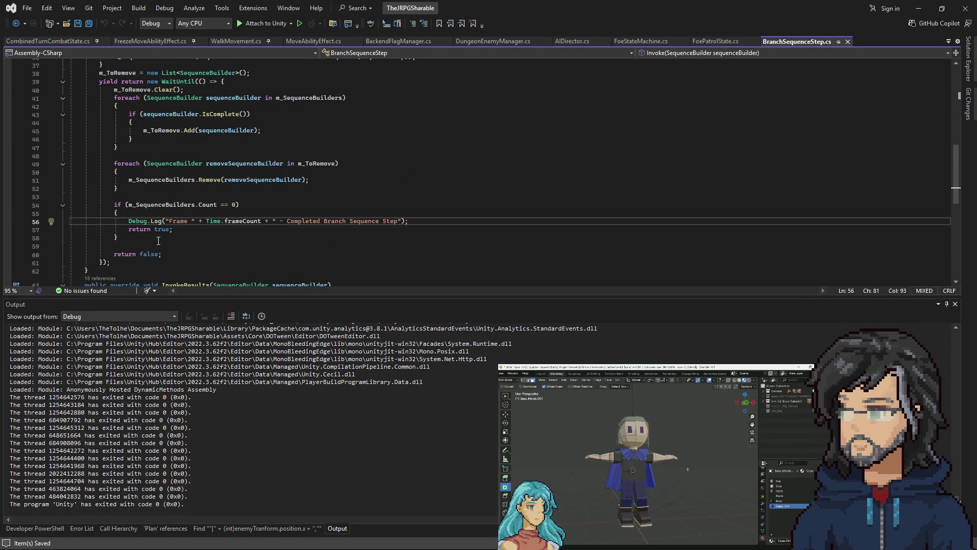
Look at the IsTurnComplete log entry's source code, then return to Unity.
{"action": "scroll", "coordinate": [159, 241], "scroll_direction": "up", "scroll_amount": 1}
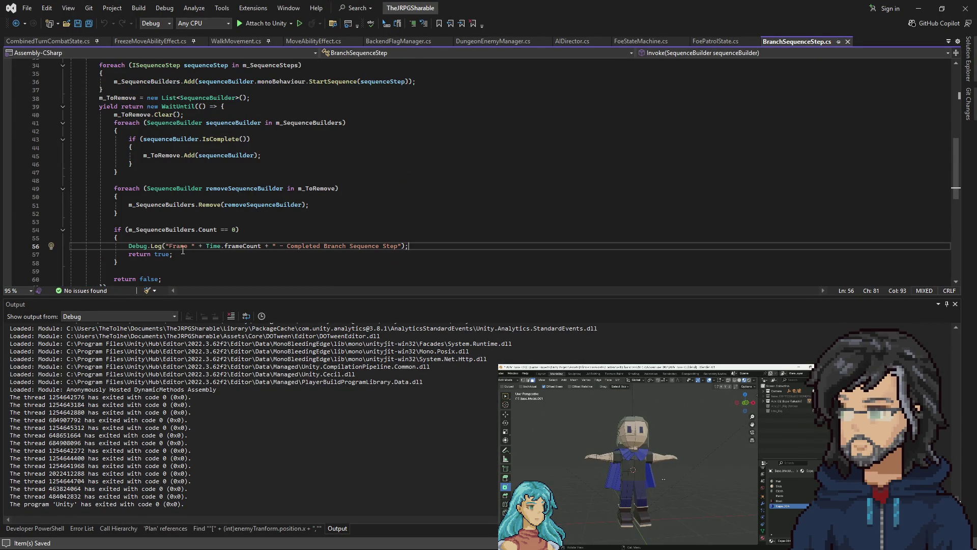
{"action": "left_click", "coordinate": [920, 9]}
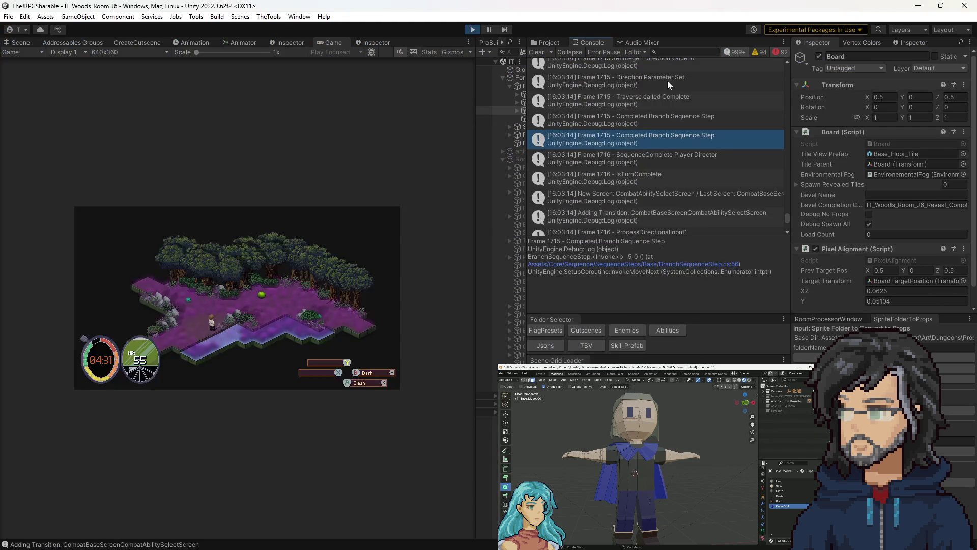
{"action": "double_click", "coordinate": [641, 179]}
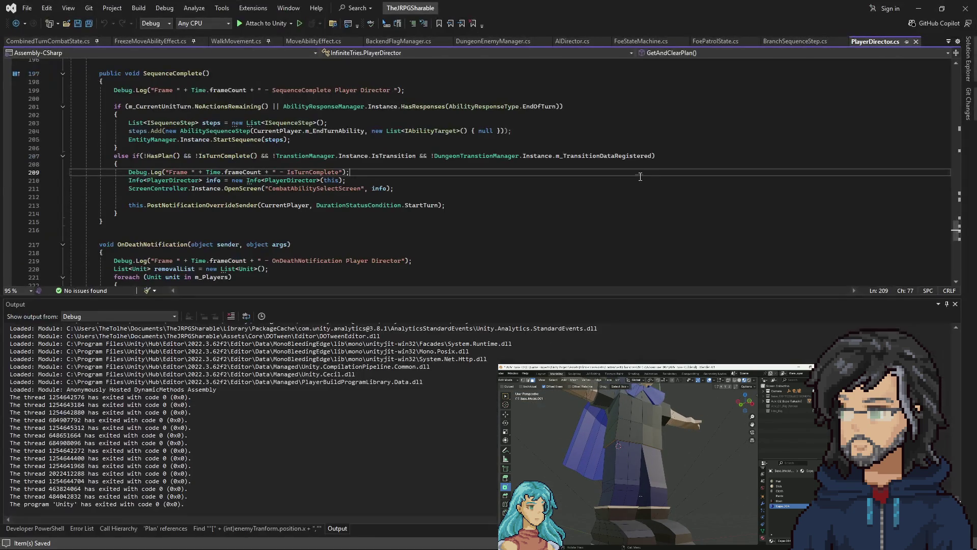
{"action": "left_click", "coordinate": [921, 9]}
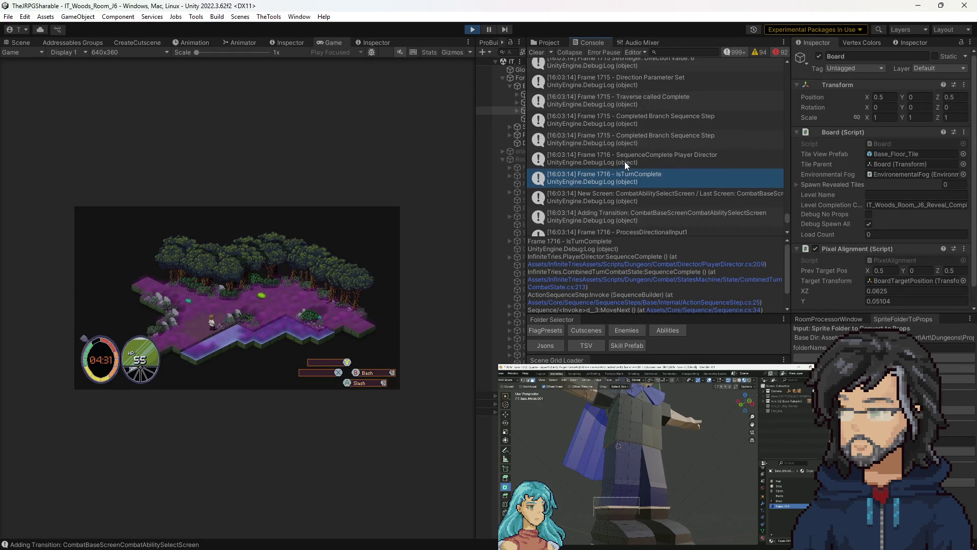
Open the SequenceComplete log line in PlayerDirector.cs and follow its reference into CombinedTurnCombatState.
{"action": "left_click", "coordinate": [625, 161]}
{"action": "double_click", "coordinate": [669, 158]}
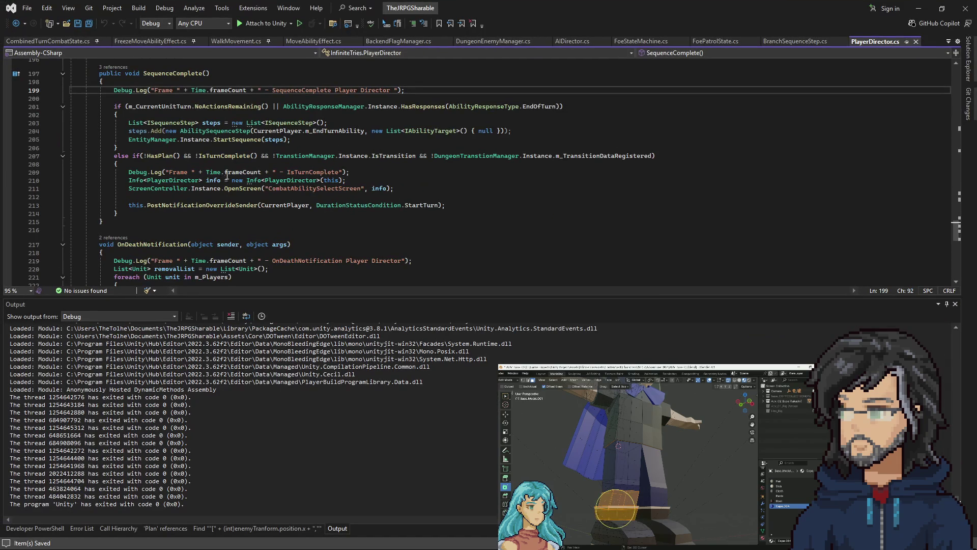
{"action": "scroll", "coordinate": [214, 153], "scroll_direction": "up", "scroll_amount": 2}
{"action": "left_click", "coordinate": [113, 115]}
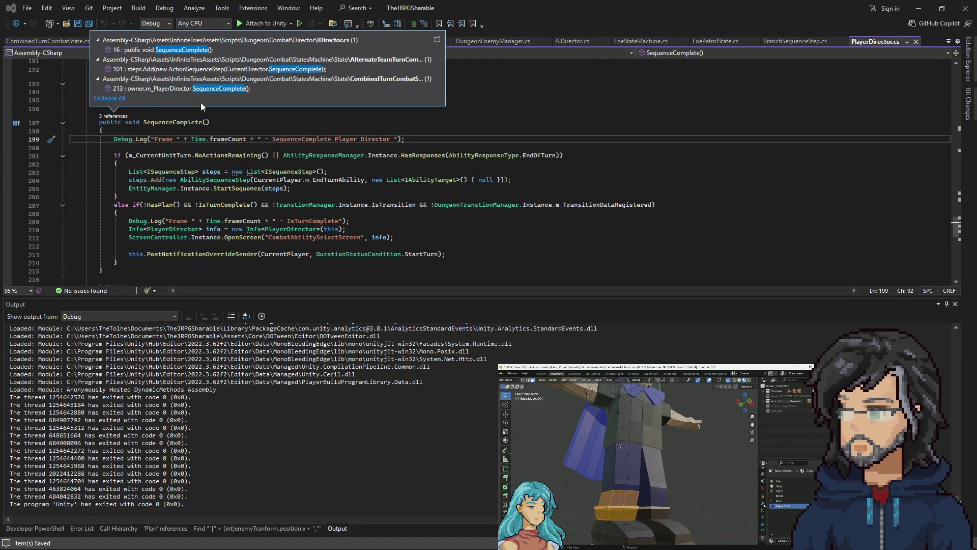
{"action": "left_click", "coordinate": [153, 164]}
{"action": "left_click", "coordinate": [113, 115]}
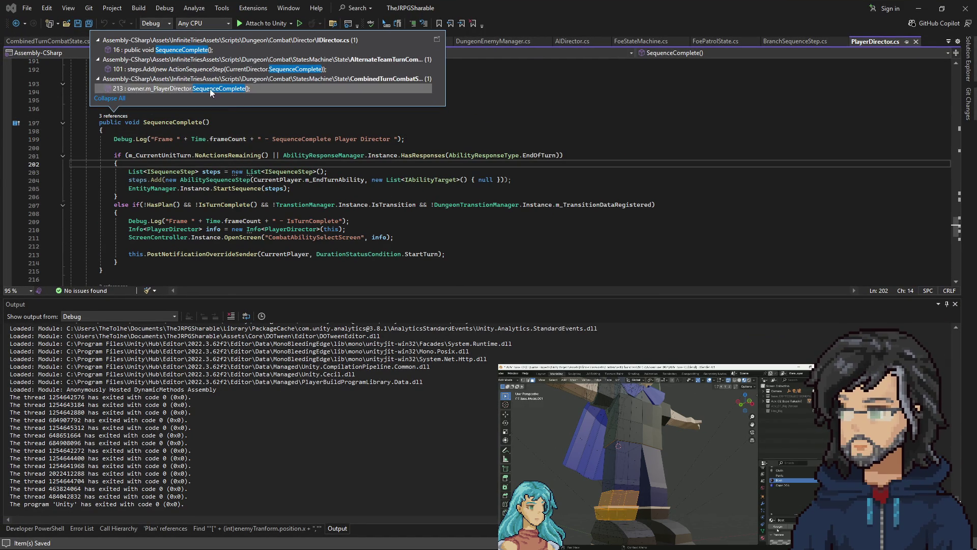
{"action": "double_click", "coordinate": [252, 85]}
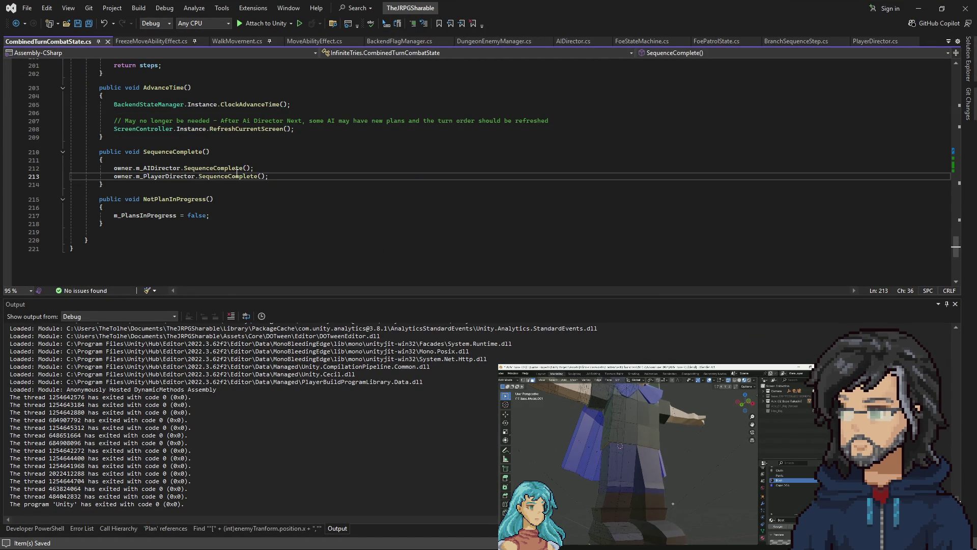
Trace the wrapping SequenceComplete method to its line 124 call and the AdvanceTime step on line 116.
{"action": "left_click", "coordinate": [183, 152]}
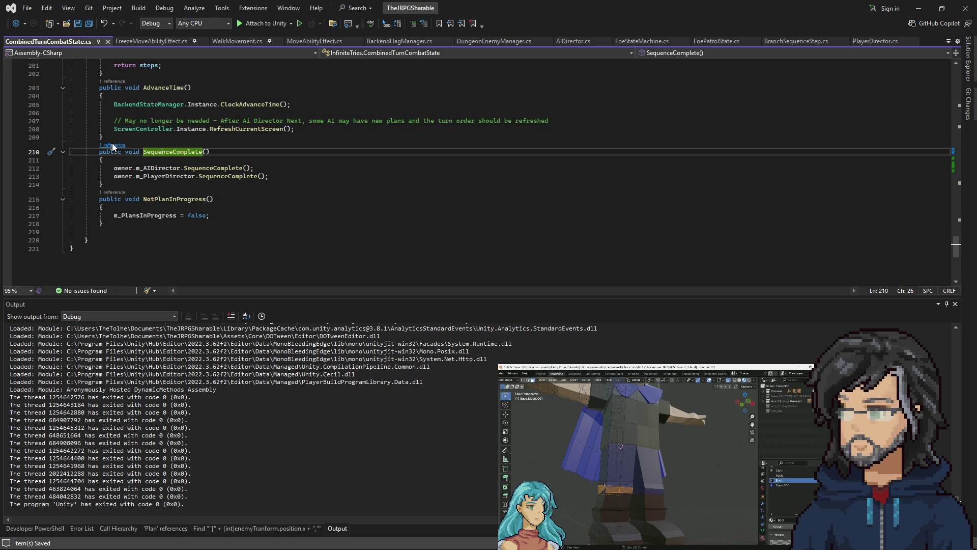
{"action": "left_click", "coordinate": [113, 146]}
{"action": "double_click", "coordinate": [180, 118]}
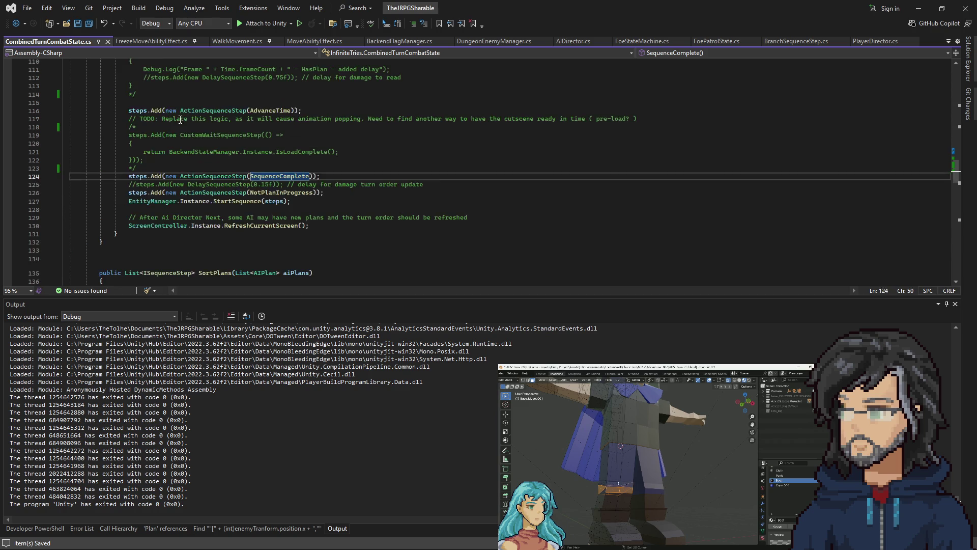
{"action": "scroll", "coordinate": [237, 179], "scroll_direction": "up", "scroll_amount": 2}
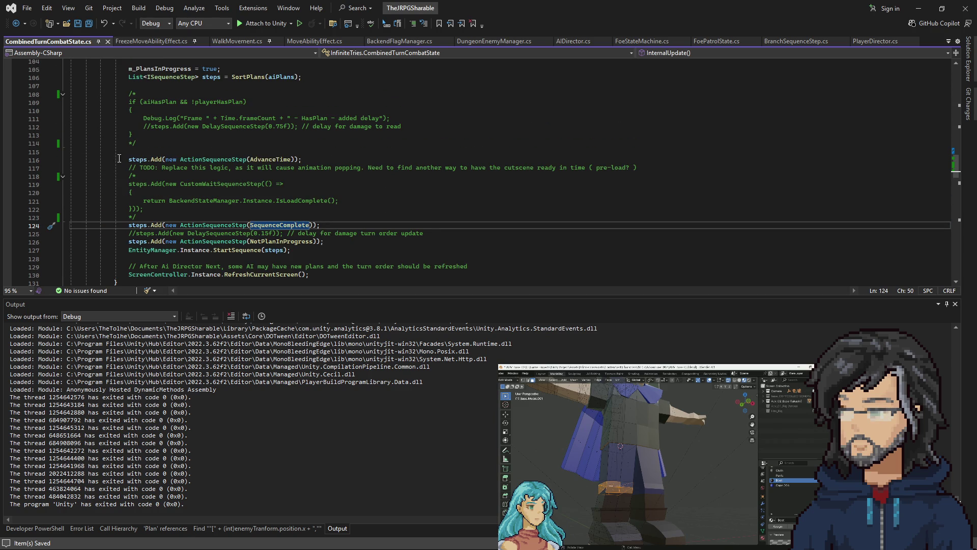
{"action": "left_click_drag", "start_coordinate": [147, 159], "coordinate": [274, 159]}
{"action": "left_click", "coordinate": [254, 160]}
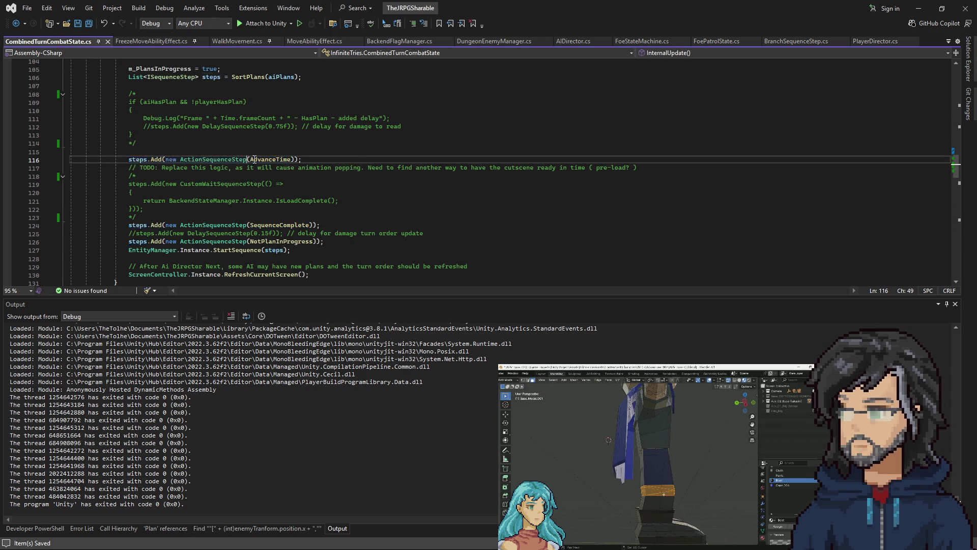
{"action": "scroll", "coordinate": [245, 158], "scroll_direction": "up", "scroll_amount": 3}
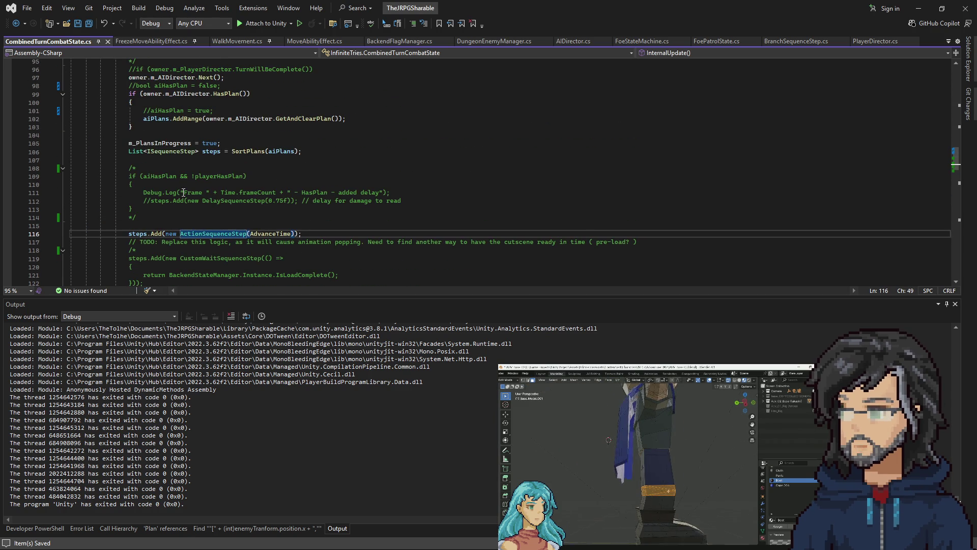
Go to the definition of SortPlans from line 106 and read through it.
{"action": "left_click", "coordinate": [252, 151]}
{"action": "right_click", "coordinate": [251, 151]}
{"action": "key", "text": "Escape"}
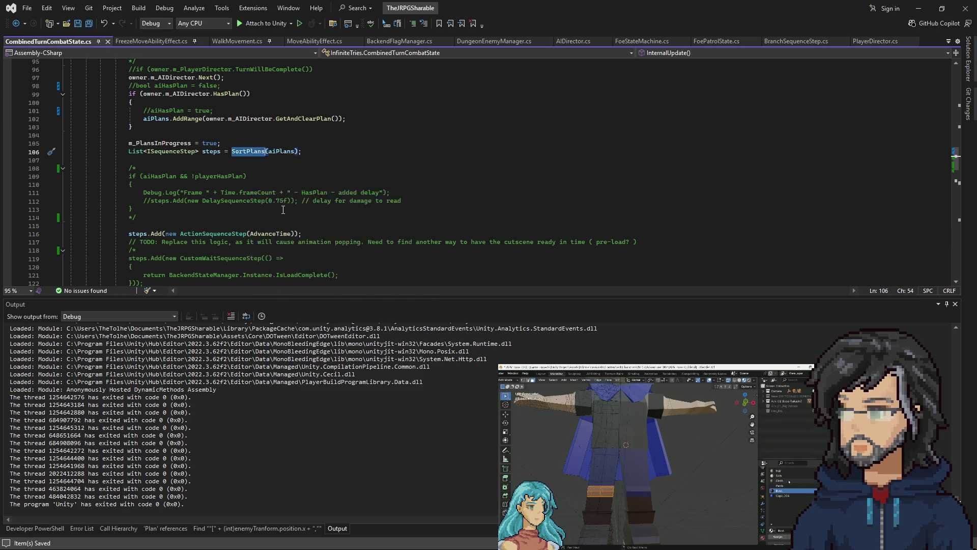
{"action": "key", "text": "F12"}
{"action": "scroll", "coordinate": [280, 201], "scroll_direction": "down", "scroll_amount": 10}
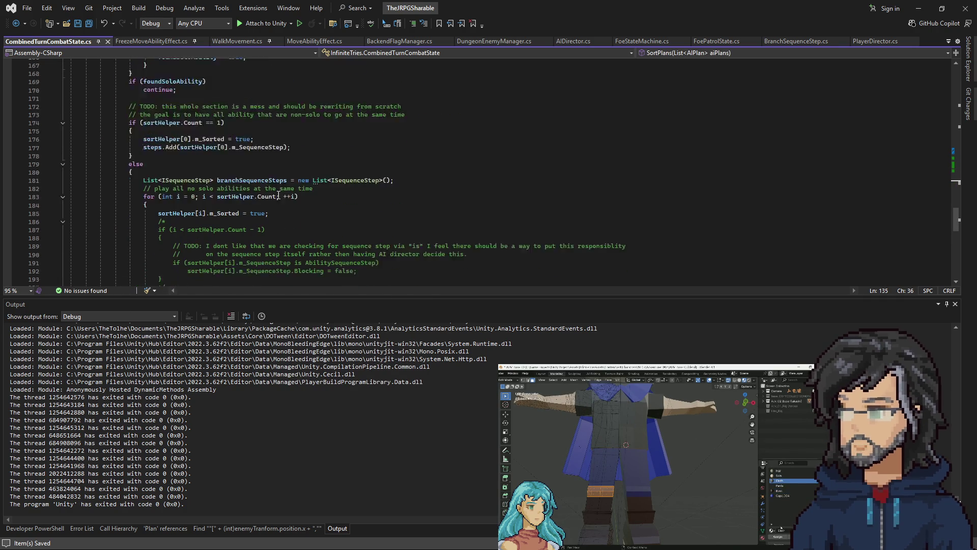
{"action": "scroll", "coordinate": [279, 196], "scroll_direction": "down", "scroll_amount": 3}
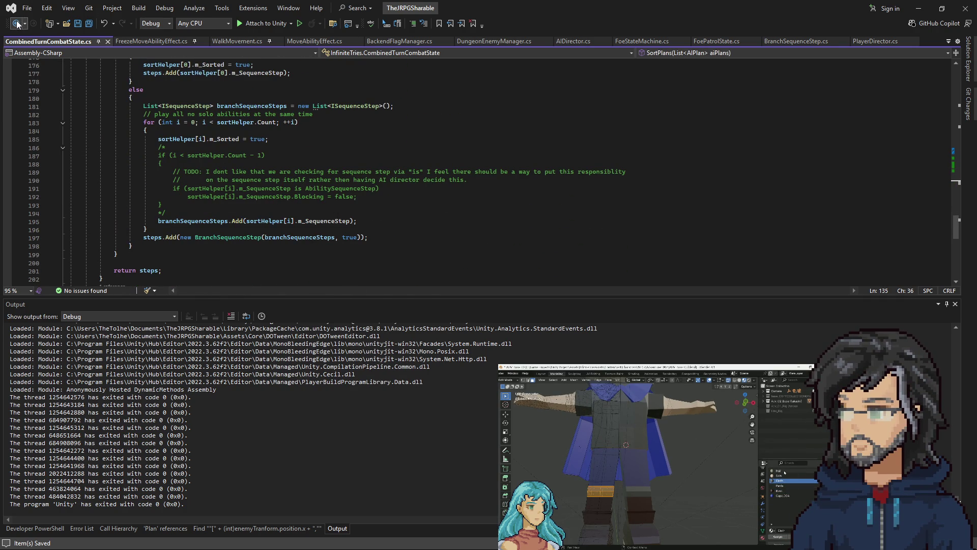
{"action": "left_click", "coordinate": [919, 4]}
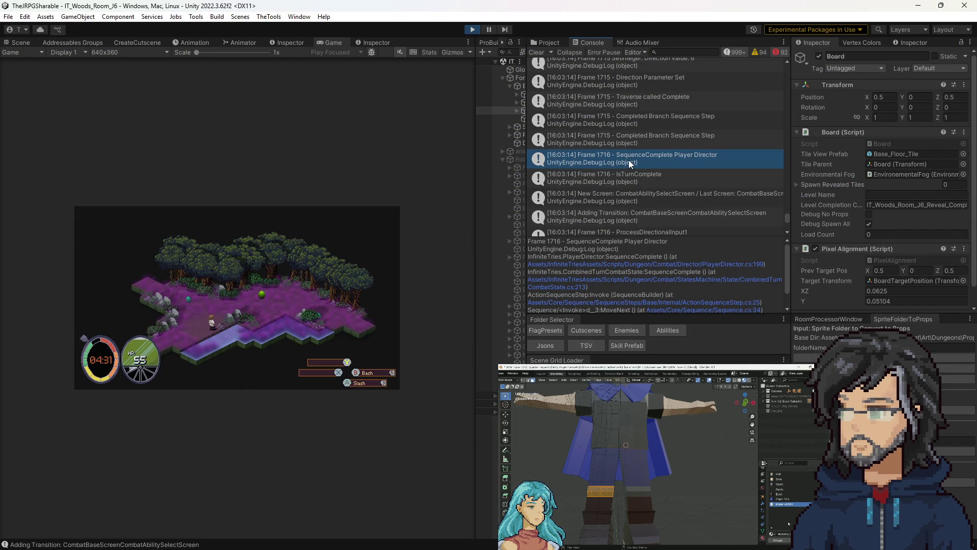
Set a breakpoint on line 199 of PlayerDirector.cs, the SequenceComplete log line.
{"action": "double_click", "coordinate": [628, 159]}
{"action": "left_click", "coordinate": [207, 139]}
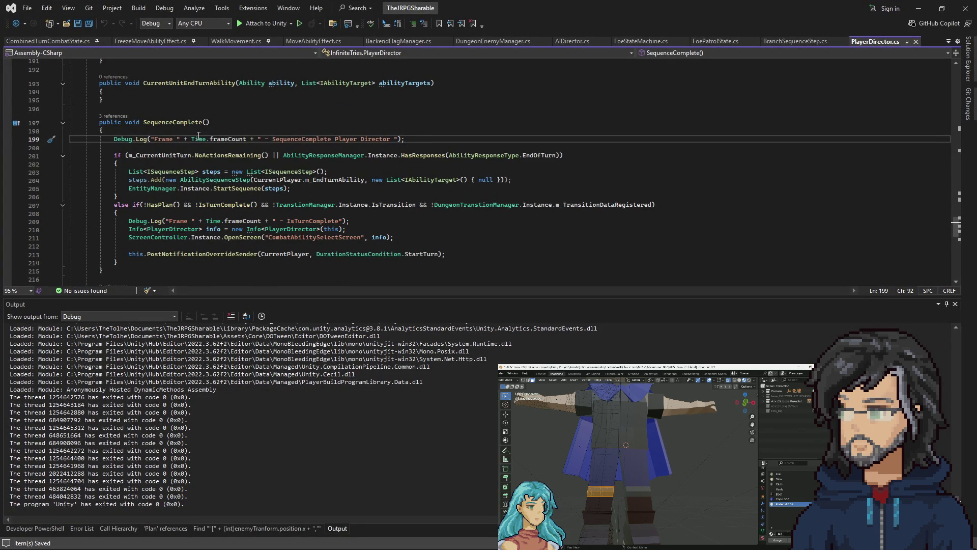
{"action": "key", "text": "F9"}
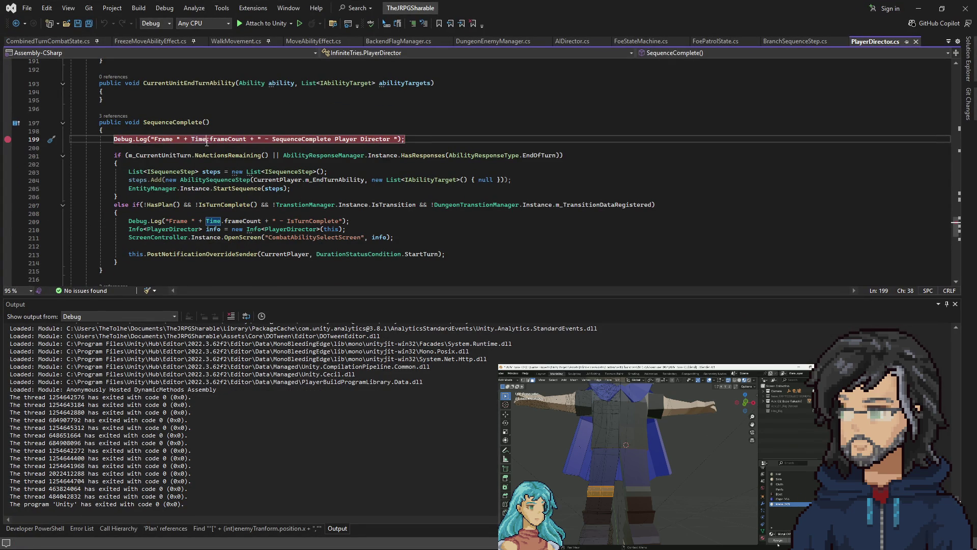
{"action": "left_click", "coordinate": [15, 24]}
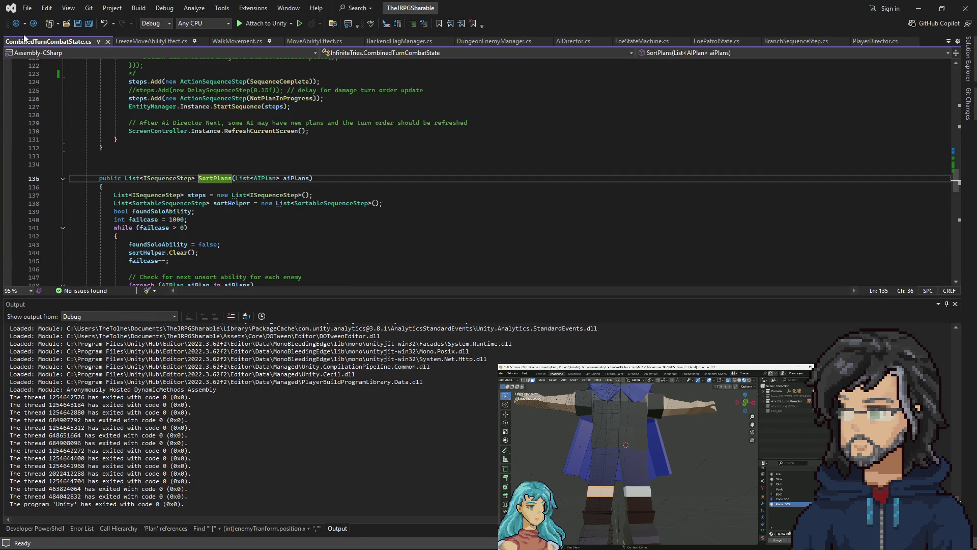
{"action": "left_click", "coordinate": [918, 8]}
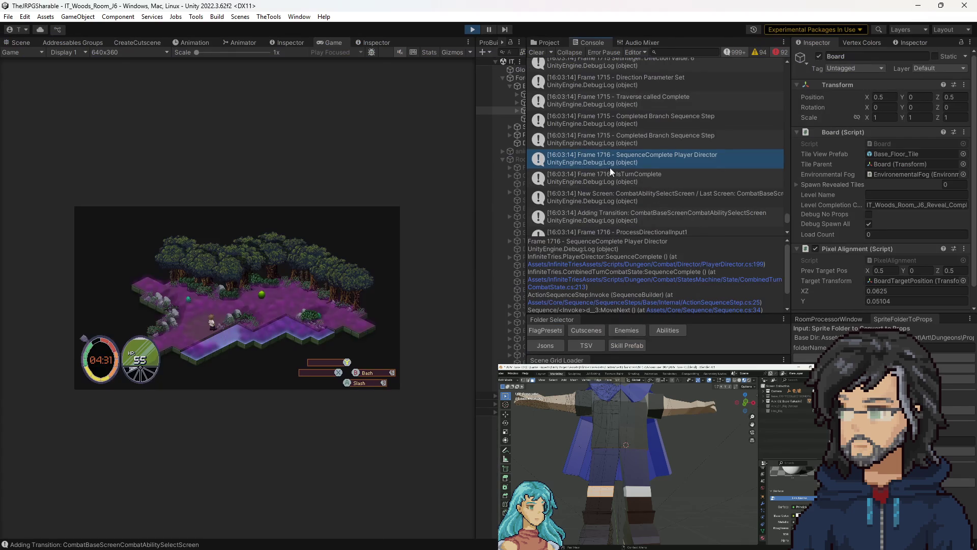
Set a breakpoint on line 56 of BranchSequenceStep.cs and attach the debugger to Unity.
{"action": "double_click", "coordinate": [582, 143]}
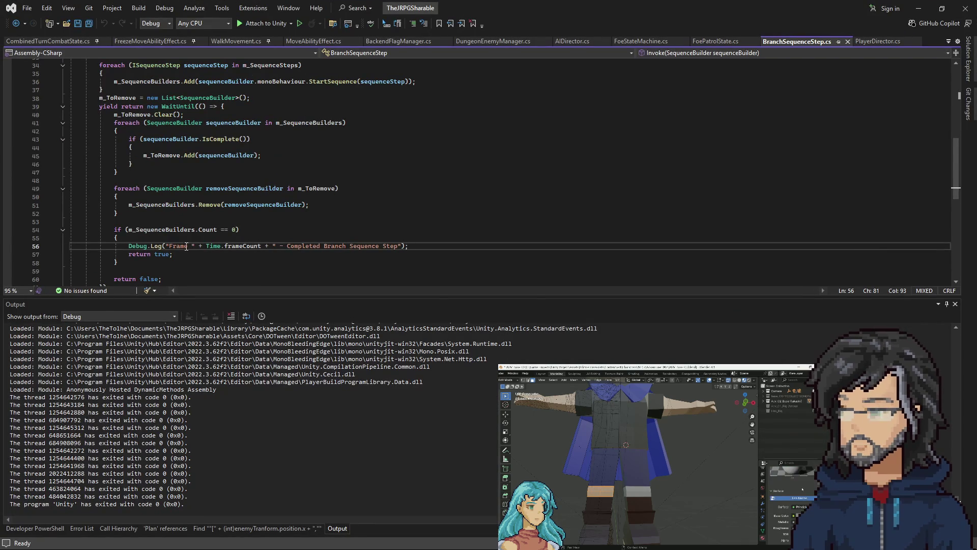
{"action": "left_click", "coordinate": [181, 246]}
{"action": "key", "text": "F9"}
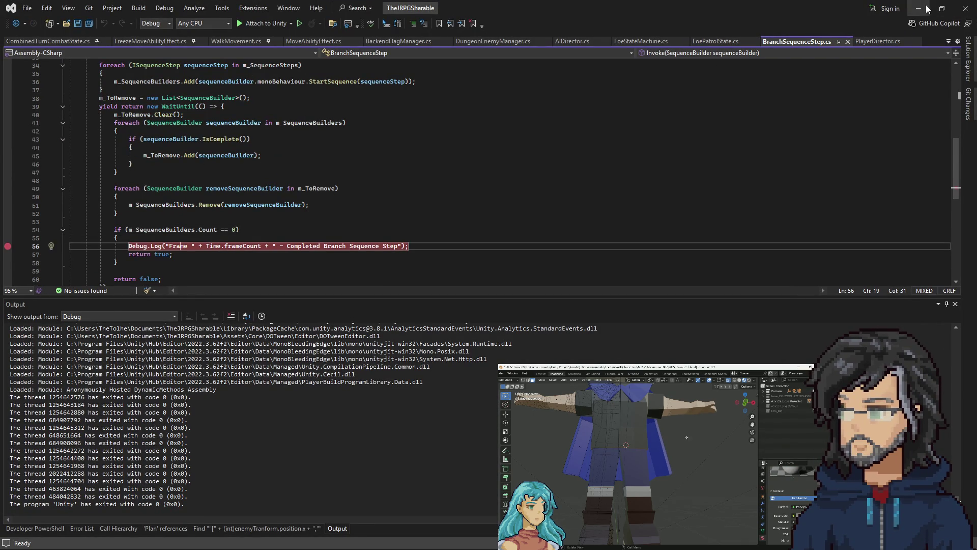
{"action": "left_click", "coordinate": [927, 7]}
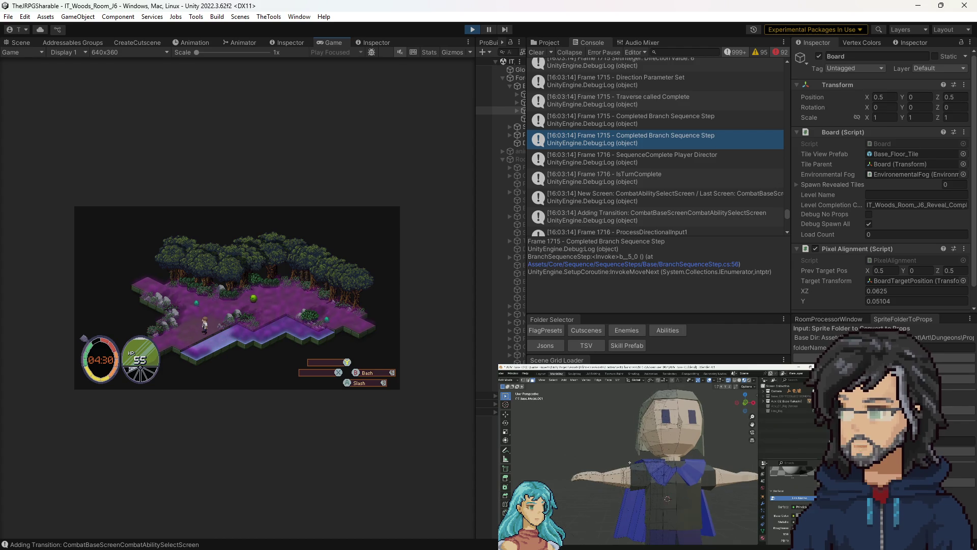
{"action": "key", "text": "alt+Tab"}
{"action": "left_click", "coordinate": [265, 23]}
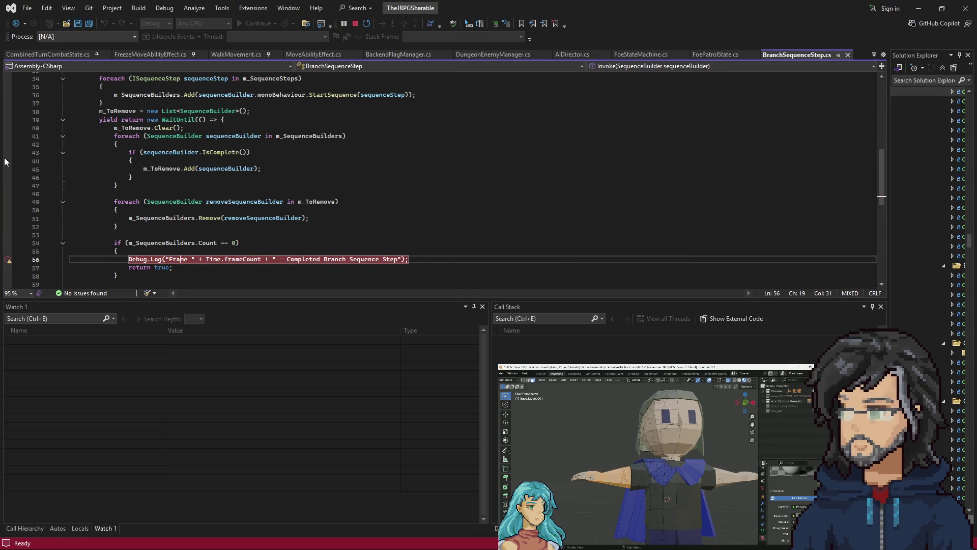
Run the game in Unity until the line 56 breakpoint hits, then restore the editor window size.
{"action": "left_click", "coordinate": [918, 7]}
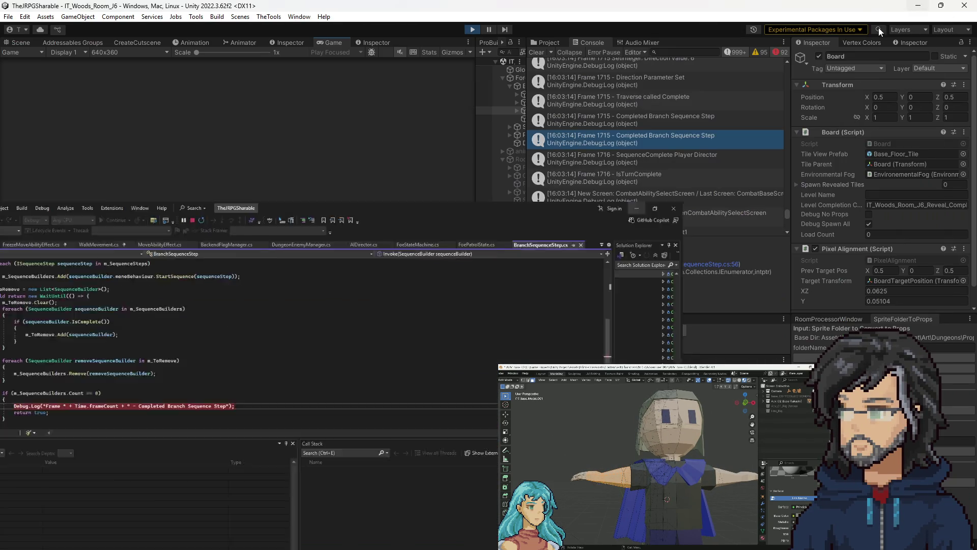
{"action": "left_click", "coordinate": [307, 286]}
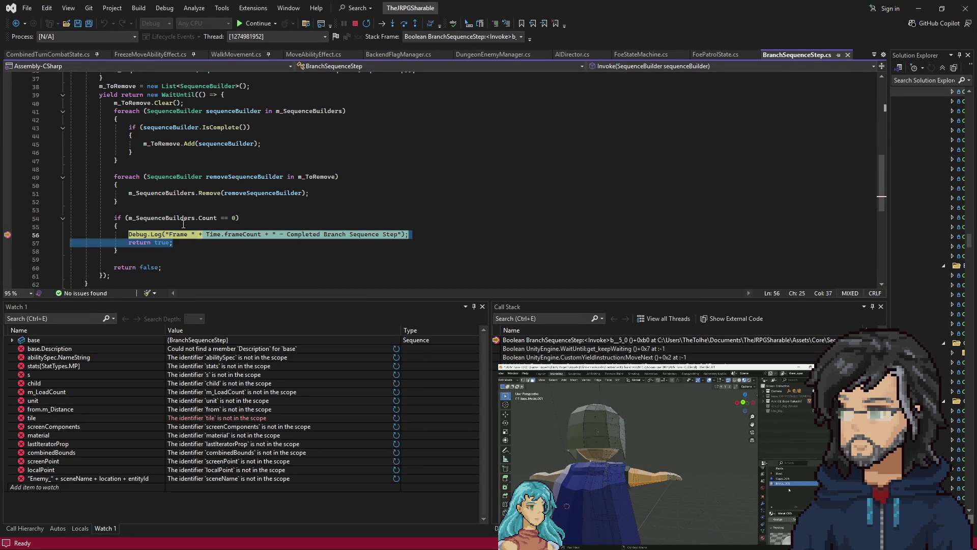
{"action": "left_click", "coordinate": [172, 202]}
{"action": "mouse_move", "coordinate": [604, 24]}
{"action": "left_mouse_down"}
{"action": "mouse_move", "coordinate": [741, 225]}
{"action": "mouse_move", "coordinate": [701, 151]}
{"action": "mouse_move", "coordinate": [702, 1]}
{"action": "left_mouse_up"}
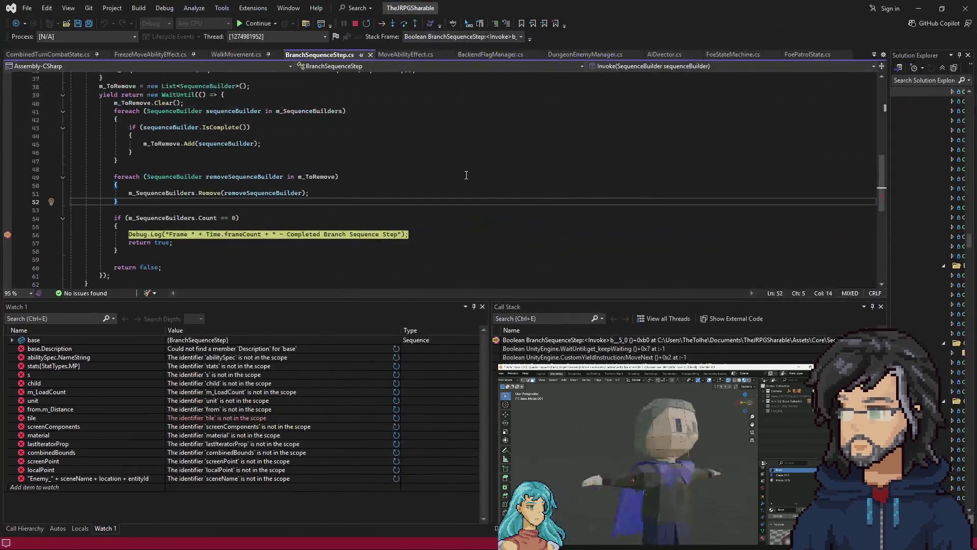
{"action": "mouse_move", "coordinate": [177, 220]}
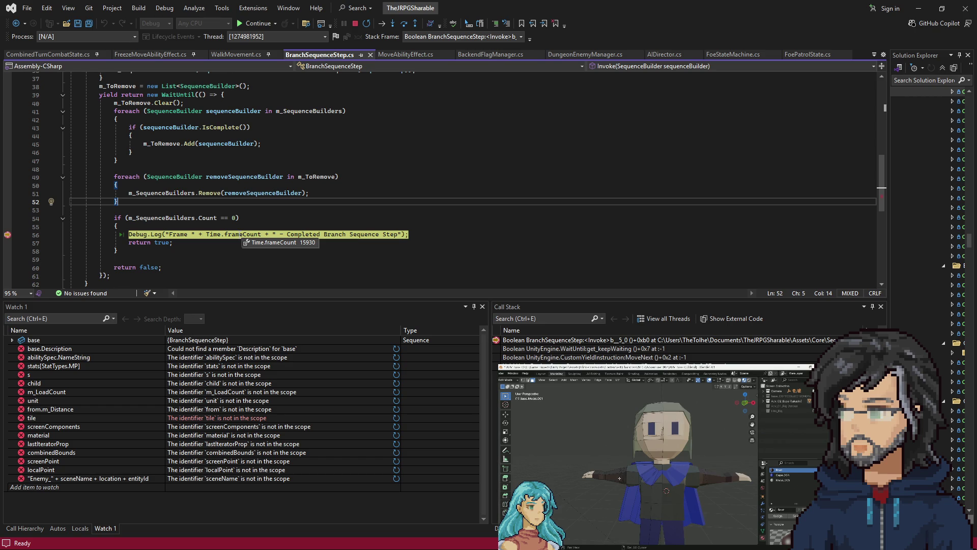
{"action": "left_click", "coordinate": [128, 234]}
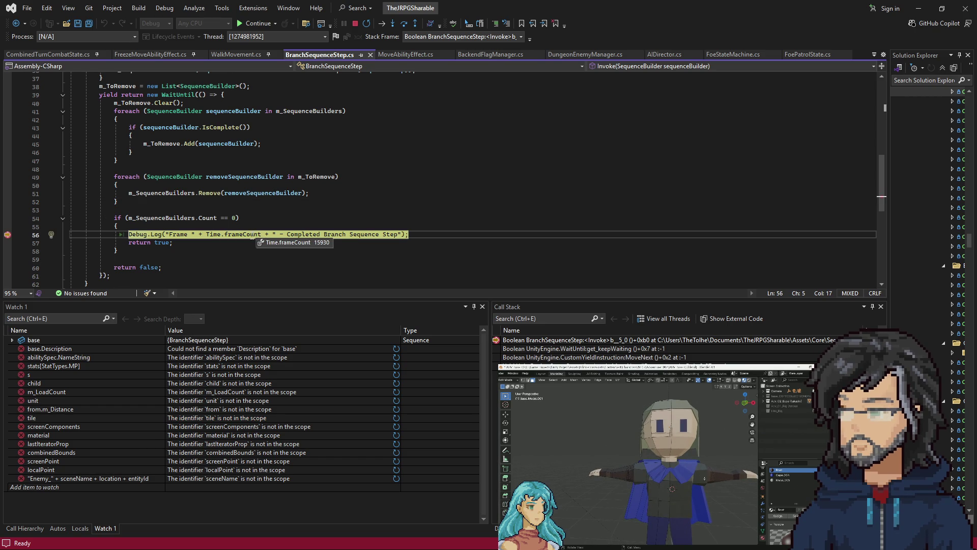
Continue past the line 56 and 199 breakpoints, then step into SpriteSkinUpdateHelper's LateUpdate.
{"action": "key", "text": "F5"}
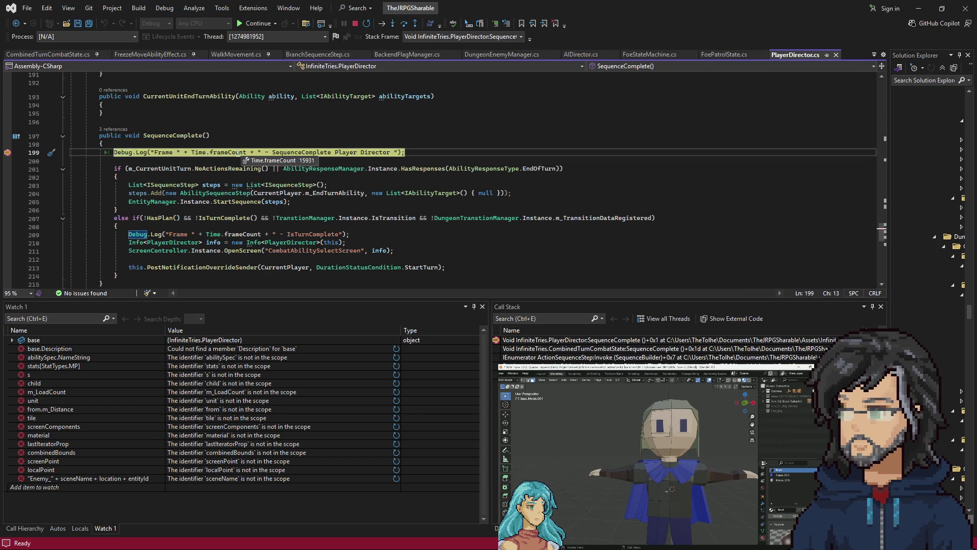
{"action": "key", "text": "F5"}
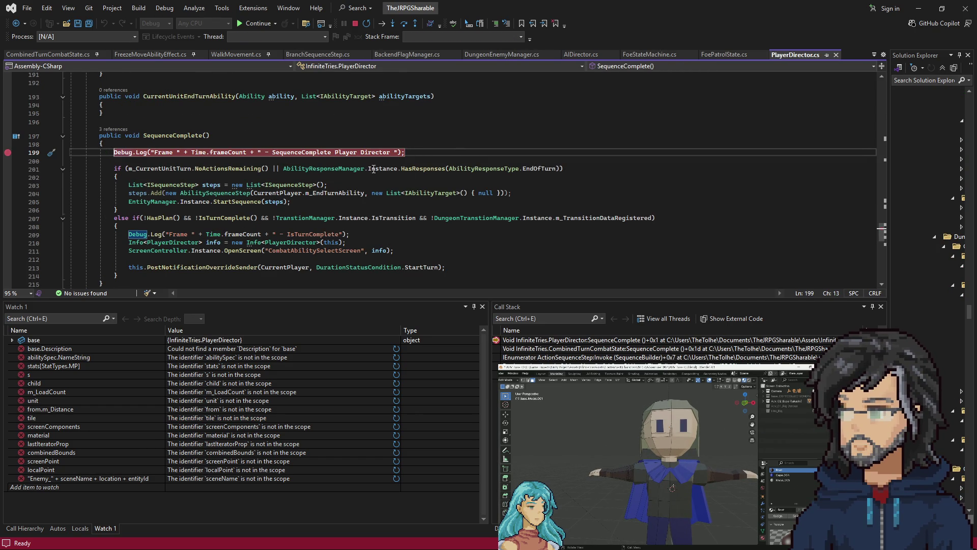
{"action": "key", "text": "alt+Tab"}
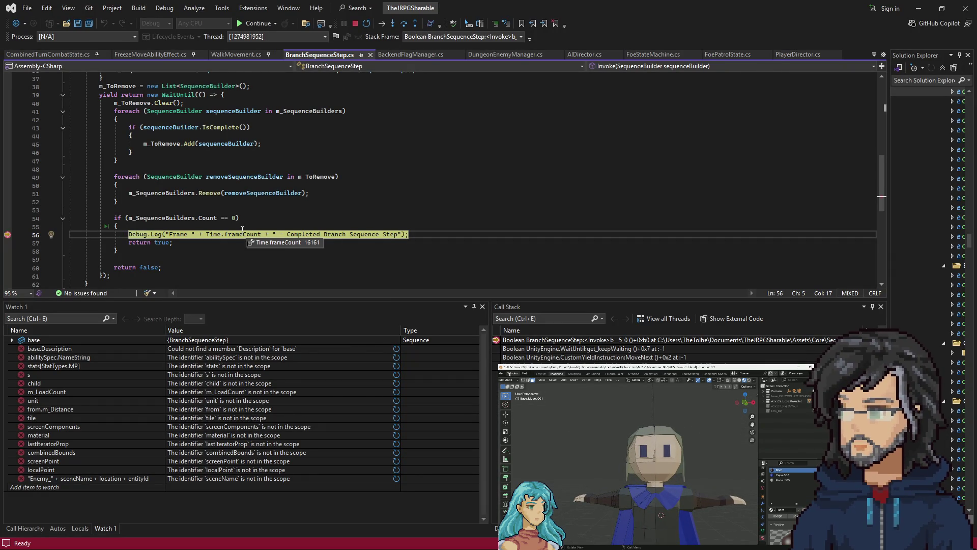
{"action": "key", "text": "F10"}
{"action": "key", "text": "F10"}
{"action": "key", "text": "F10"}
{"action": "key", "text": "F10"}
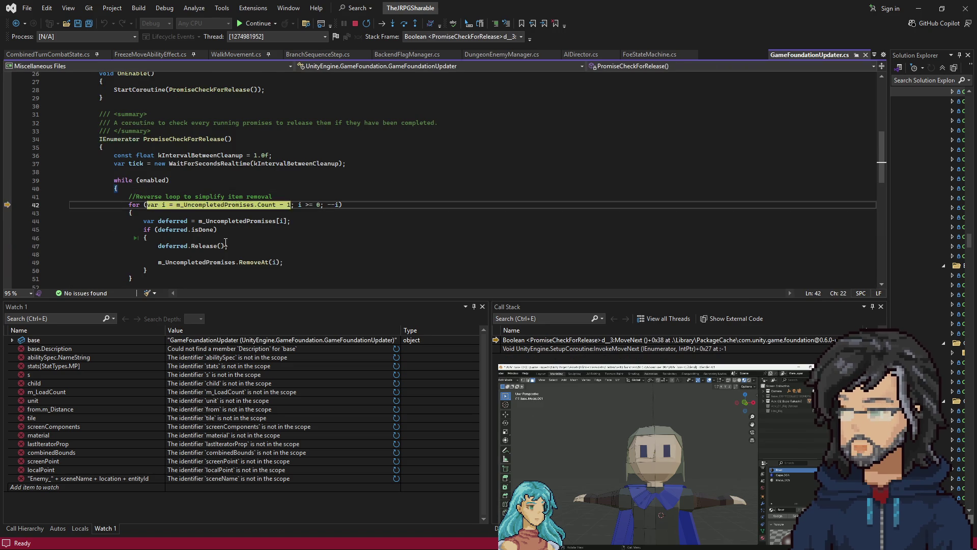
{"action": "key", "text": "F10"}
{"action": "key", "text": "F10"}
{"action": "key", "text": "F10"}
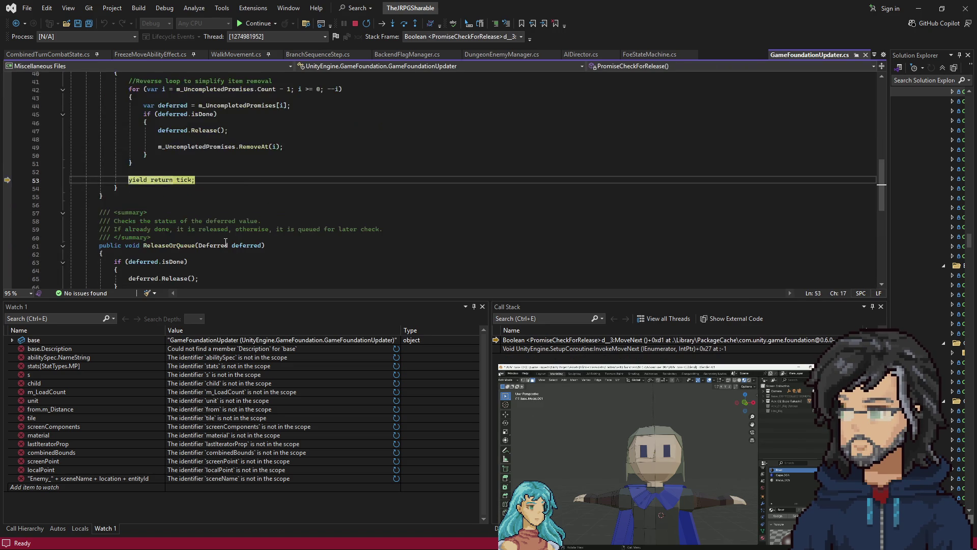
{"action": "key", "text": "F10"}
{"action": "key", "text": "F10"}
{"action": "key", "text": "F10"}
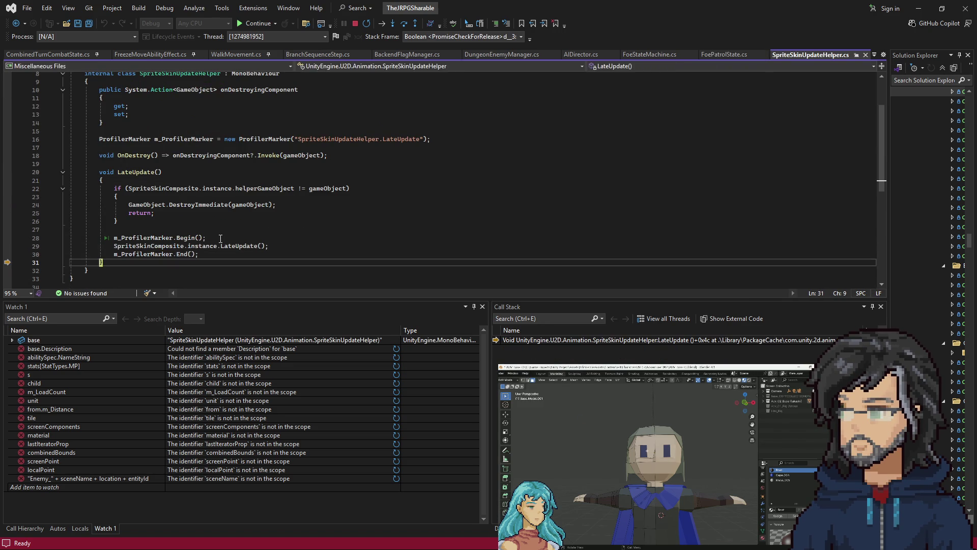
{"action": "key", "text": "F10"}
{"action": "key", "text": "F10"}
{"action": "key", "text": "F10"}
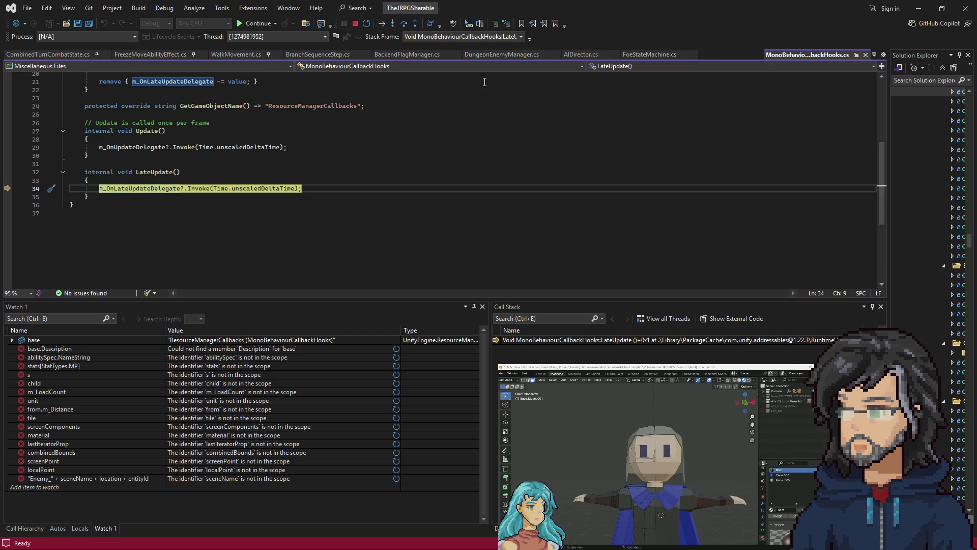
{"action": "key", "text": "F10"}
{"action": "key", "text": "F10"}
{"action": "key", "text": "F10"}
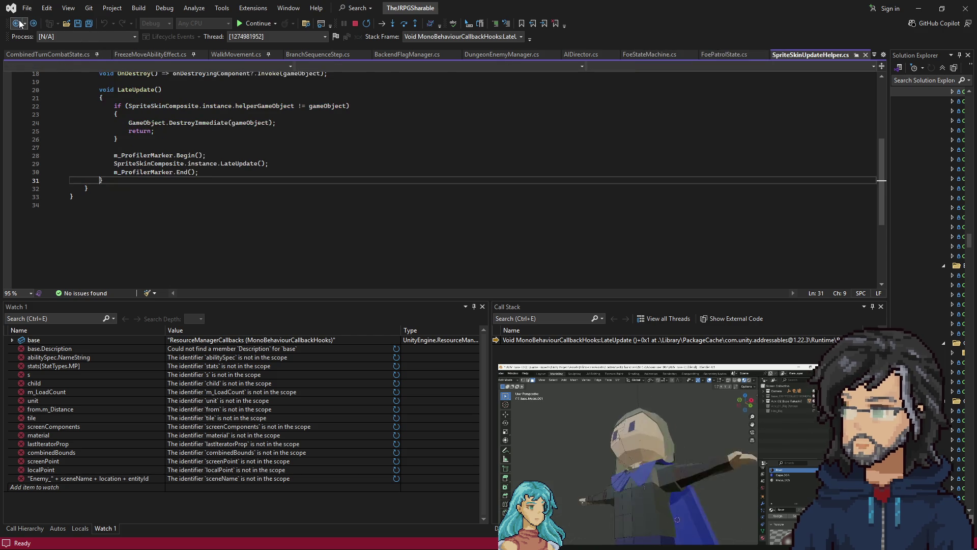
Search for 'sequence', open the Sequence class, and set a breakpoint on line 28.
{"action": "key", "text": "ctrl+t"}
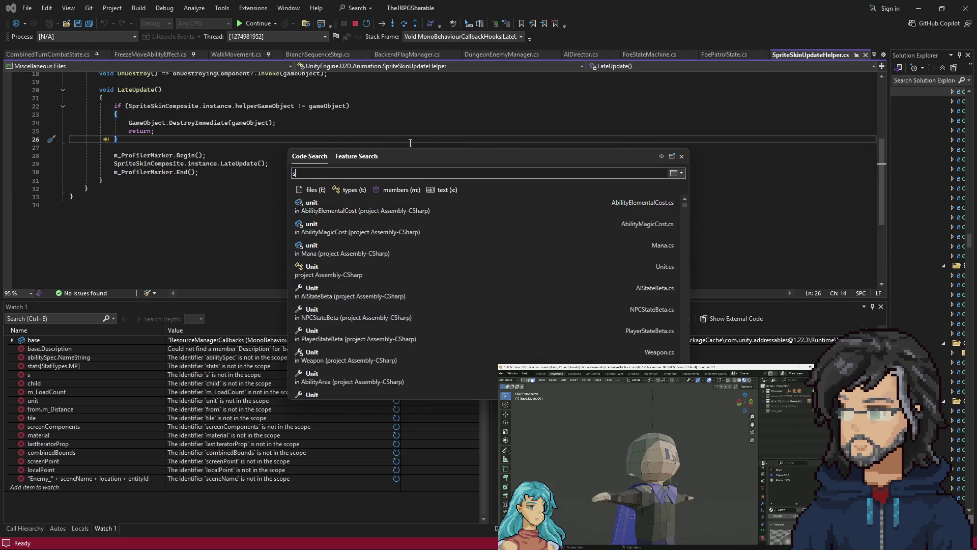
{"action": "type", "text": "sequence"}
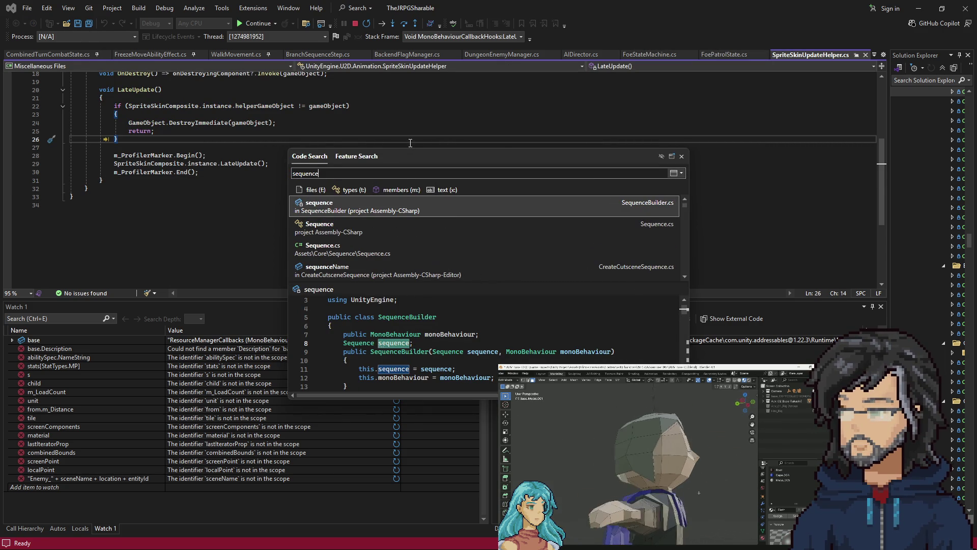
{"action": "left_click", "coordinate": [341, 216]}
{"action": "scroll", "coordinate": [341, 216], "scroll_direction": "down", "scroll_amount": 5}
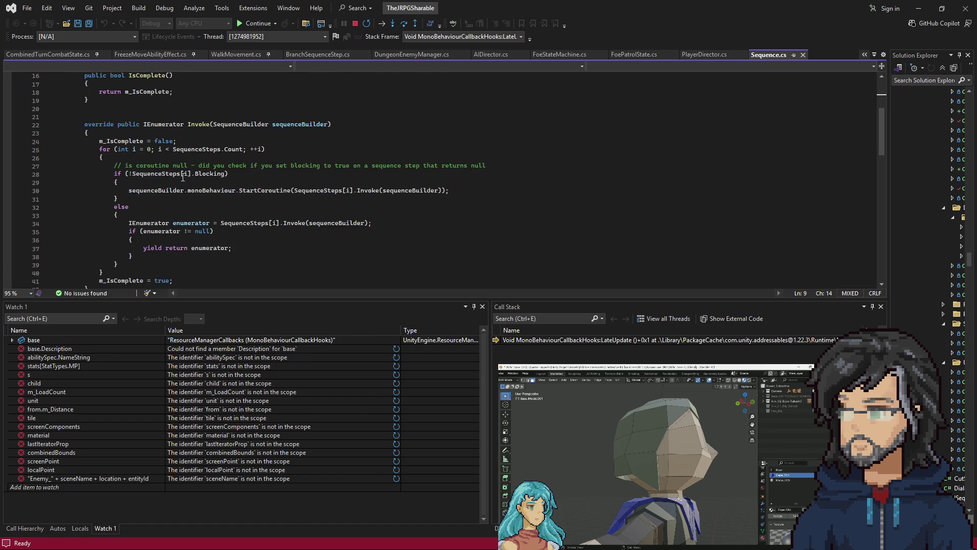
{"action": "scroll", "coordinate": [181, 242], "scroll_direction": "down", "scroll_amount": 2}
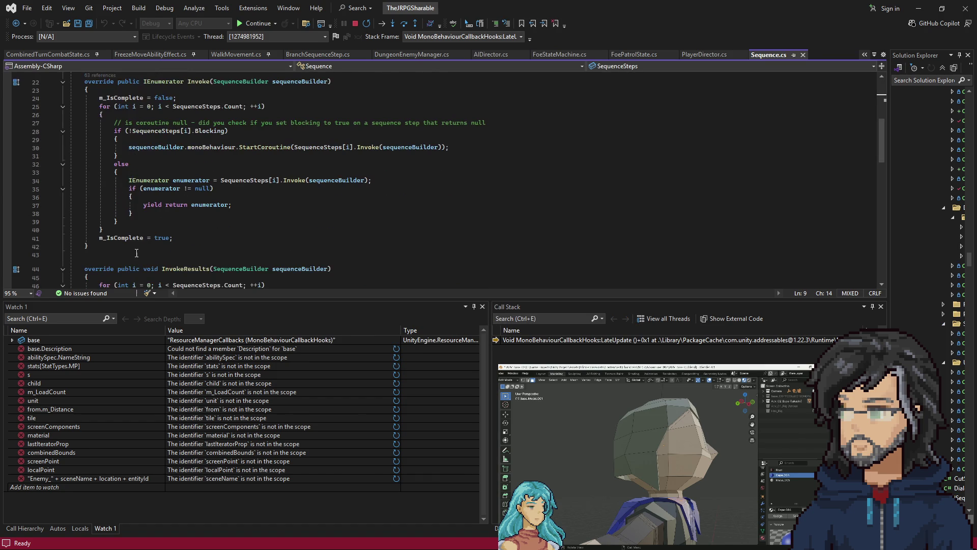
{"action": "left_click", "coordinate": [158, 131]}
{"action": "key", "text": "F9"}
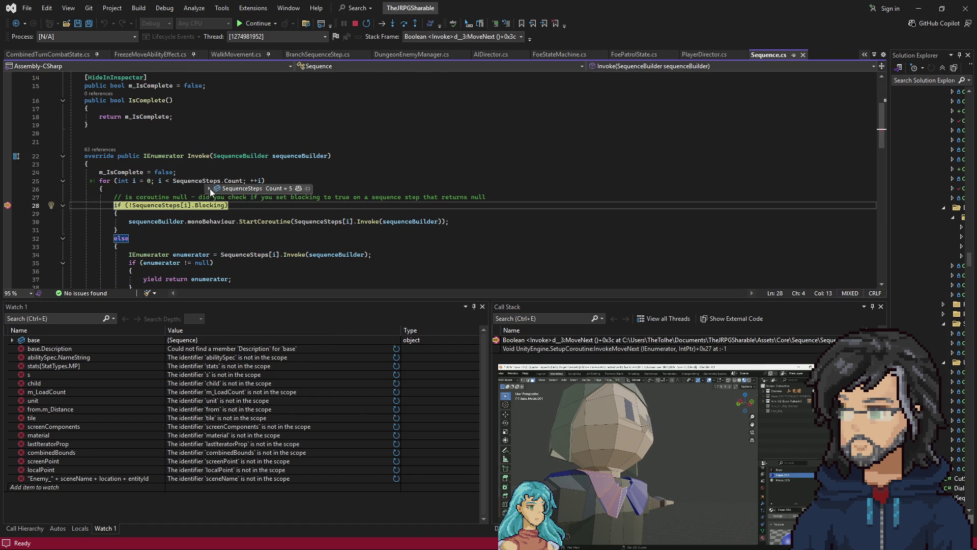
Inspect the five SequenceSteps, expanding step [2]'s m_Action to see its method.
{"action": "left_click", "coordinate": [210, 189]}
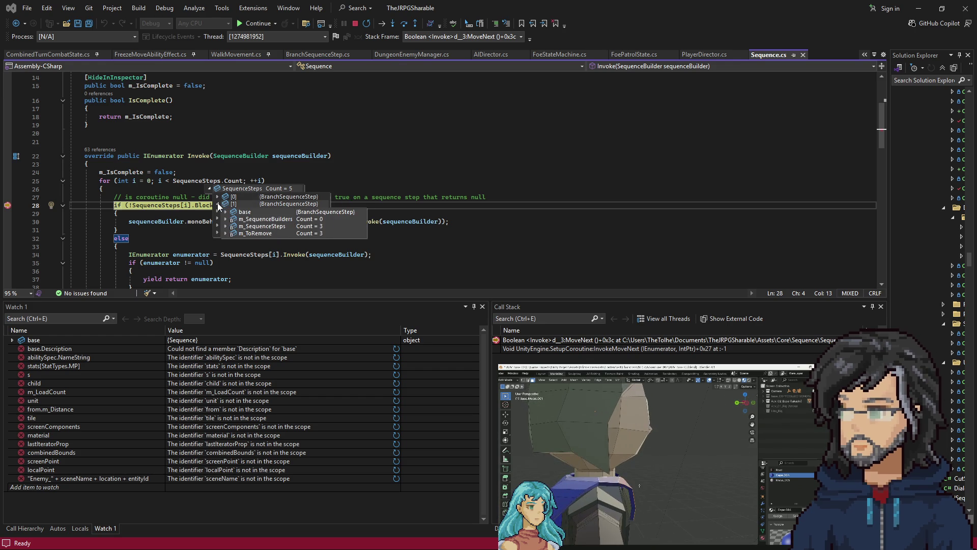
{"action": "mouse_move", "coordinate": [210, 188]}
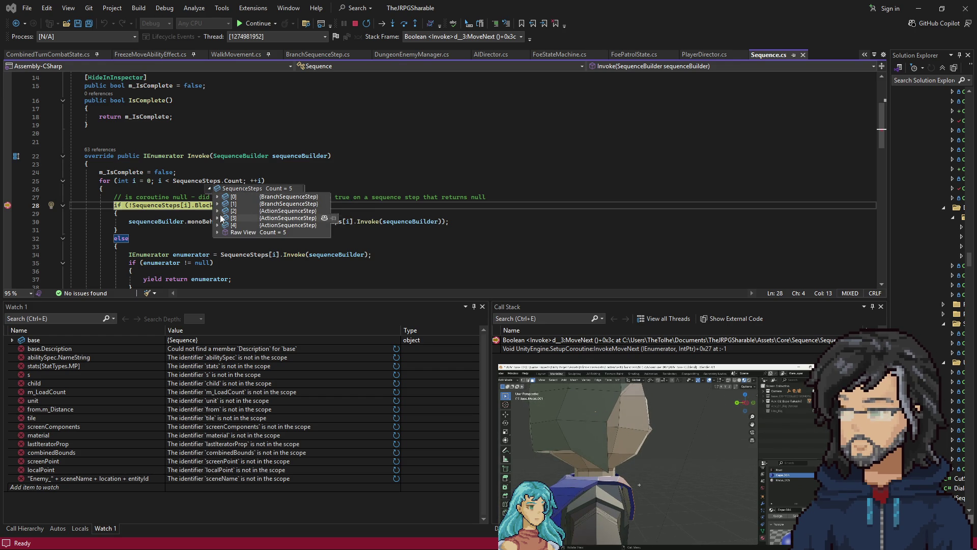
{"action": "mouse_move", "coordinate": [216, 211]}
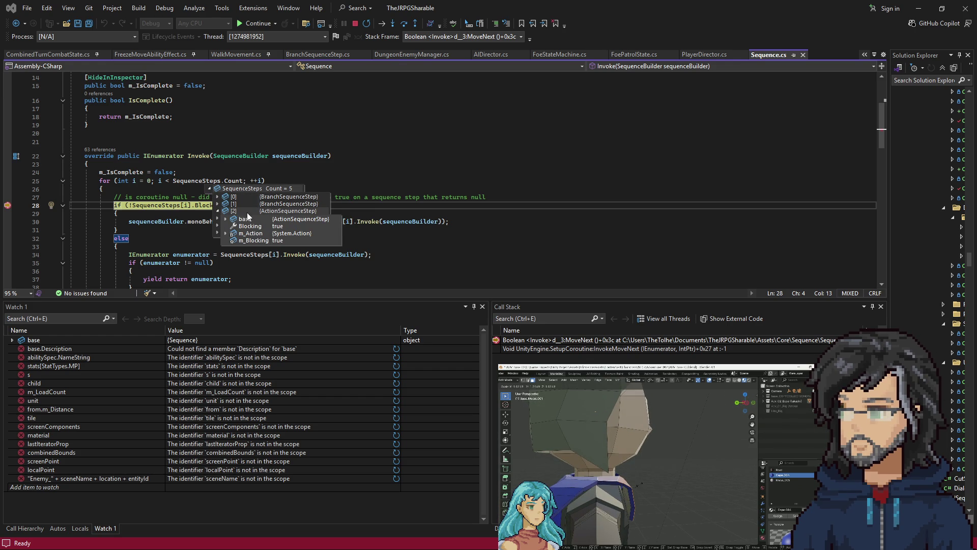
{"action": "left_click_drag", "start_coordinate": [90, 164], "coordinate": [128, 172]}
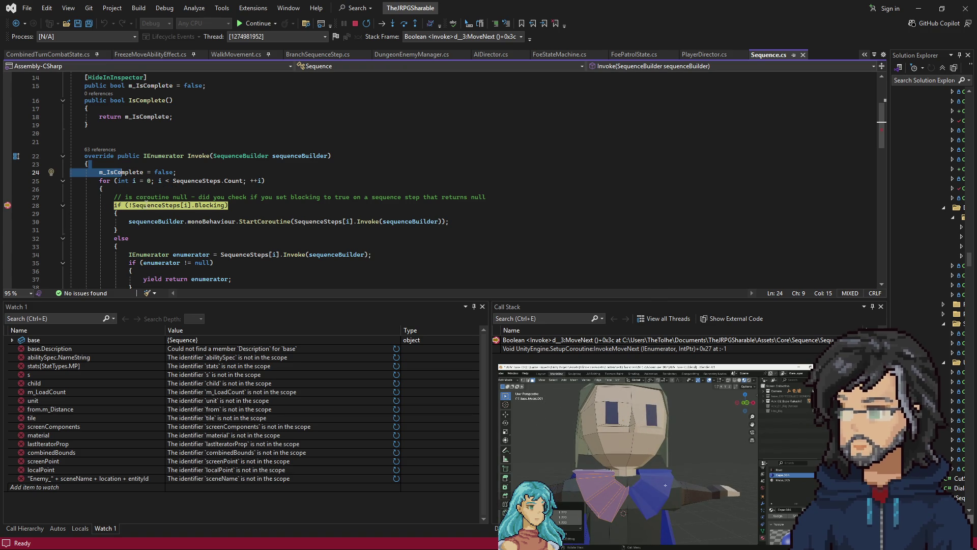
{"action": "mouse_move", "coordinate": [155, 206]}
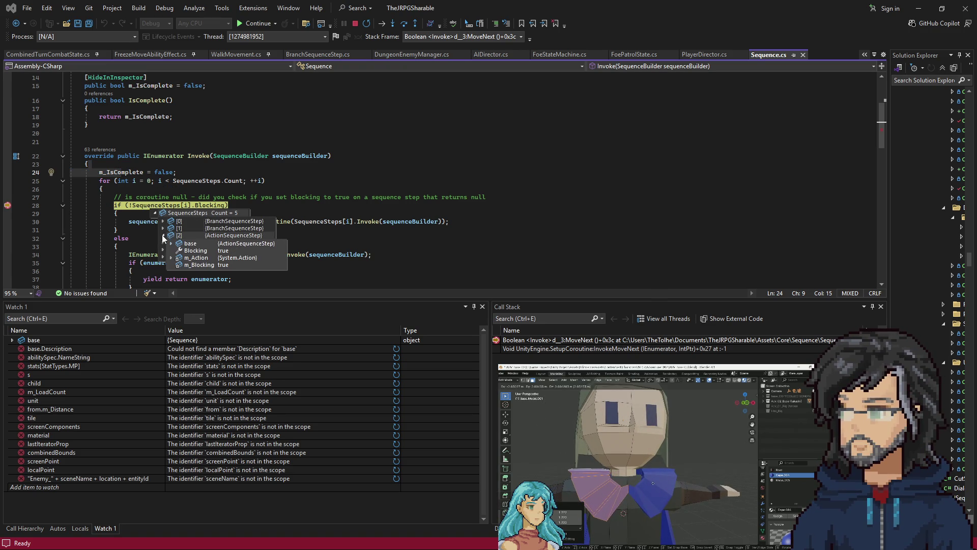
{"action": "left_click", "coordinate": [171, 243]}
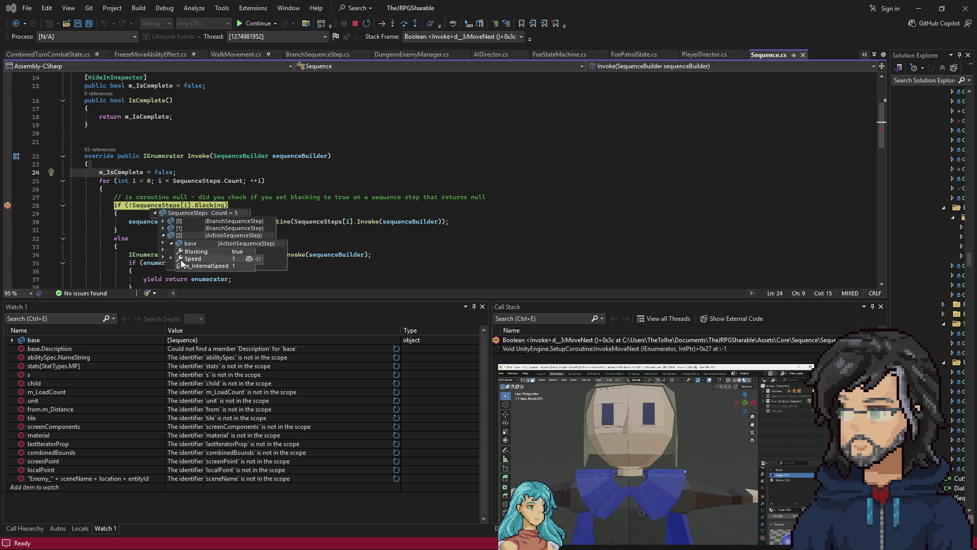
{"action": "left_click", "coordinate": [171, 243]}
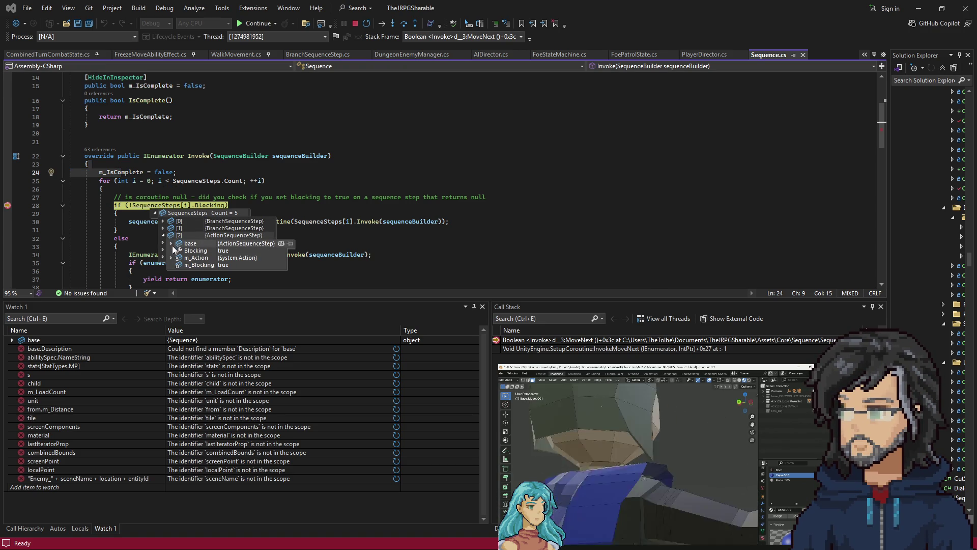
{"action": "left_click", "coordinate": [172, 258]}
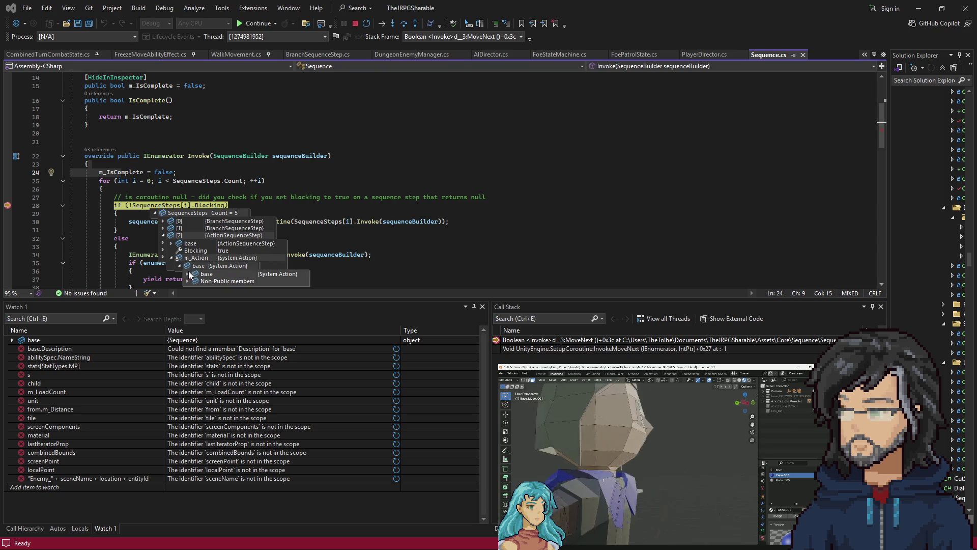
{"action": "left_click", "coordinate": [189, 274]}
{"action": "left_click", "coordinate": [161, 155]}
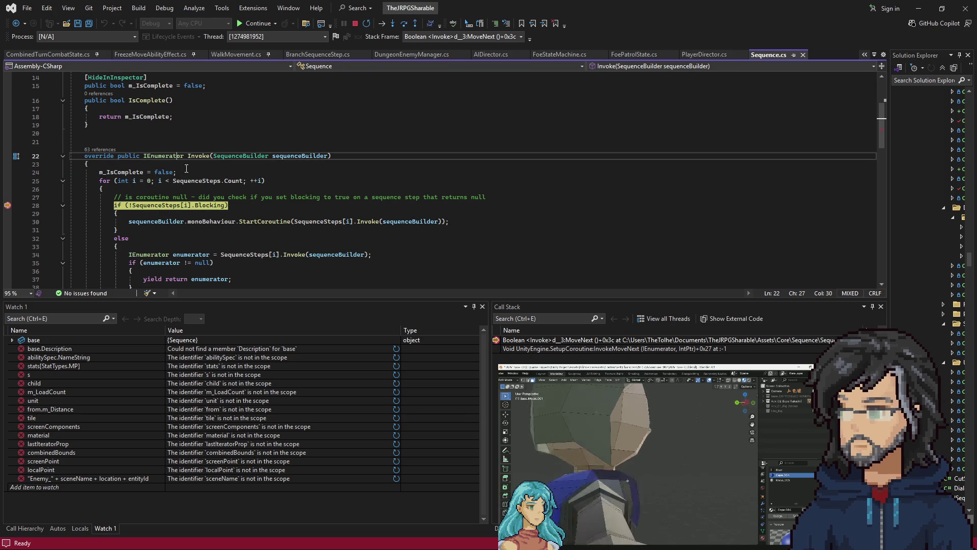
{"action": "key", "text": "alt+KP_Multiply"}
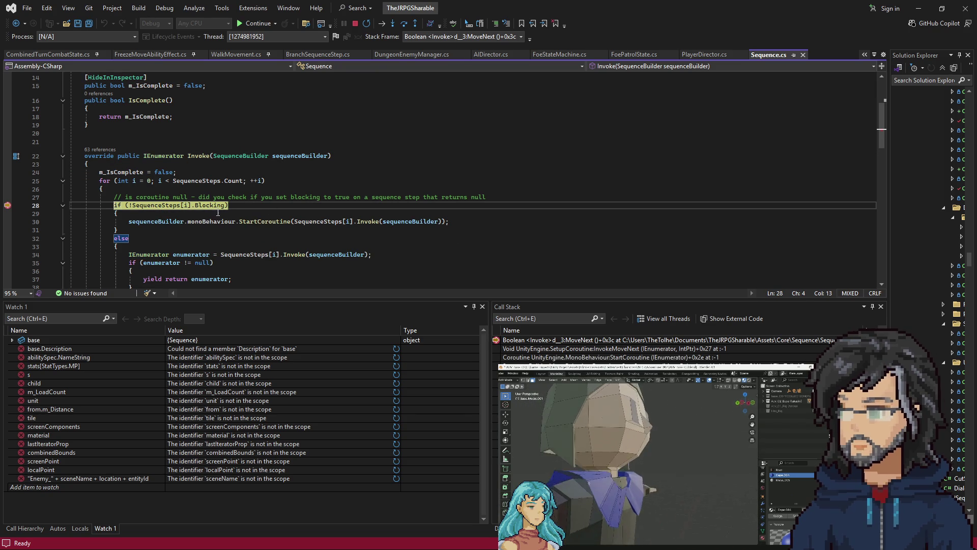
Continue execution so the game resumes running in Unity.
{"action": "key", "text": "F5"}
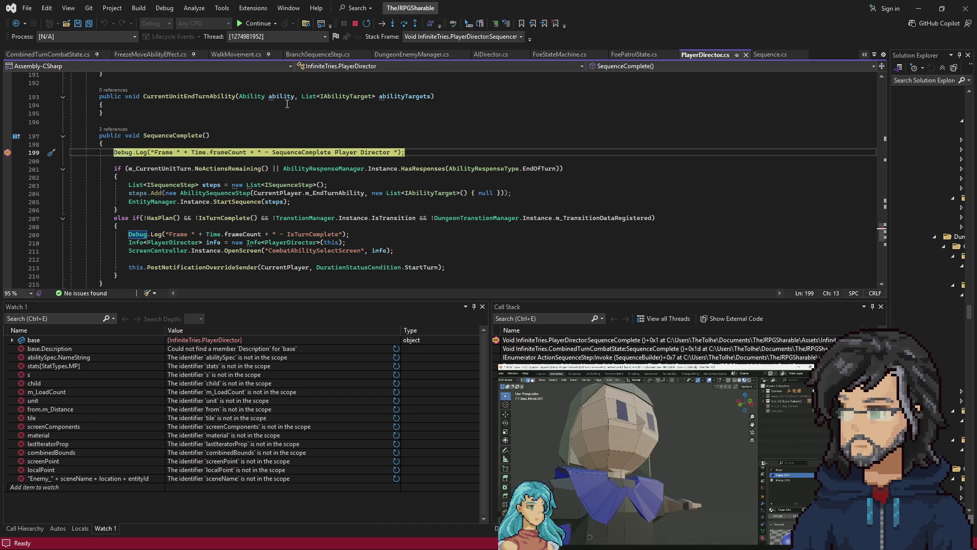
{"action": "left_click", "coordinate": [914, 9]}
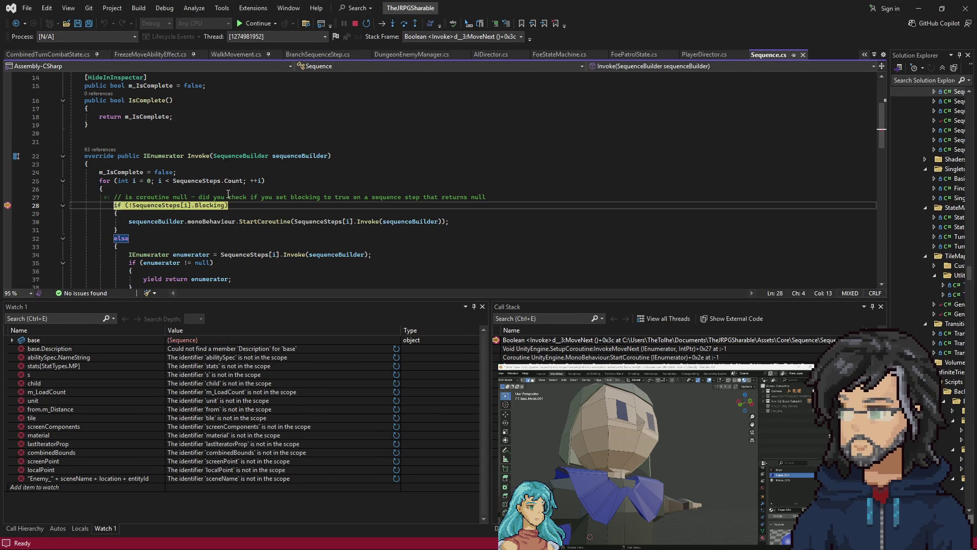
{"action": "scroll", "coordinate": [202, 169], "scroll_direction": "down", "scroll_amount": 4}
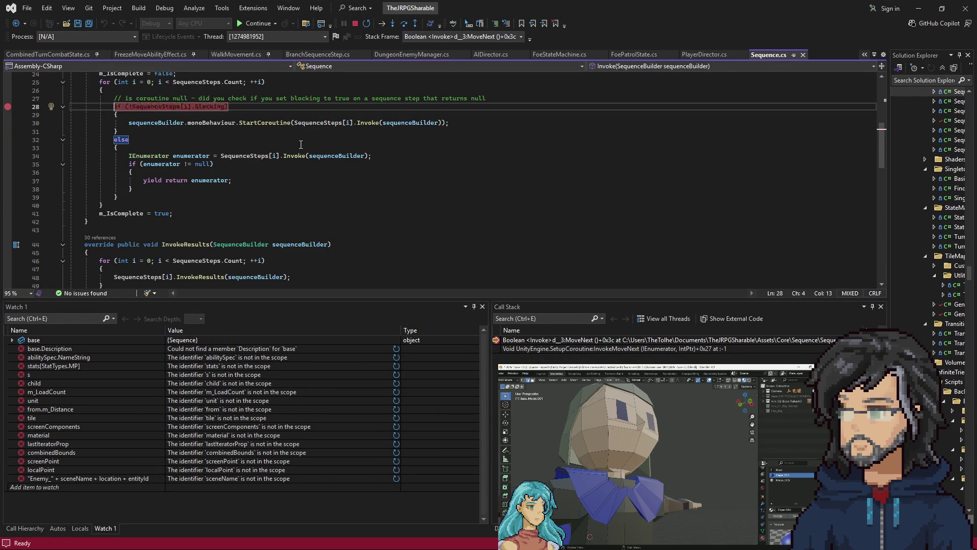
{"action": "key", "text": "F5"}
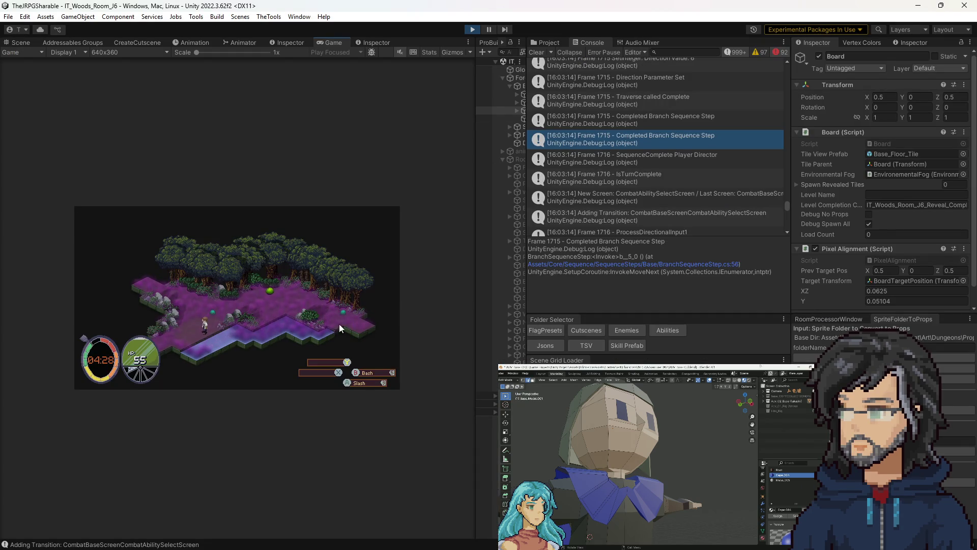
Check BranchSequenceStep.cs, then re-set the line 28 breakpoint in Sequence.cs and let the game run.
{"action": "key", "text": "alt+Tab"}
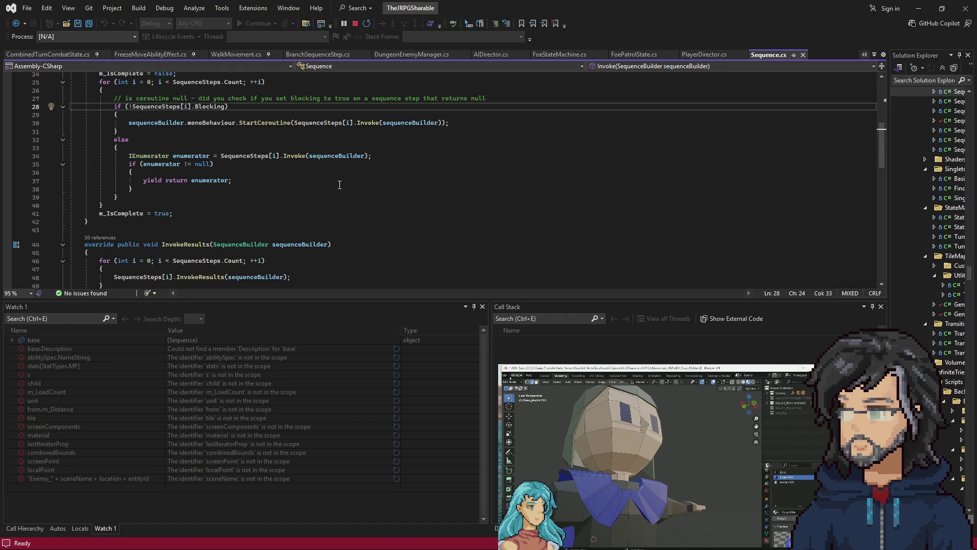
{"action": "left_click", "coordinate": [318, 55]}
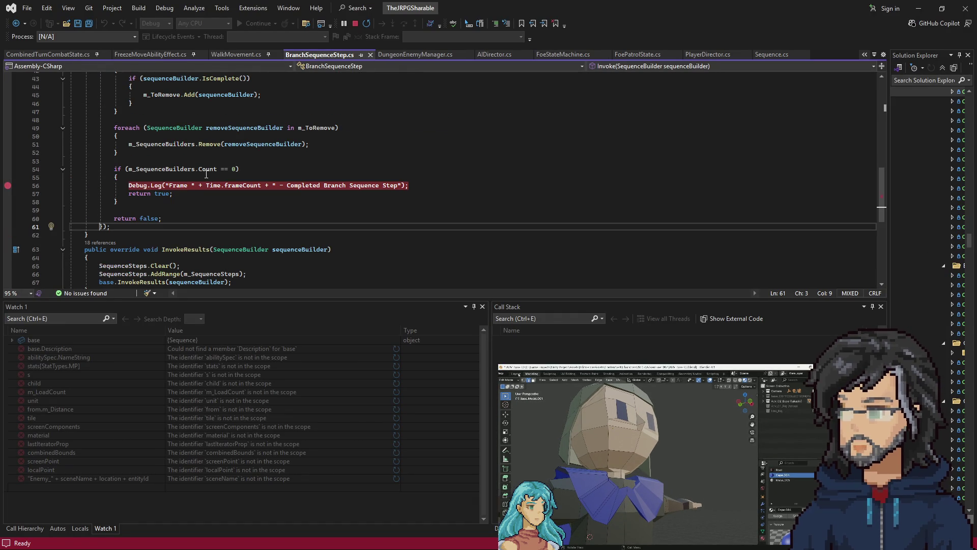
{"action": "scroll", "coordinate": [158, 122], "scroll_direction": "up", "scroll_amount": 7}
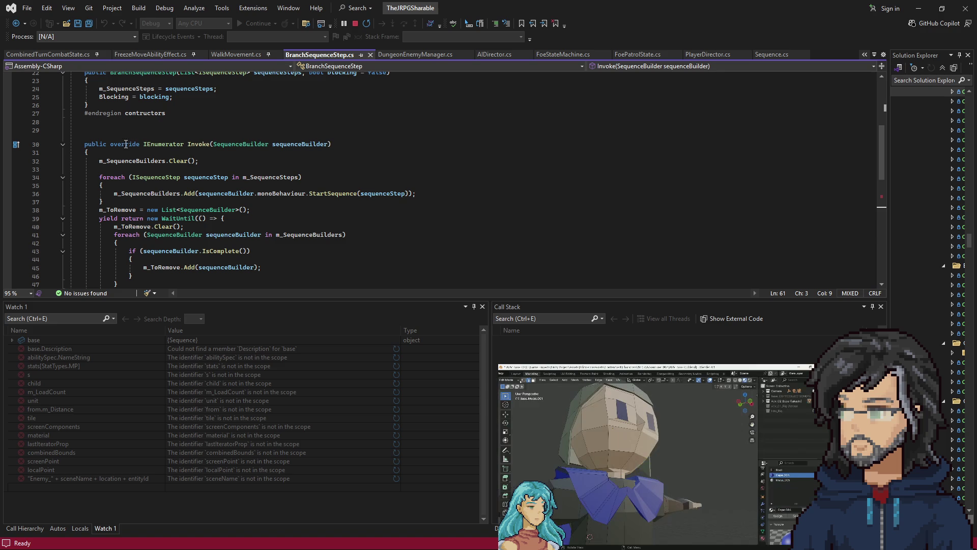
{"action": "left_click", "coordinate": [763, 56]}
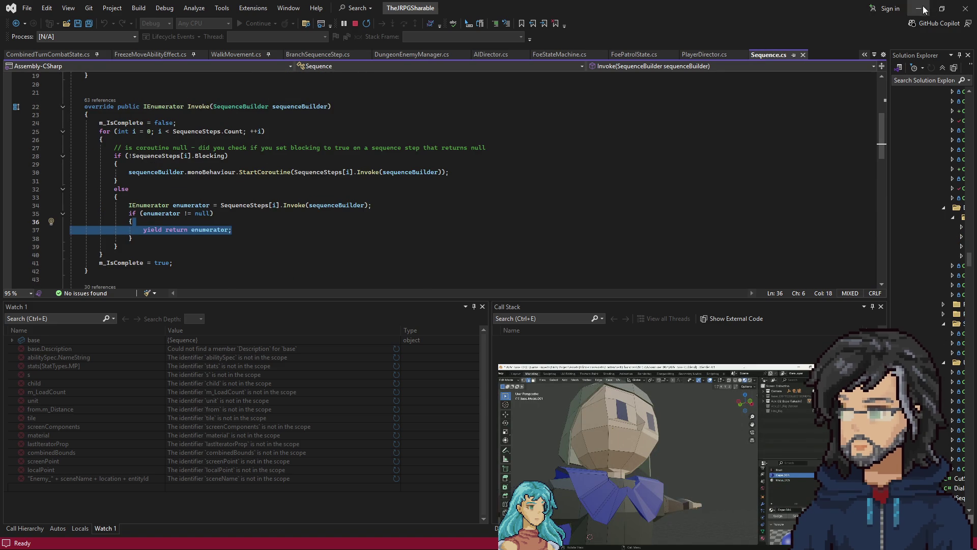
{"action": "left_click", "coordinate": [151, 156]}
{"action": "key", "text": "F9"}
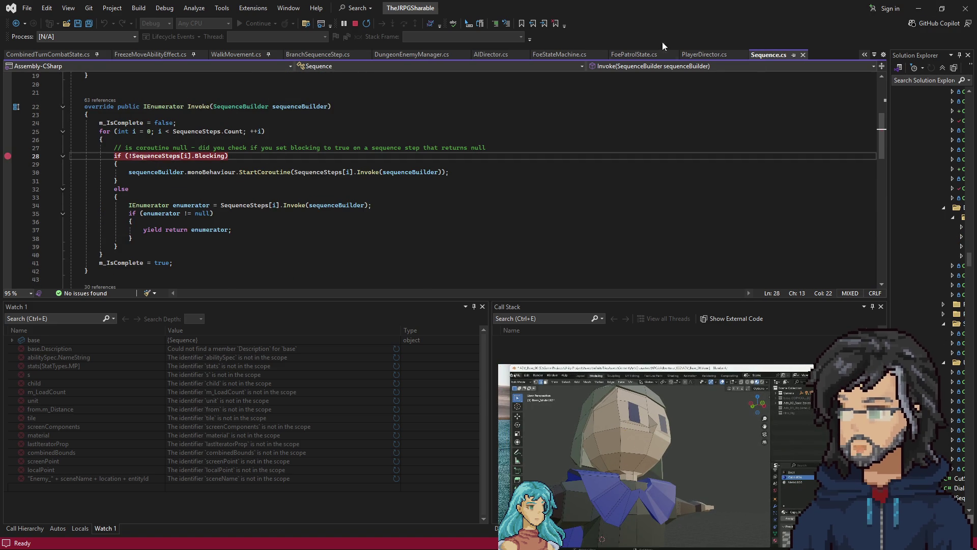
{"action": "left_click", "coordinate": [917, 12]}
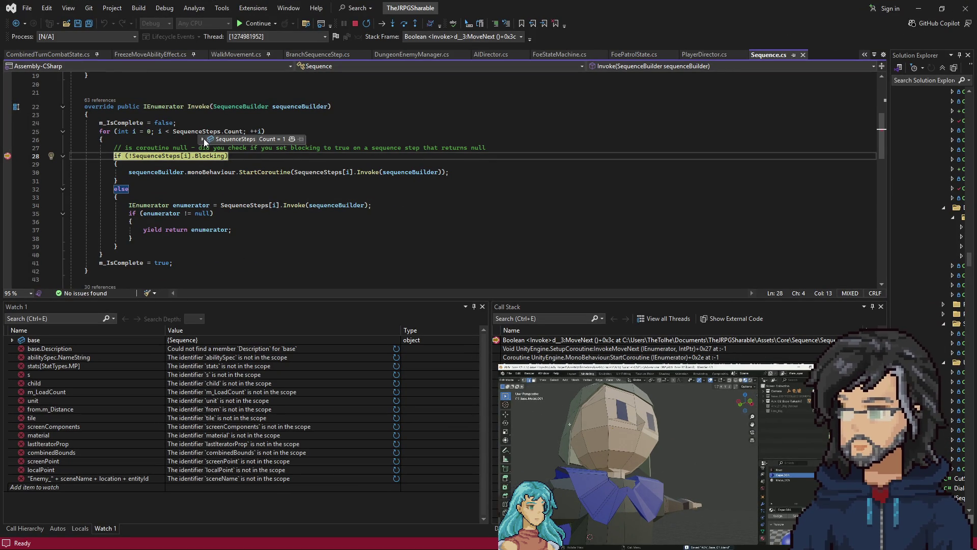
Expand the SequenceSteps DataTips to inspect the first sequence step, continuing to the next five-item list.
{"action": "left_click", "coordinate": [203, 139]}
{"action": "left_click", "coordinate": [212, 147]}
{"action": "key", "text": "F5"}
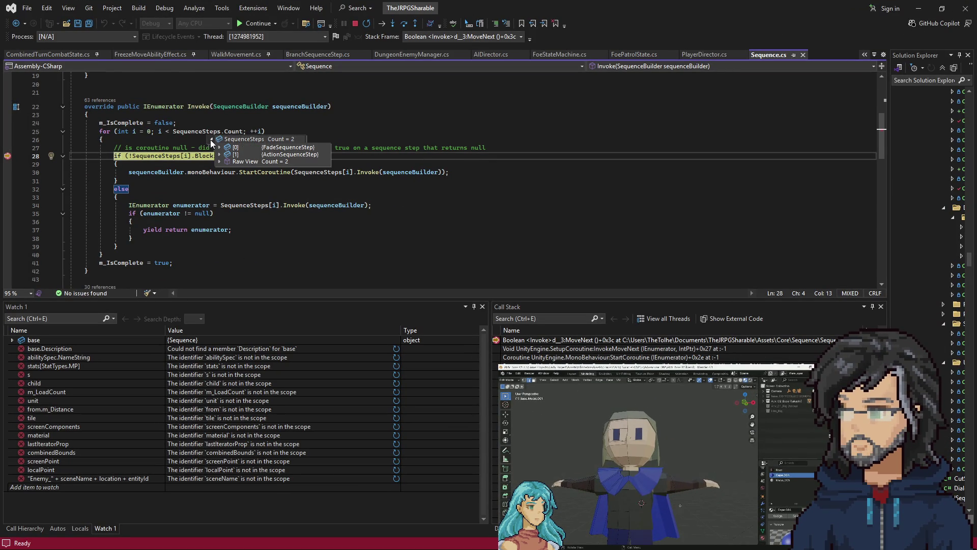
{"action": "left_click", "coordinate": [210, 139]}
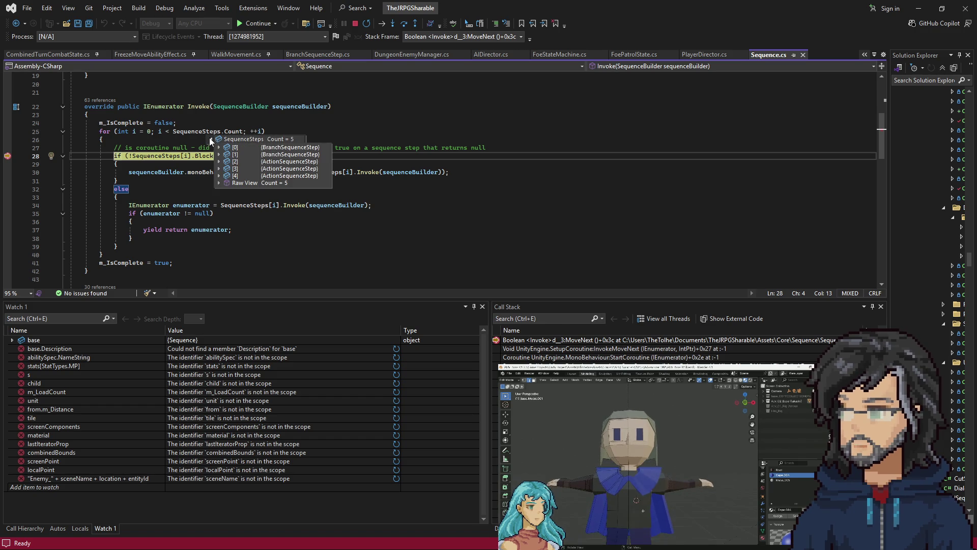
{"action": "left_click", "coordinate": [219, 147]}
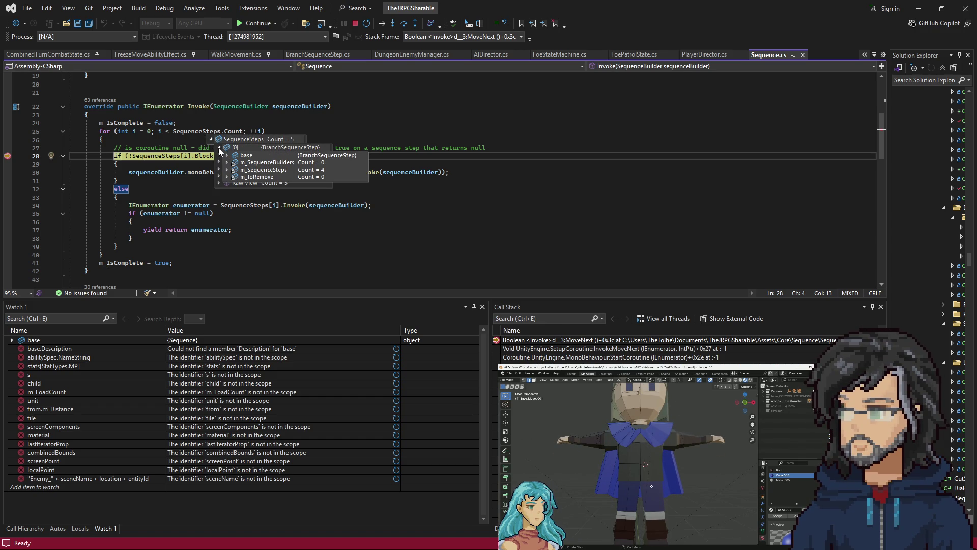
Step through lines 34–40 to the next loop iteration, then bring up SequenceSteps' context options.
{"action": "key", "text": "F10"}
{"action": "key", "text": "F10"}
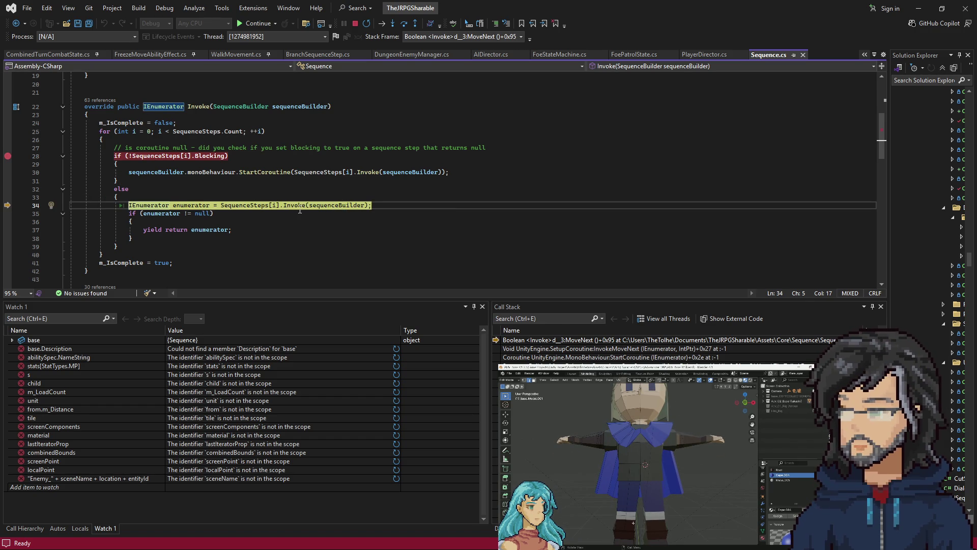
{"action": "key", "text": "F10"}
{"action": "key", "text": "F10"}
{"action": "key", "text": "F10"}
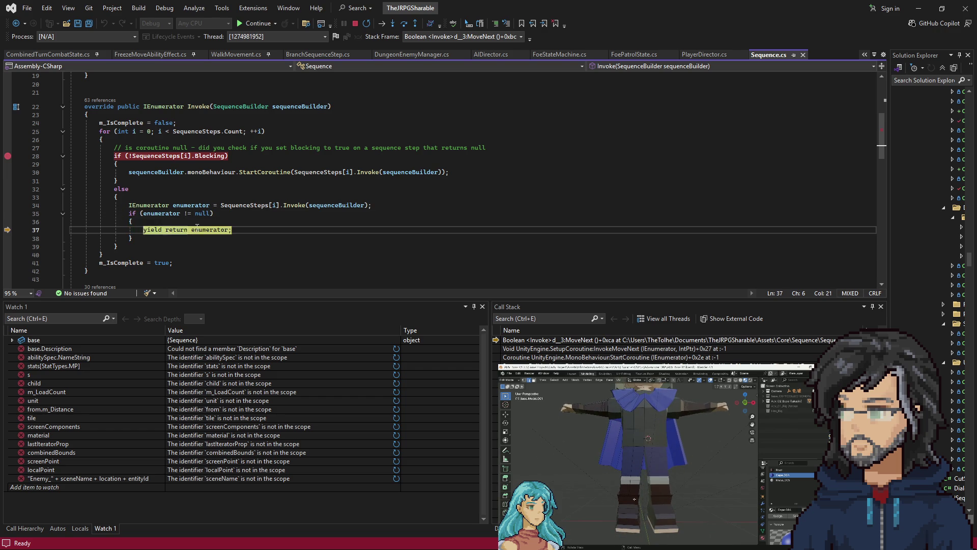
{"action": "key", "text": "F10"}
{"action": "key", "text": "F10"}
{"action": "key", "text": "F10"}
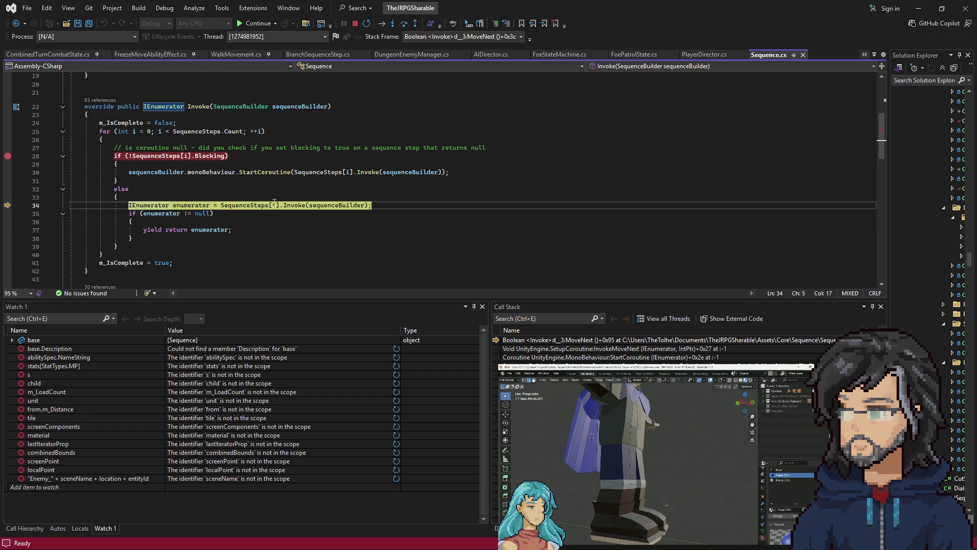
{"action": "key", "text": "F10"}
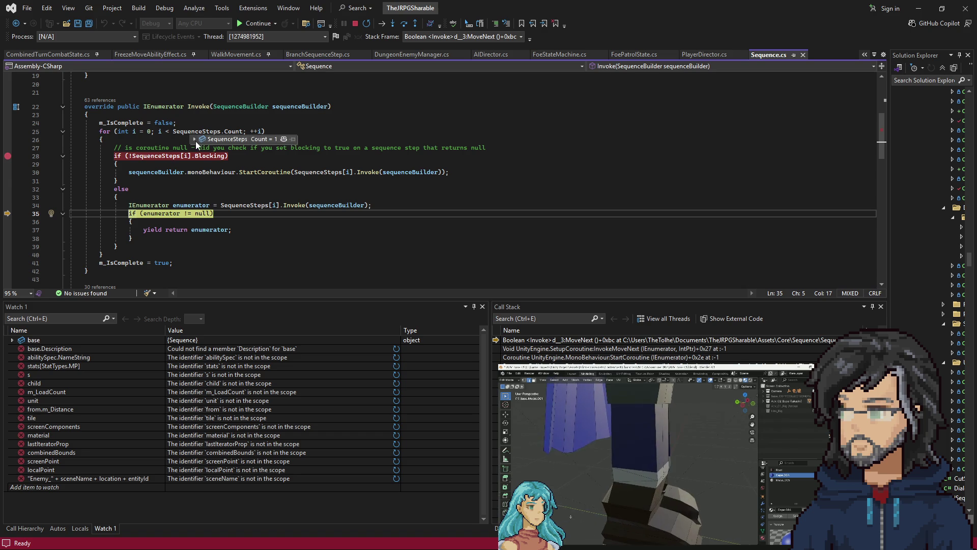
{"action": "key", "text": "F10"}
{"action": "key", "text": "F10"}
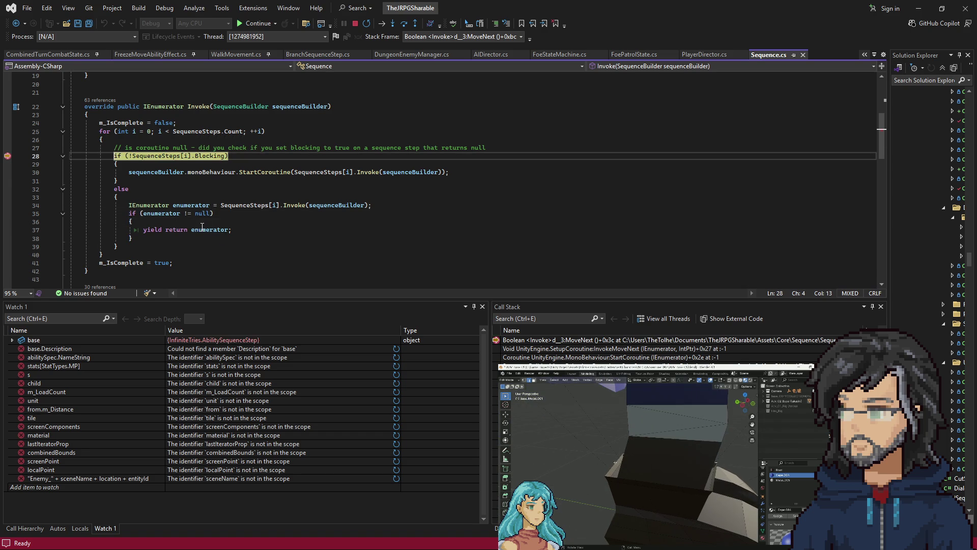
{"action": "mouse_move", "coordinate": [186, 151]}
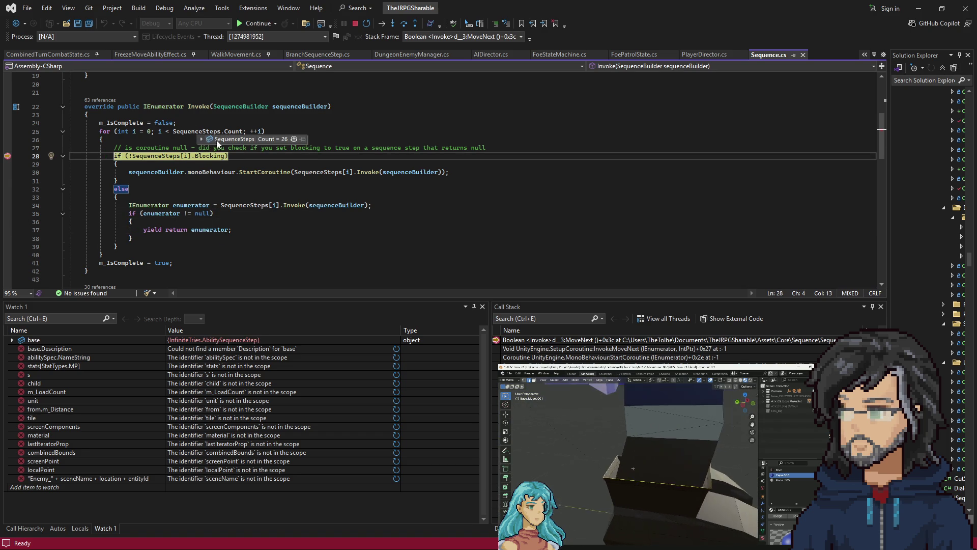
{"action": "key", "text": "F10"}
{"action": "key", "text": "F10"}
{"action": "key", "text": "F10"}
{"action": "key", "text": "F10"}
{"action": "key", "text": "F10"}
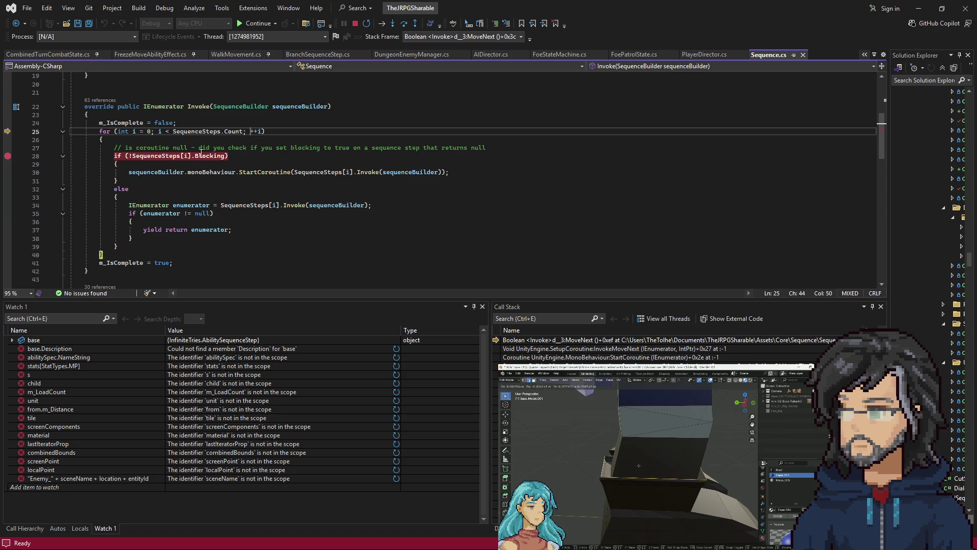
{"action": "key", "text": "F10"}
{"action": "key", "text": "F10"}
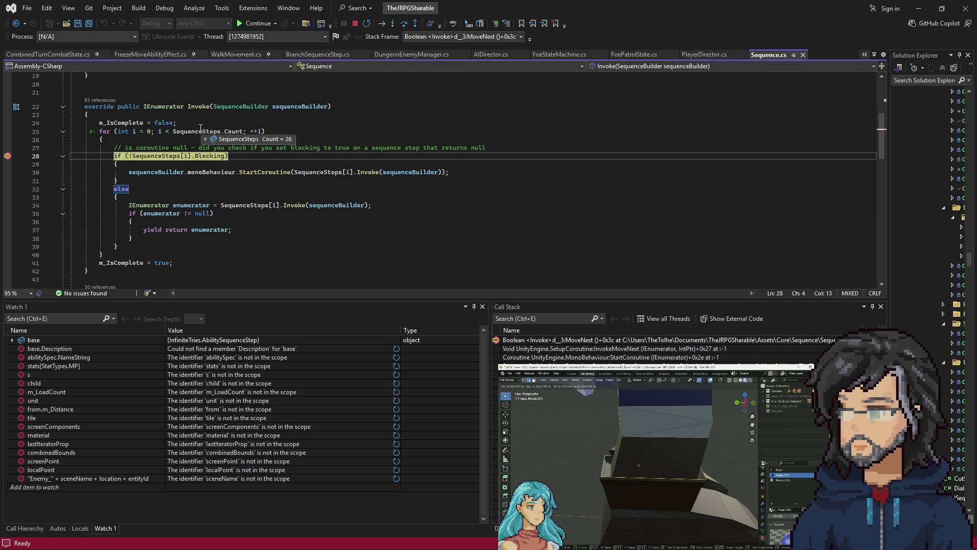
{"action": "mouse_move", "coordinate": [192, 134]}
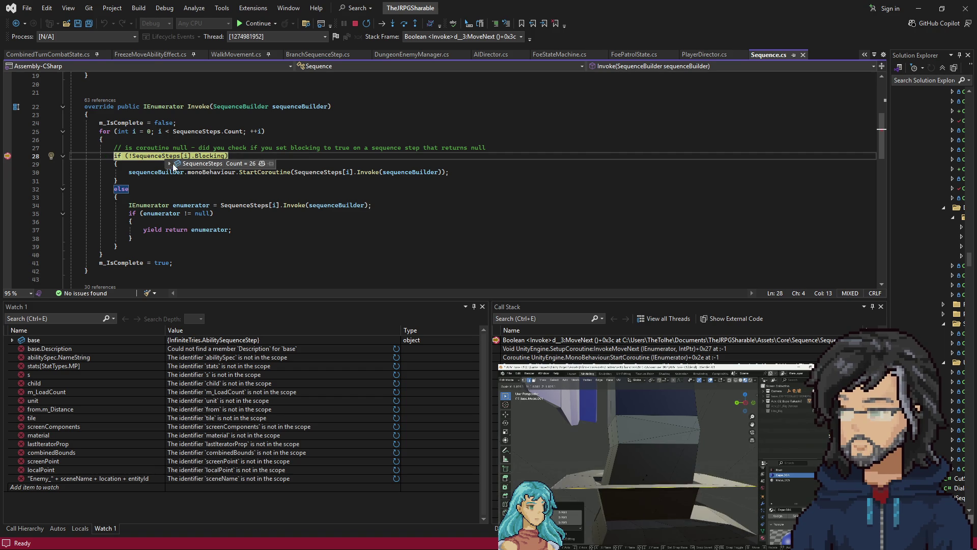
{"action": "right_click", "coordinate": [188, 163]}
Add SequenceSteps and the loop counter i to the Watch window.
{"action": "left_click", "coordinate": [229, 231]}
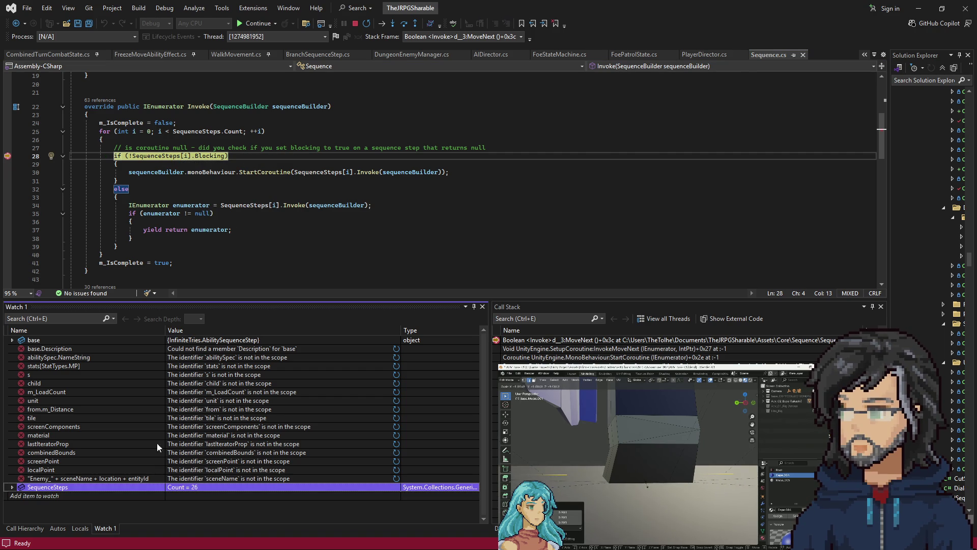
{"action": "left_click", "coordinate": [247, 305]}
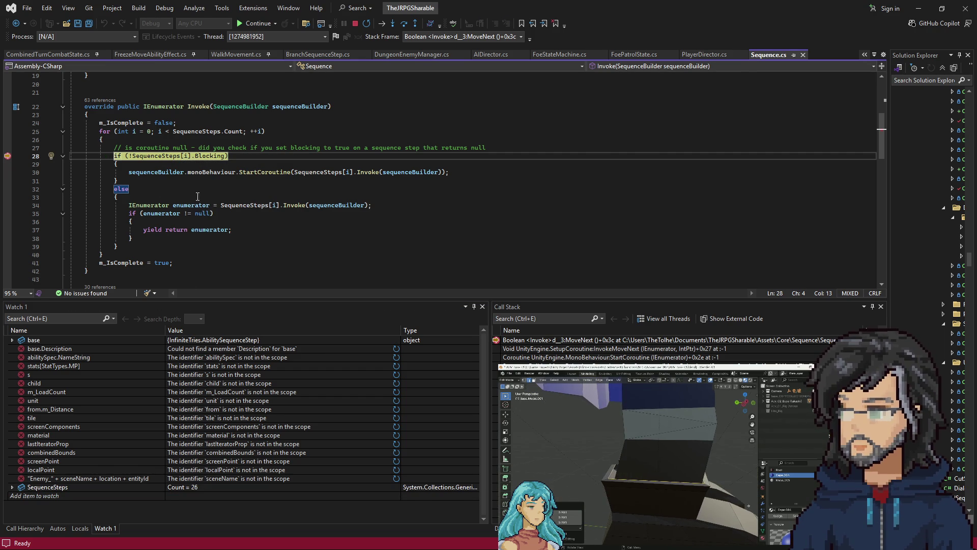
{"action": "right_click", "coordinate": [199, 164]}
{"action": "left_click", "coordinate": [233, 229]}
Continue through several Sequence.cs breakpoint hits with F5.
{"action": "key", "text": "F5"}
{"action": "key", "text": "F5"}
{"action": "key", "text": "F5"}
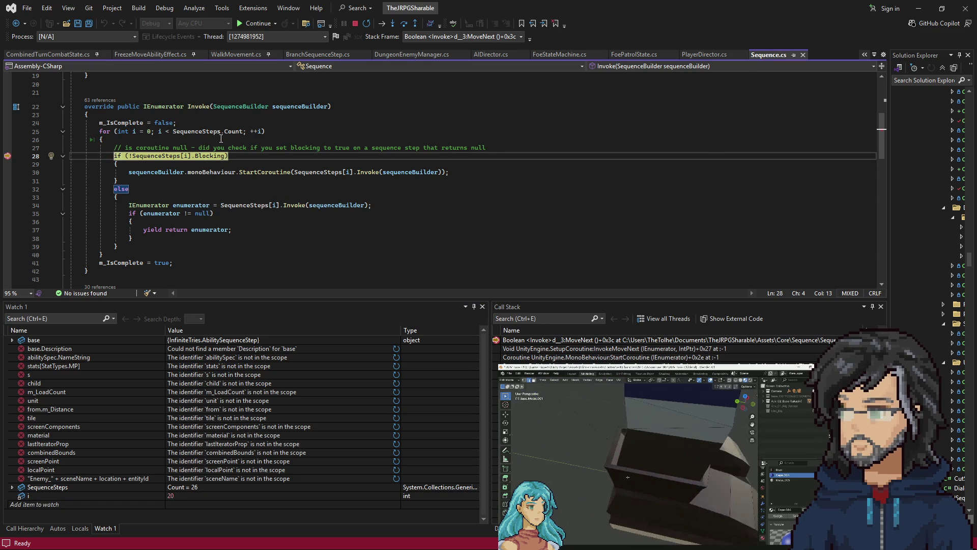
{"action": "key", "text": "F5"}
{"action": "key", "text": "F5"}
{"action": "key", "text": "F5"}
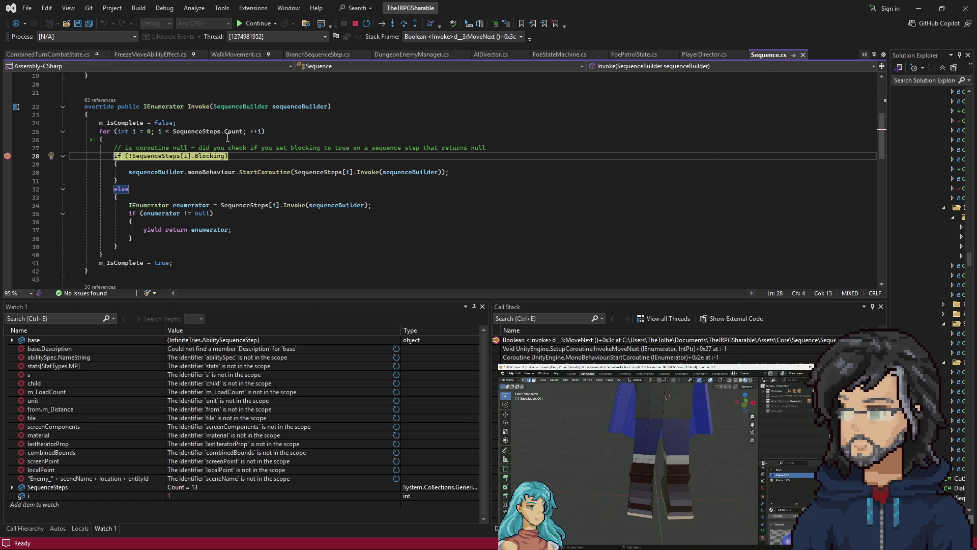
{"action": "key", "text": "F5"}
{"action": "key", "text": "F5"}
{"action": "key", "text": "F5"}
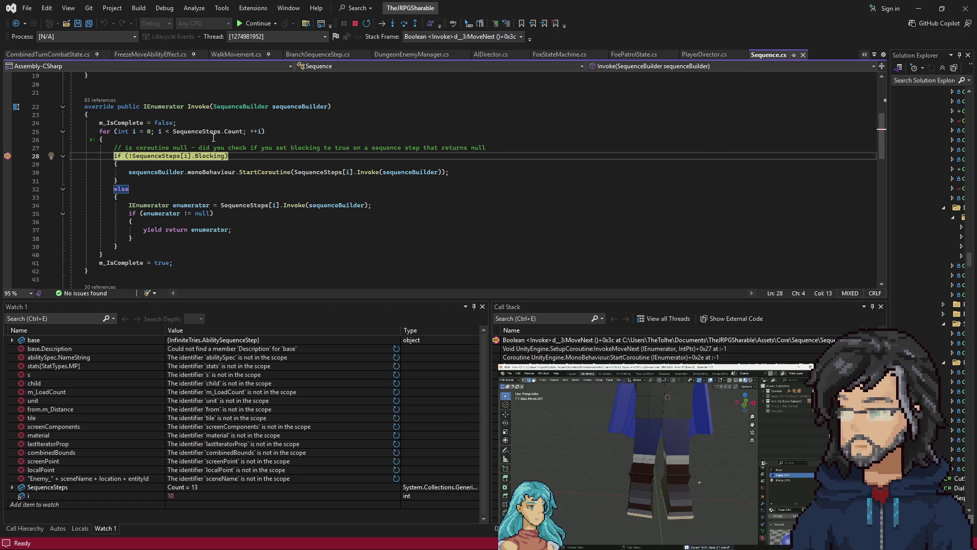
{"action": "key", "text": "F5"}
{"action": "key", "text": "F5"}
{"action": "key", "text": "F5"}
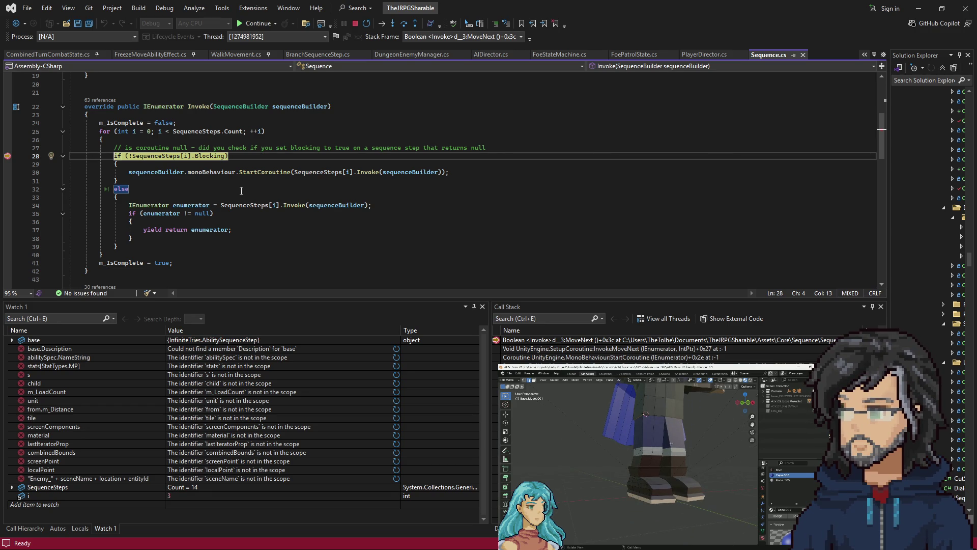
{"action": "key", "text": "F5"}
{"action": "key", "text": "F5"}
{"action": "key", "text": "F5"}
{"action": "key", "text": "F5"}
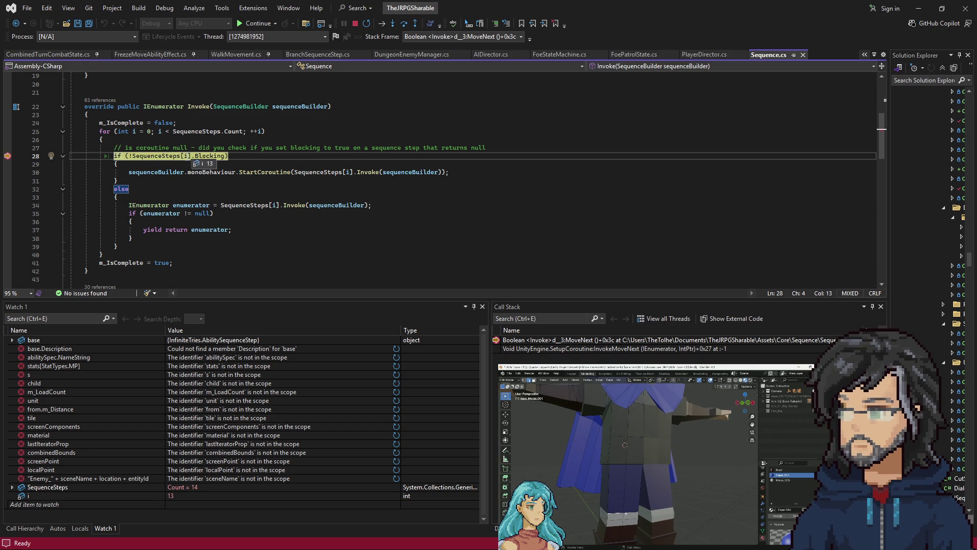
Inspect the 14-item SequenceSteps list's last ModifyStatSequenceStep, then resume to BranchSequenceStep.cs line 56.
{"action": "left_click", "coordinate": [159, 164]}
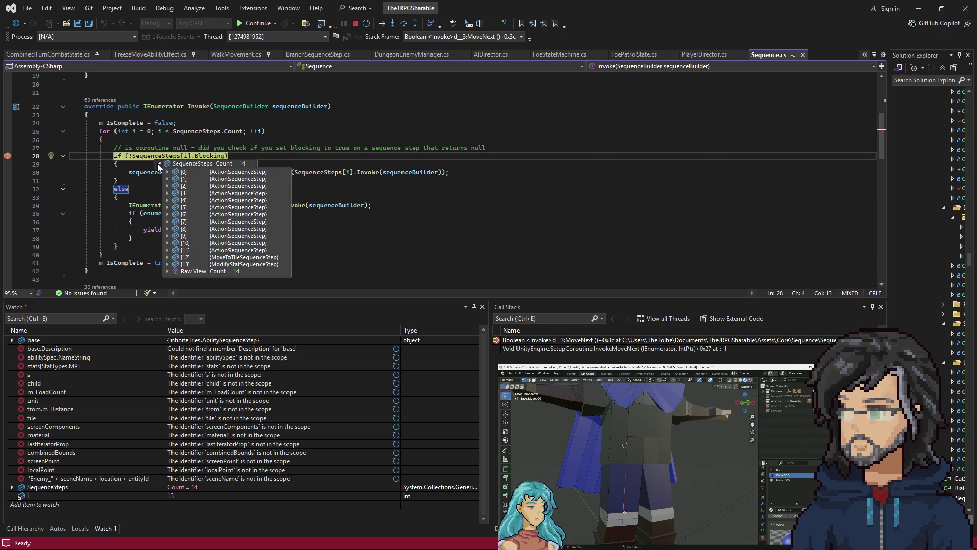
{"action": "left_click", "coordinate": [168, 264]}
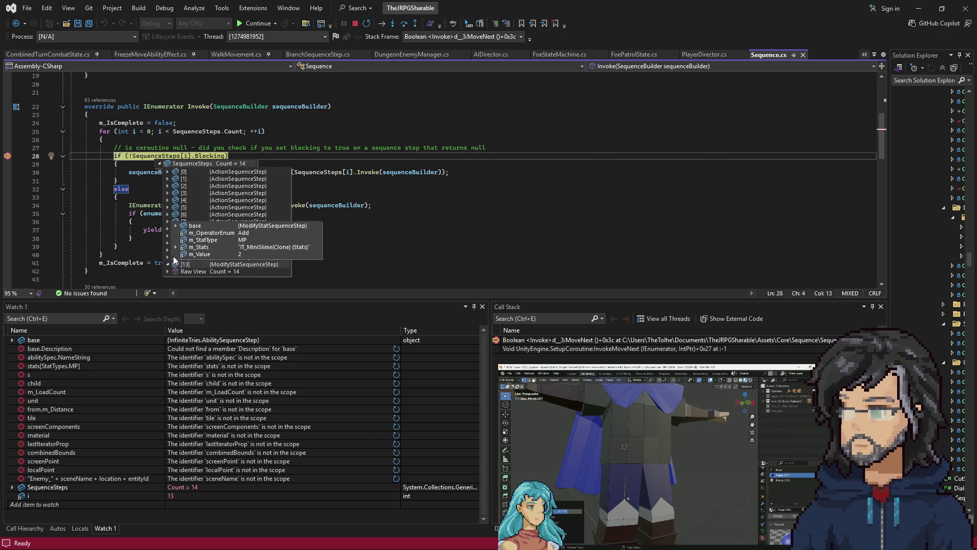
{"action": "mouse_move", "coordinate": [206, 156]}
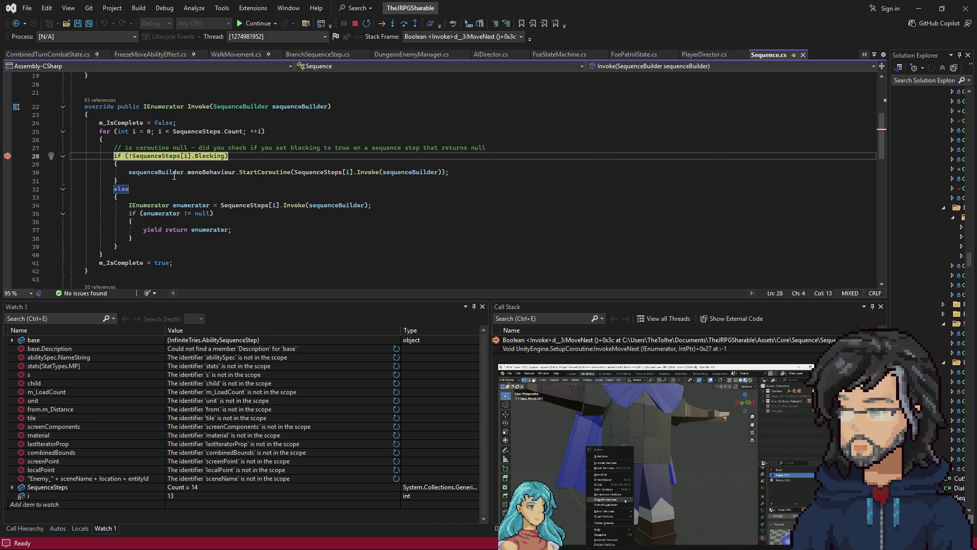
{"action": "key", "text": "F5"}
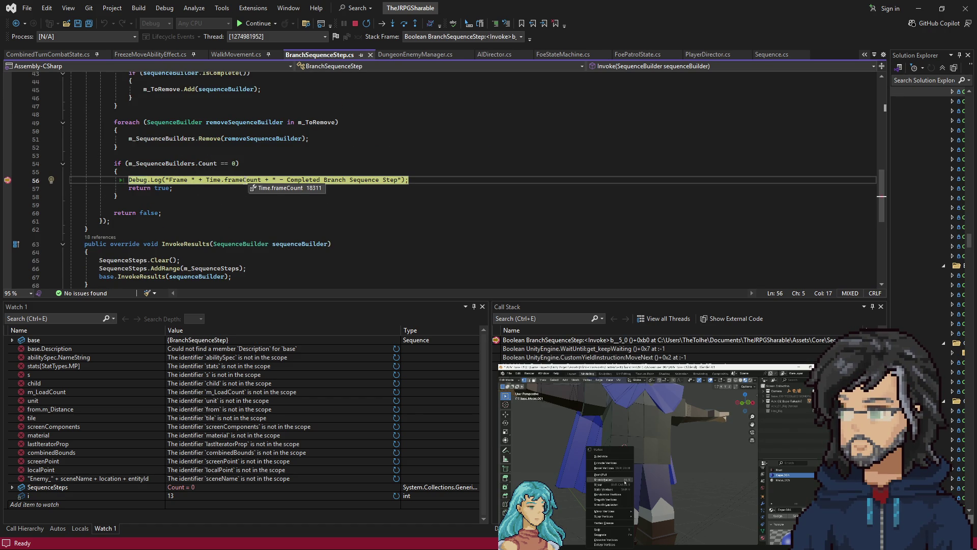
Step back into Sequence.cs and expand the second step's nested SetStatSequenceStep fields.
{"action": "mouse_move", "coordinate": [162, 166]}
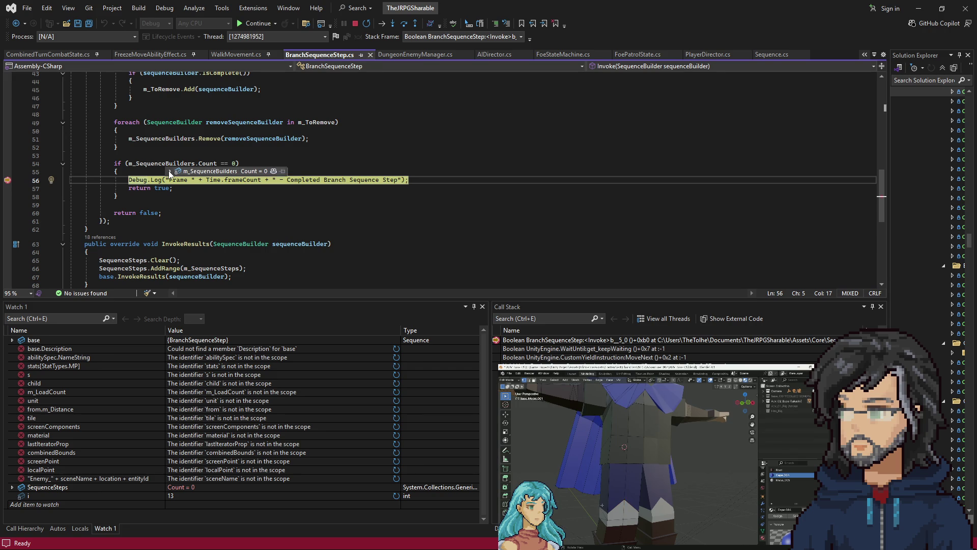
{"action": "key", "text": "F10"}
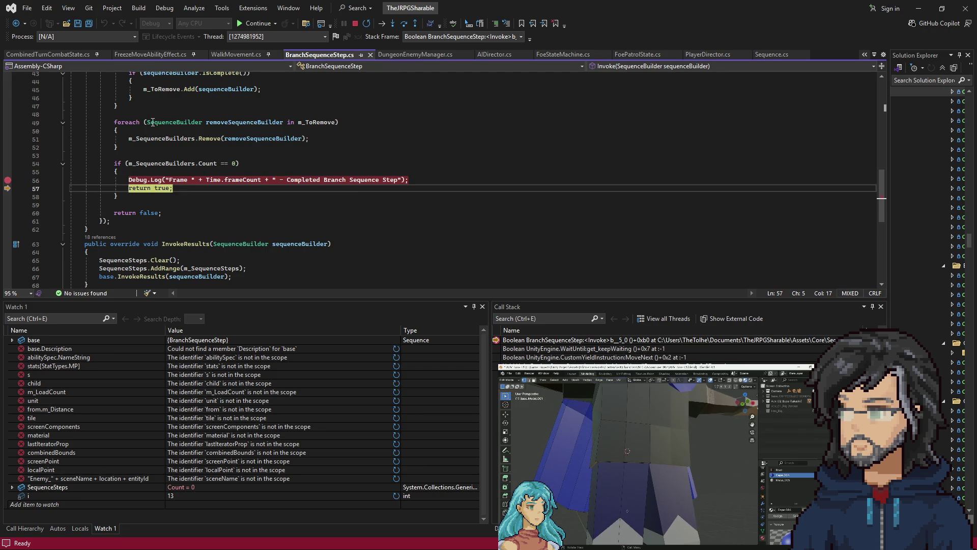
{"action": "key", "text": "F10"}
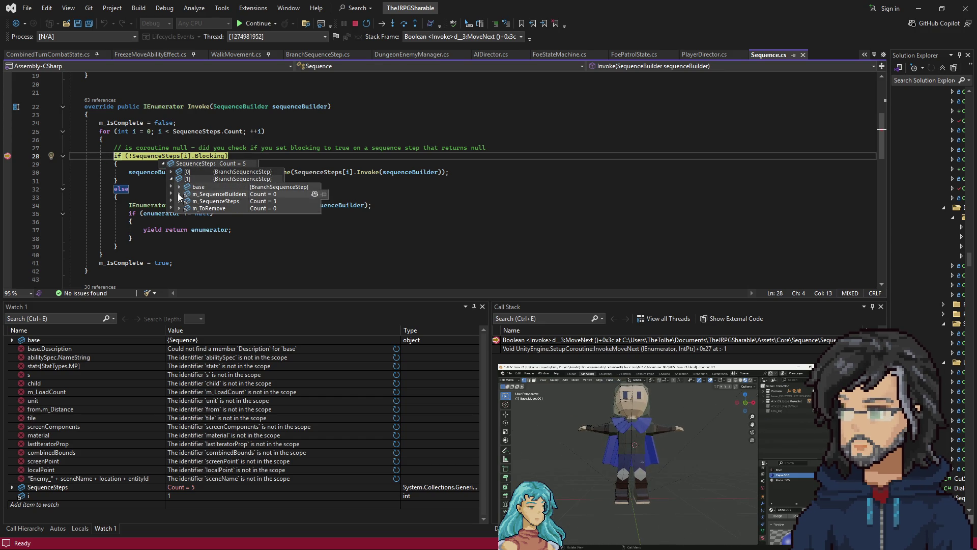
{"action": "left_click", "coordinate": [171, 179]}
{"action": "left_click", "coordinate": [179, 201]}
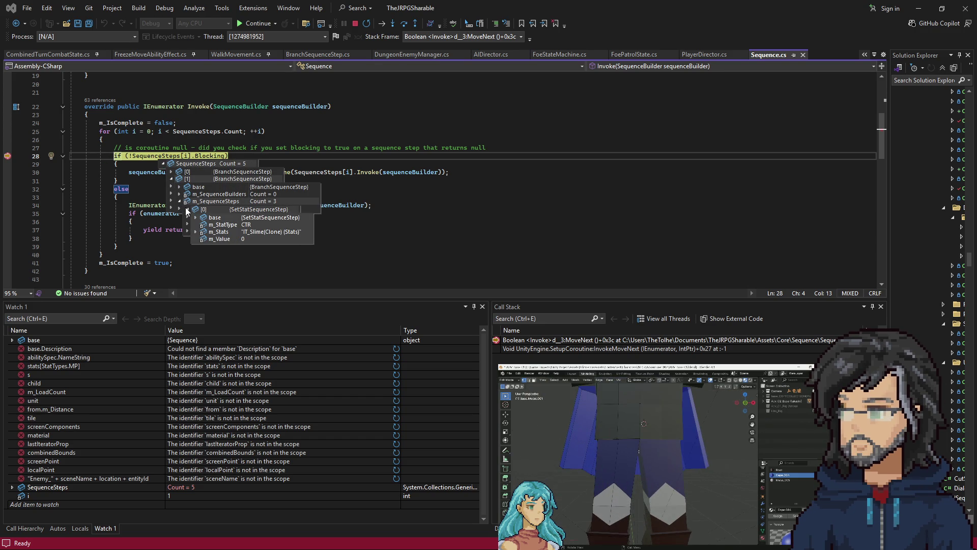
{"action": "left_click", "coordinate": [187, 217]}
{"action": "mouse_move", "coordinate": [188, 224]}
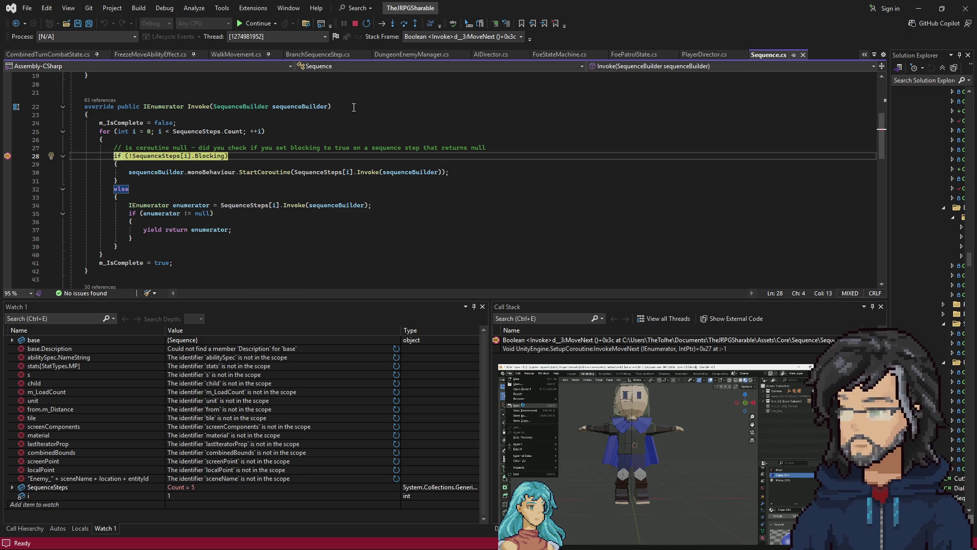
Continue until SequenceSteps shows Count = 2, then open Code Search with Ctrl+T.
{"action": "key", "text": "F5"}
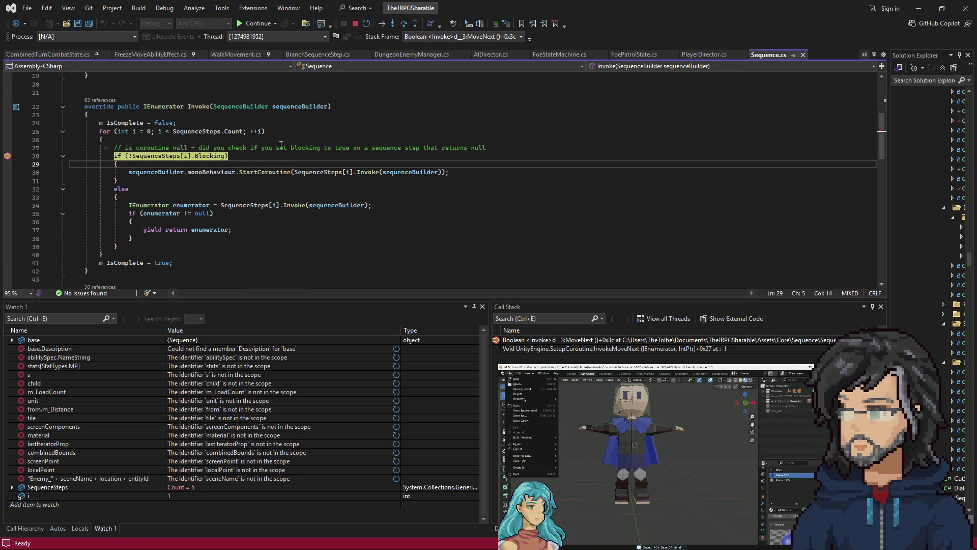
{"action": "key", "text": "F5"}
{"action": "key", "text": "F5"}
{"action": "key", "text": "F5"}
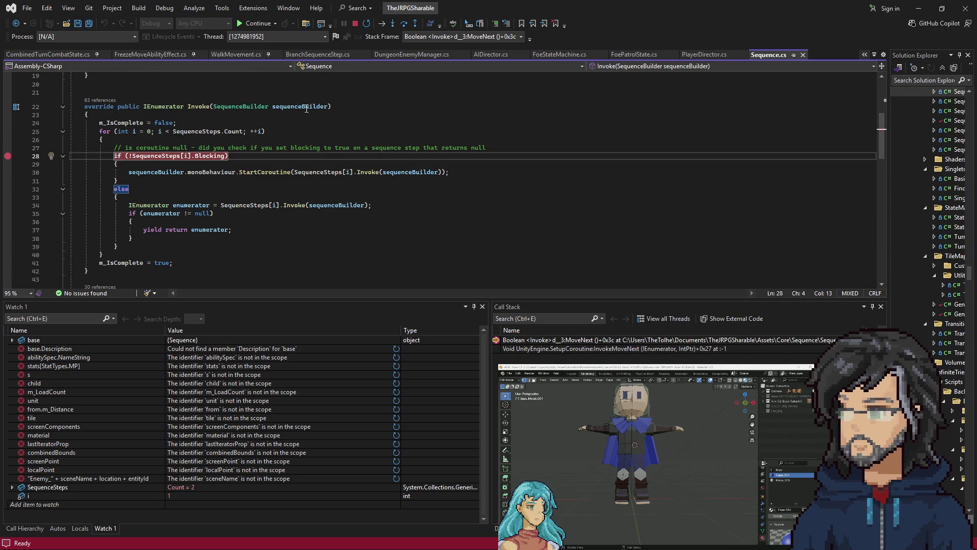
{"action": "key", "text": "F5"}
{"action": "key", "text": "ctrl+t"}
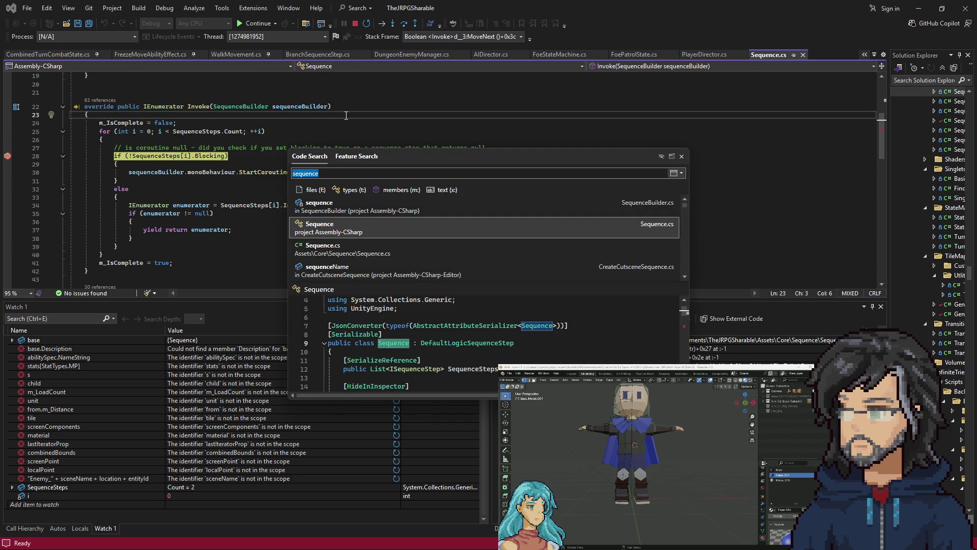
Open AIDirector.cs from Code Search and scroll to the targets.Count > 1 check.
{"action": "type", "text": "aidir"}
{"action": "key", "text": "Return"}
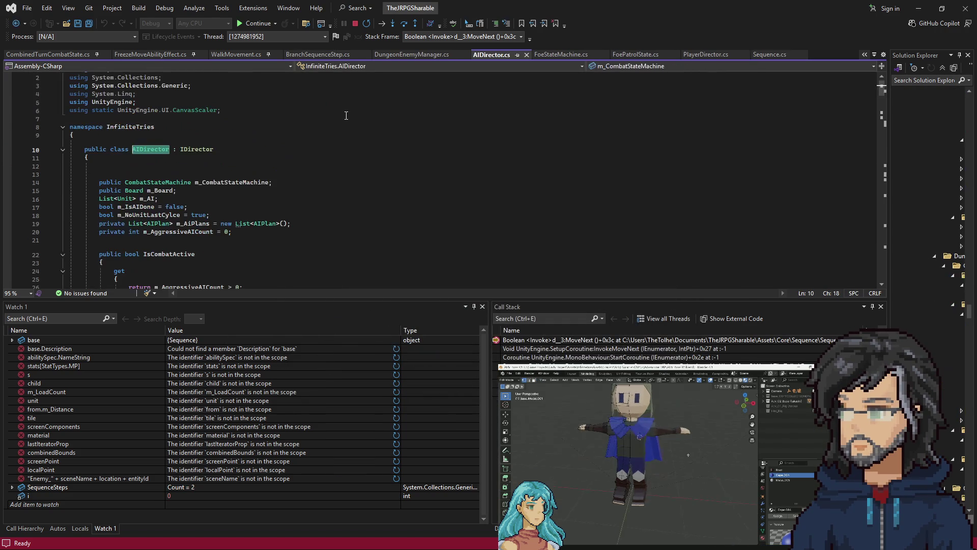
{"action": "scroll", "coordinate": [205, 190], "scroll_direction": "down", "scroll_amount": 10}
{"action": "scroll", "coordinate": [206, 189], "scroll_direction": "down", "scroll_amount": 15}
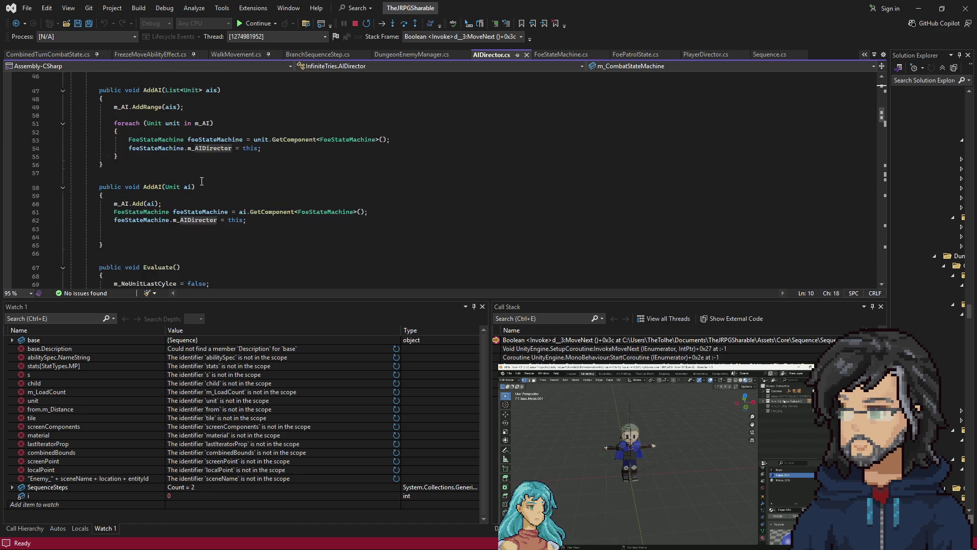
{"action": "scroll", "coordinate": [174, 167], "scroll_direction": "down", "scroll_amount": 20}
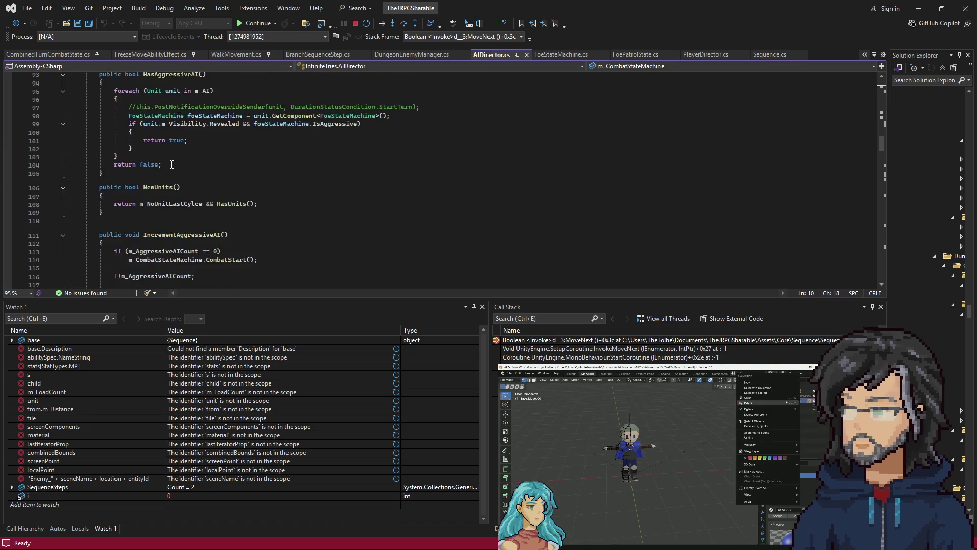
{"action": "scroll", "coordinate": [165, 169], "scroll_direction": "down", "scroll_amount": 20}
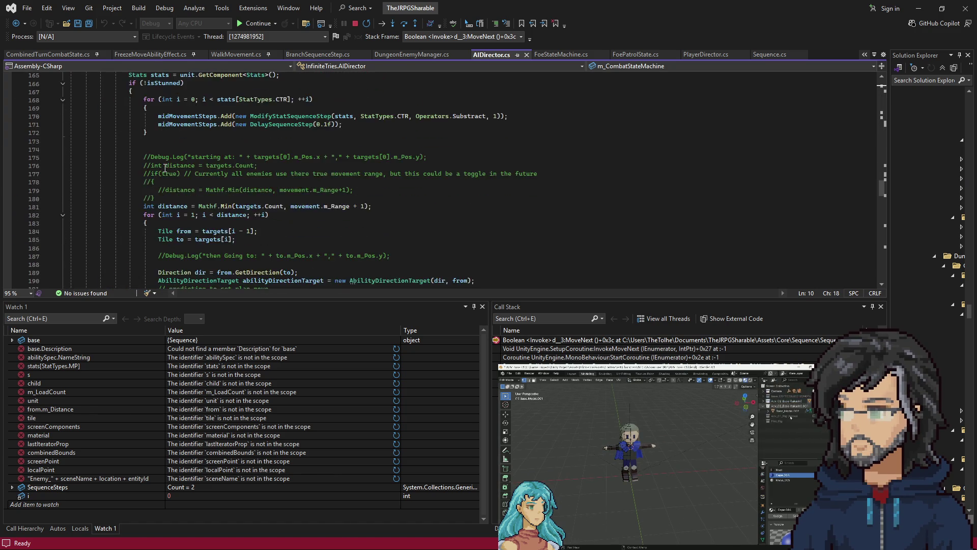
{"action": "scroll", "coordinate": [404, 215], "scroll_direction": "up", "scroll_amount": 12}
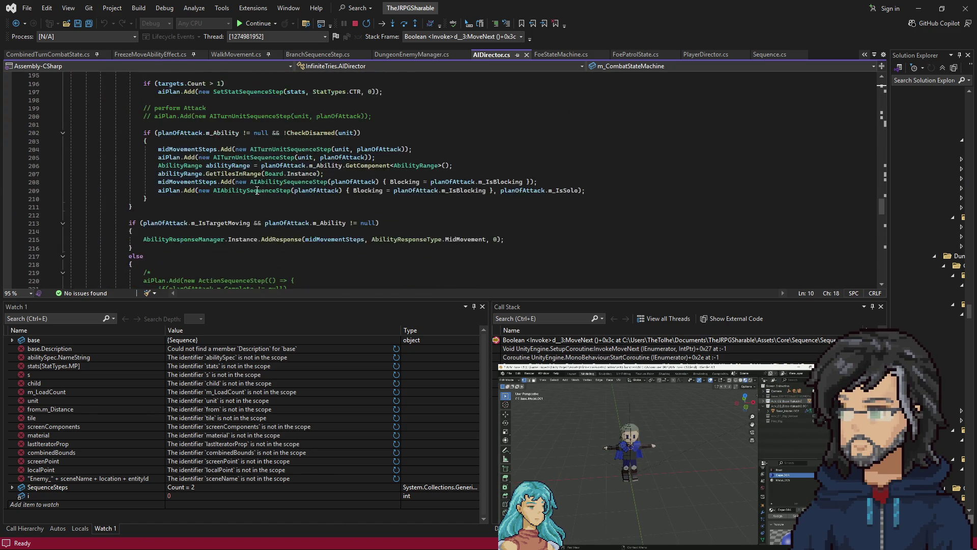
{"action": "scroll", "coordinate": [227, 192], "scroll_direction": "up", "scroll_amount": 9}
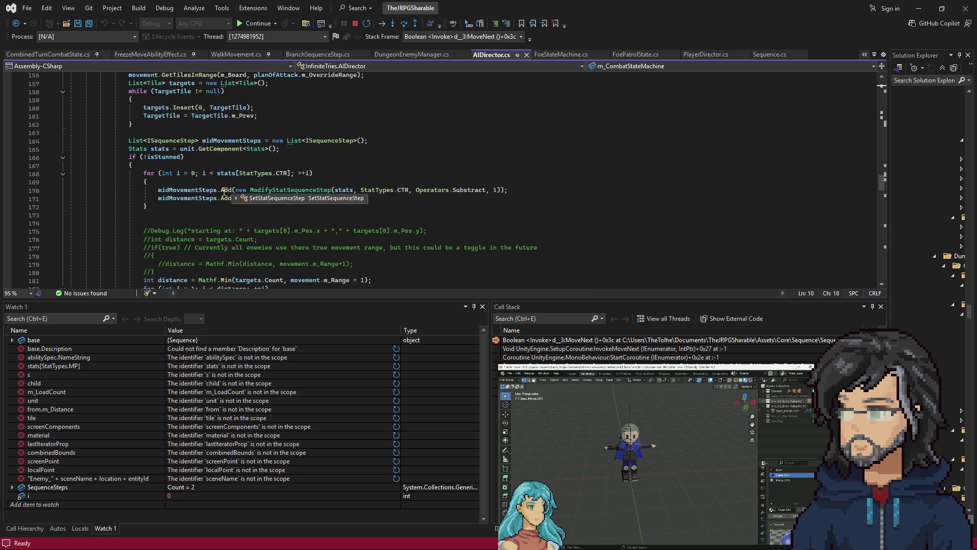
{"action": "scroll", "coordinate": [179, 208], "scroll_direction": "down", "scroll_amount": 12}
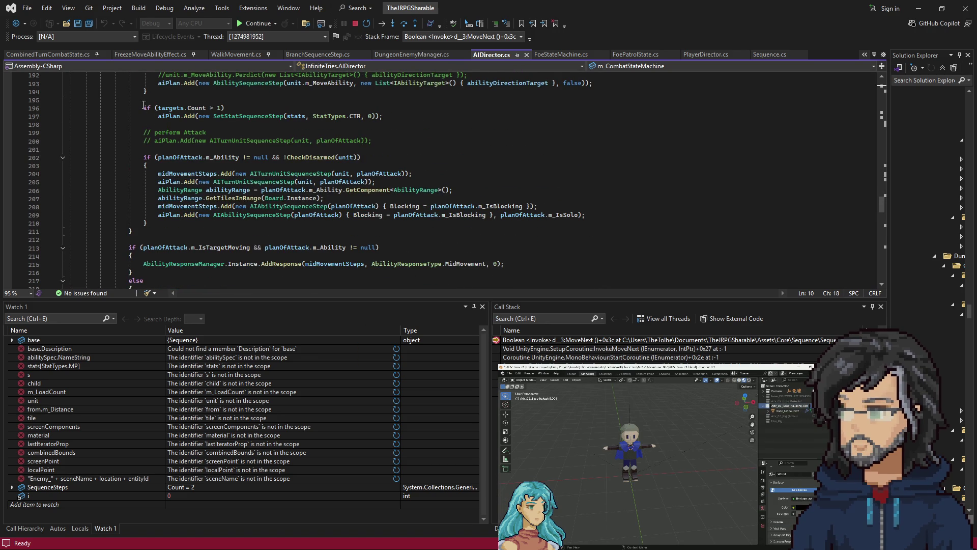
Comment out lines 196–197 (targets.Count > 1 and its aiPlan.Add) and save AIDirector.cs.
{"action": "left_click", "coordinate": [144, 107]}
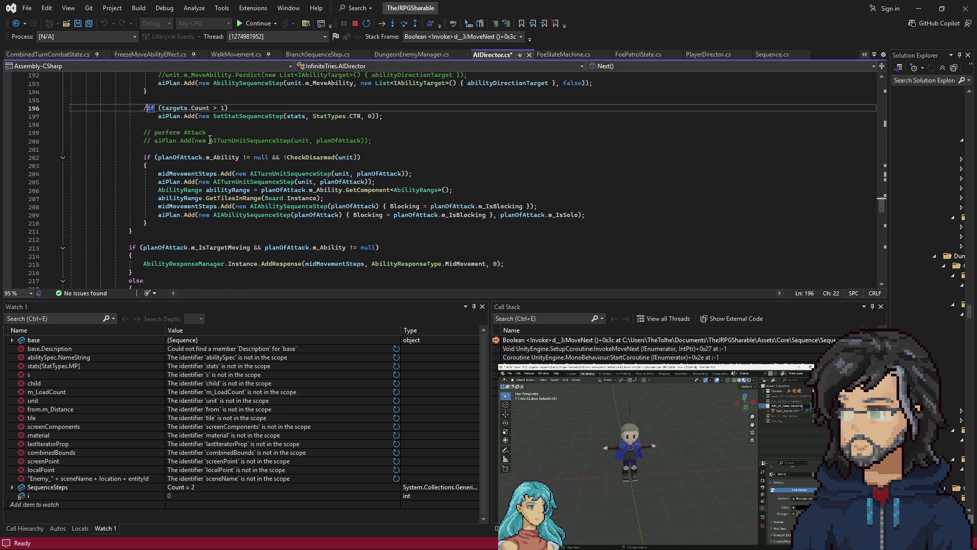
{"action": "type", "text": "/"}
{"action": "key", "text": "Down"}
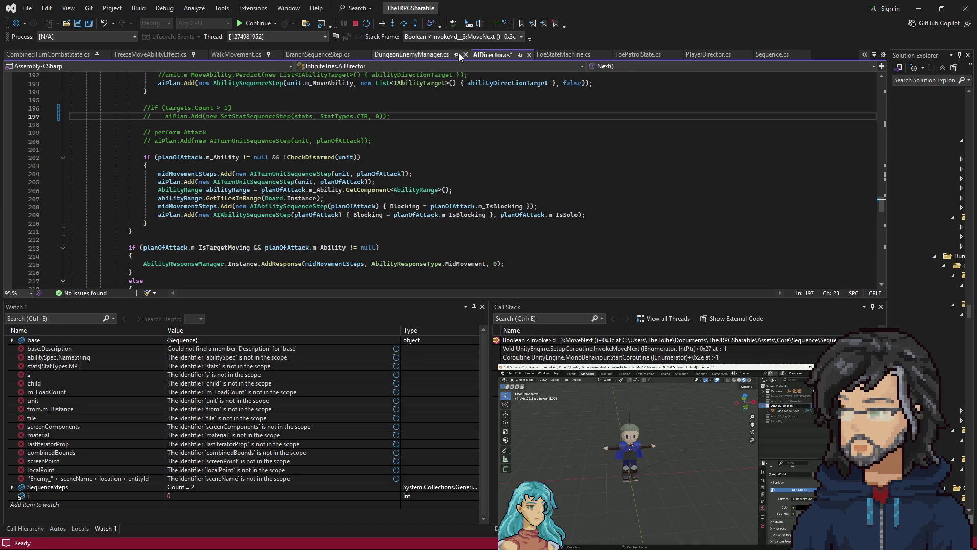
{"action": "key", "text": "ctrl+s"}
{"action": "left_click", "coordinate": [915, 8]}
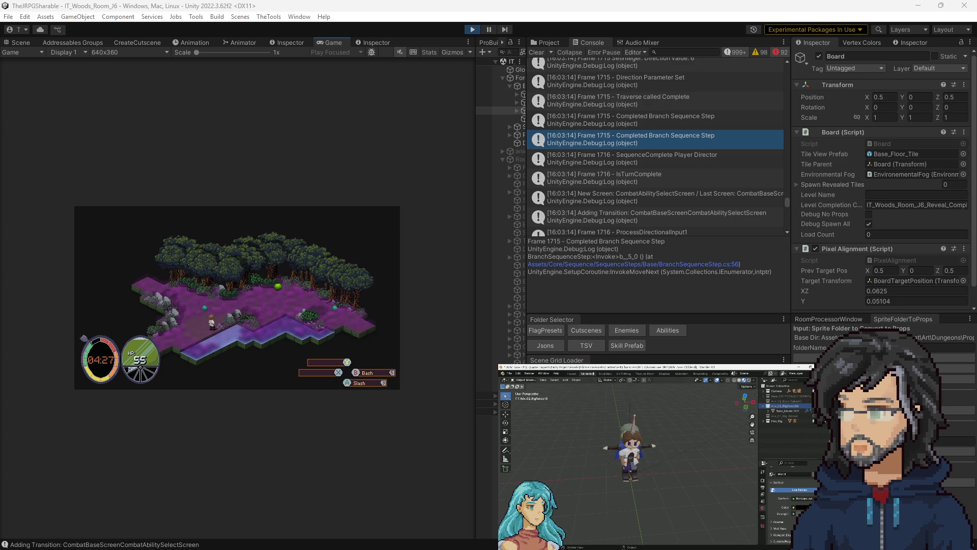
Resume the debugger, clear Unity's Console and start Play mode.
{"action": "key", "text": "F5"}
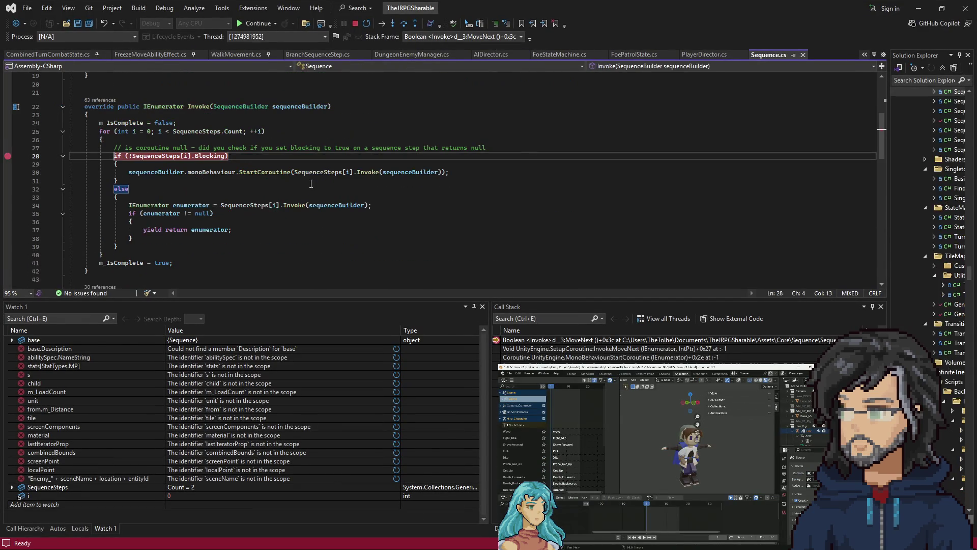
{"action": "left_click", "coordinate": [918, 8]}
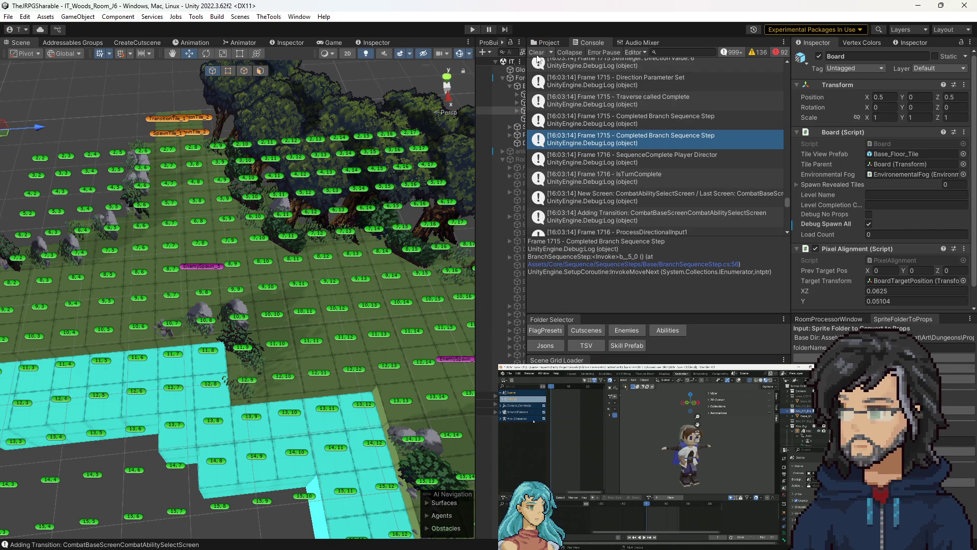
{"action": "left_click", "coordinate": [532, 51]}
{"action": "left_click", "coordinate": [478, 29]}
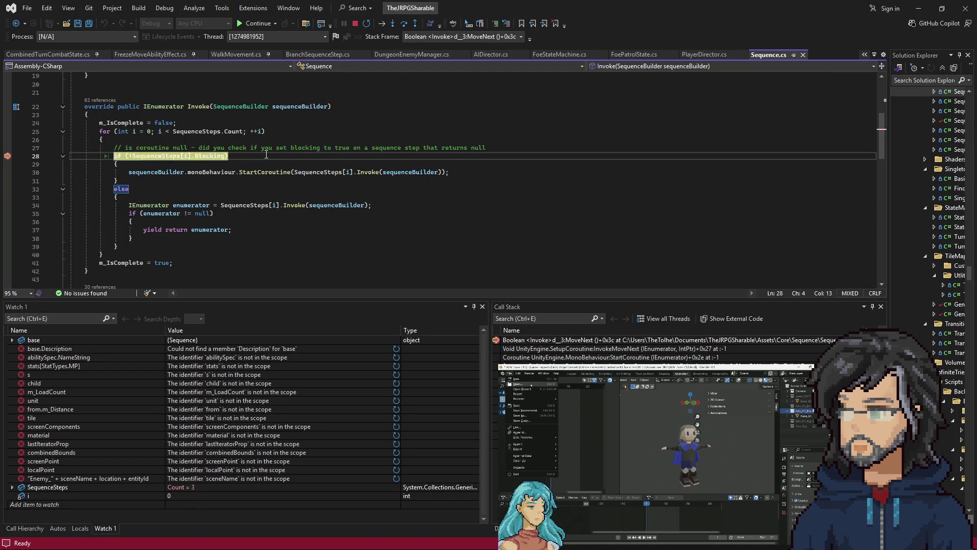
Continue past the Sequence.cs line 28 and PlayerDirector line 199 breakpoints, widening the Game view.
{"action": "key", "text": "F5"}
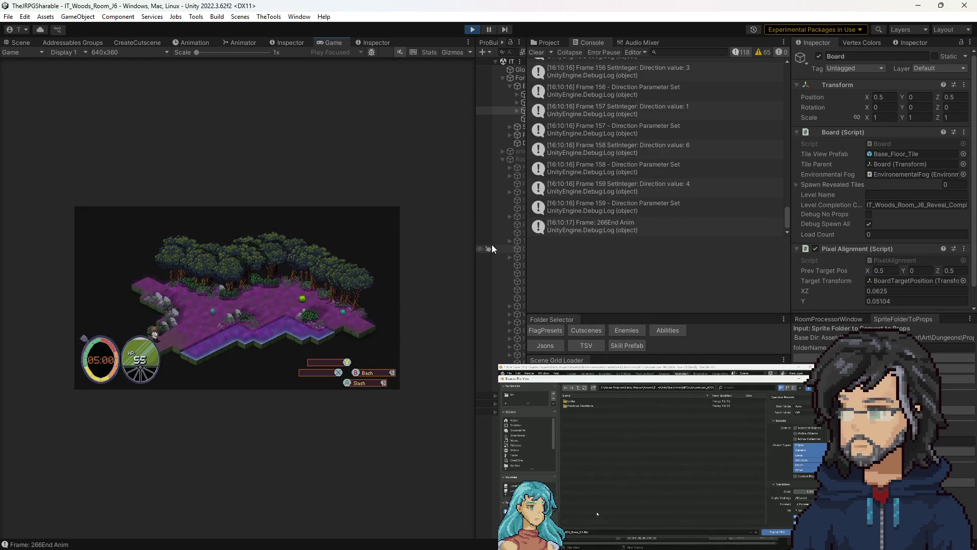
{"action": "left_click_drag", "start_coordinate": [475, 238], "coordinate": [718, 241]}
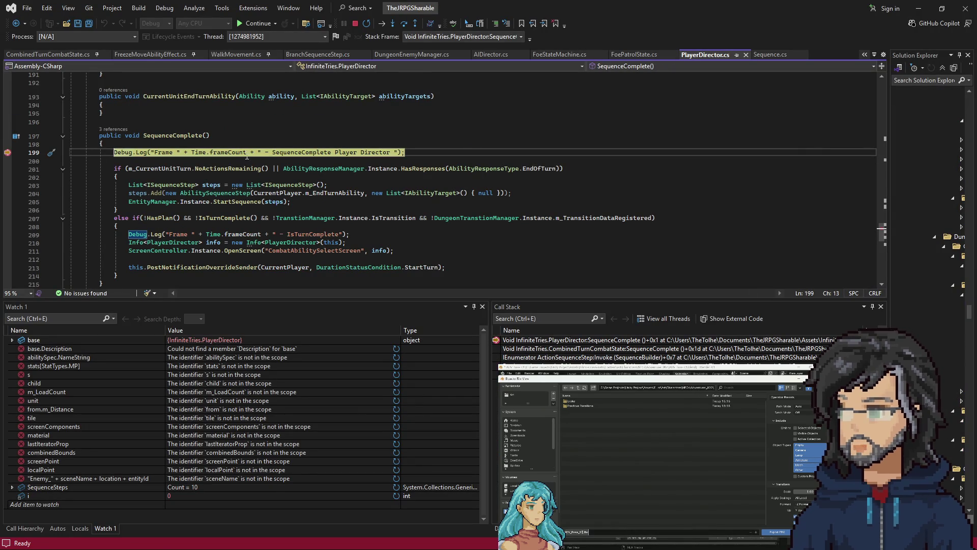
{"action": "mouse_move", "coordinate": [239, 153]}
{"action": "key", "text": "F5"}
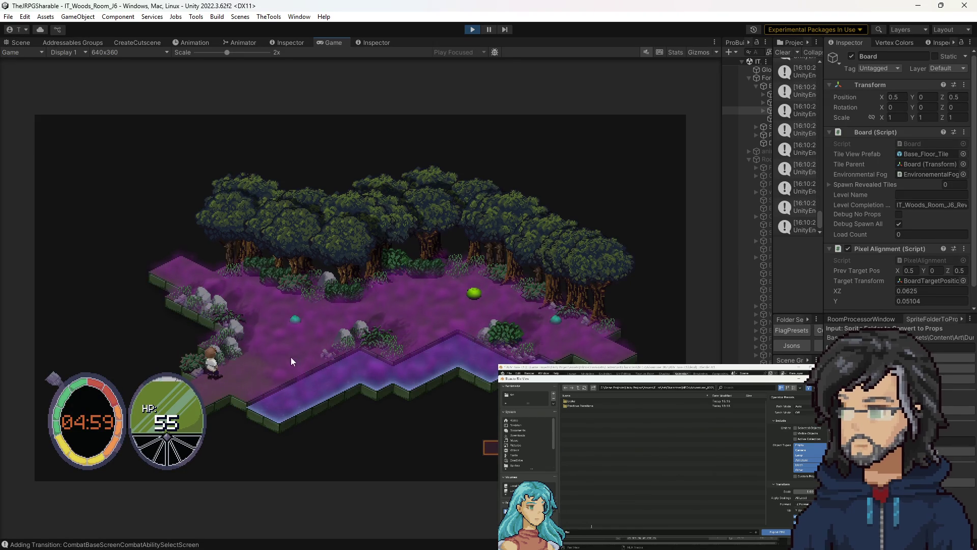
Move the player a tile, resume from the breakpoint, and walk up-right across the board.
{"action": "key", "text": "w"}
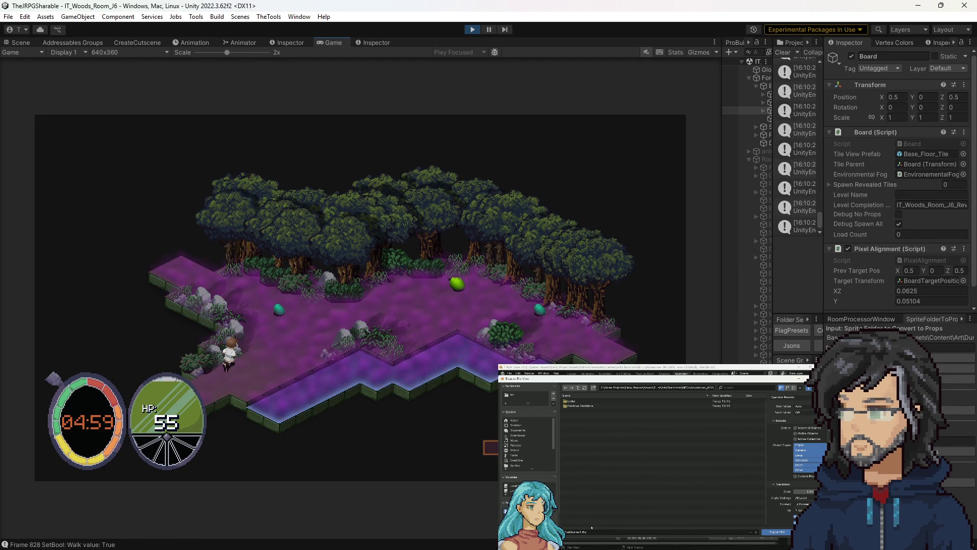
{"action": "key", "text": "F5"}
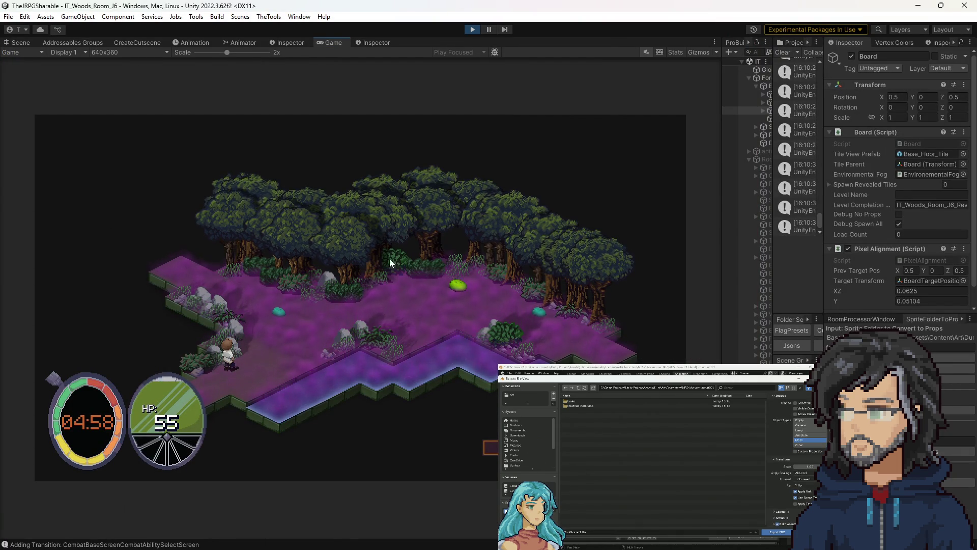
{"action": "left_click", "coordinate": [374, 286]}
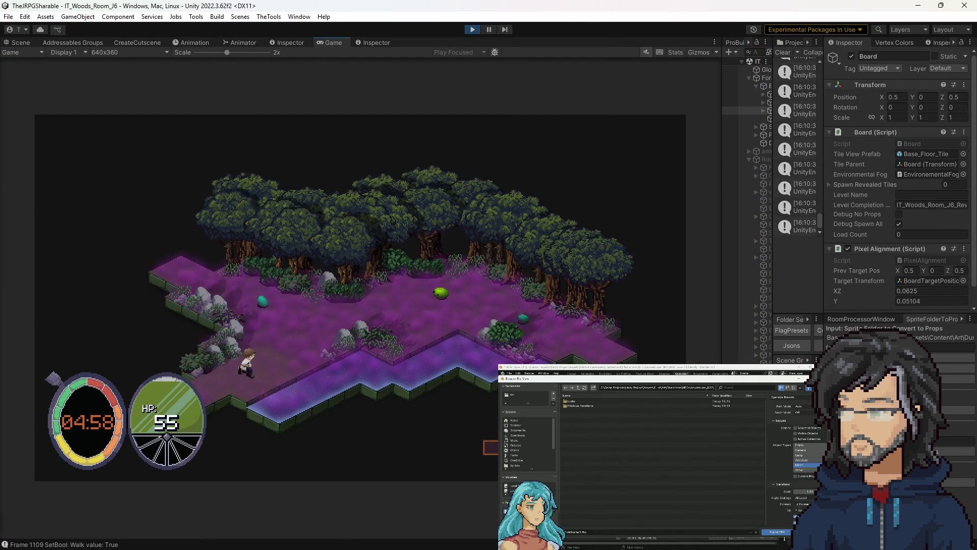
{"action": "left_click", "coordinate": [777, 532]}
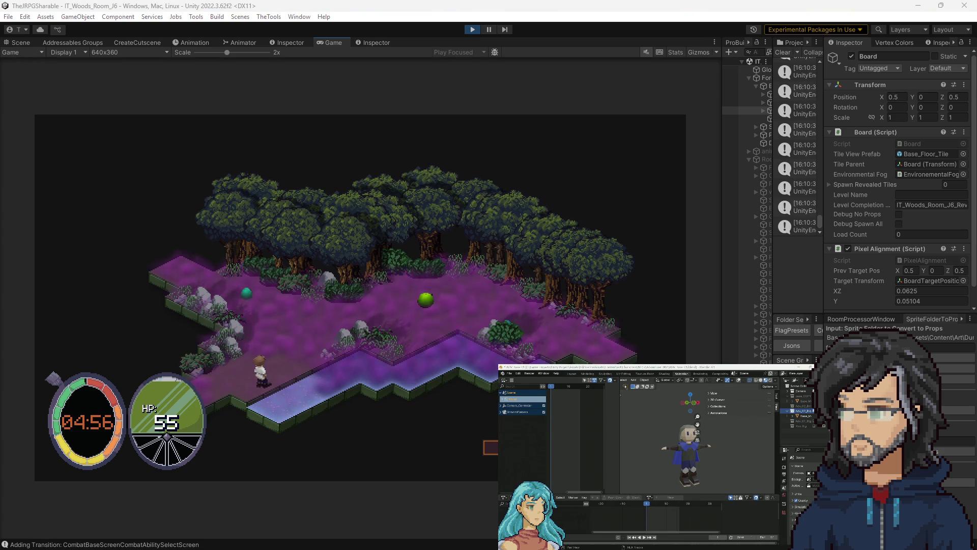
{"action": "left_click", "coordinate": [301, 335]}
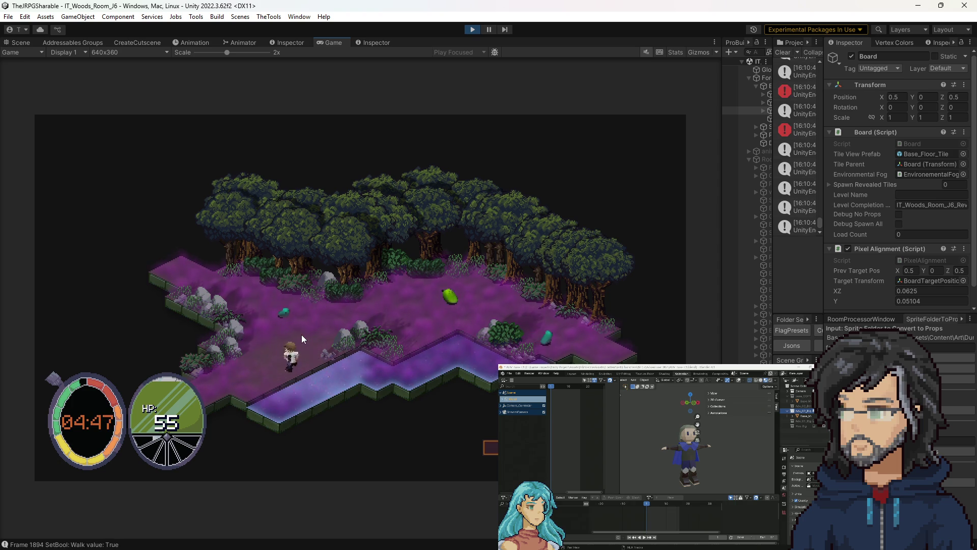
Walk the adventurer along the forest path with A, D, S and W toward the green enemy.
{"action": "key", "text": "a"}
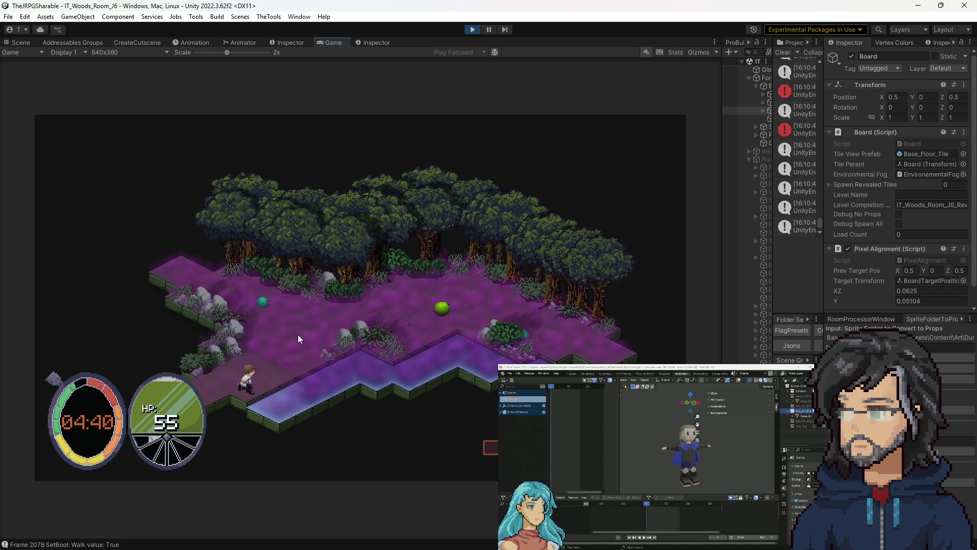
{"action": "key", "text": "a"}
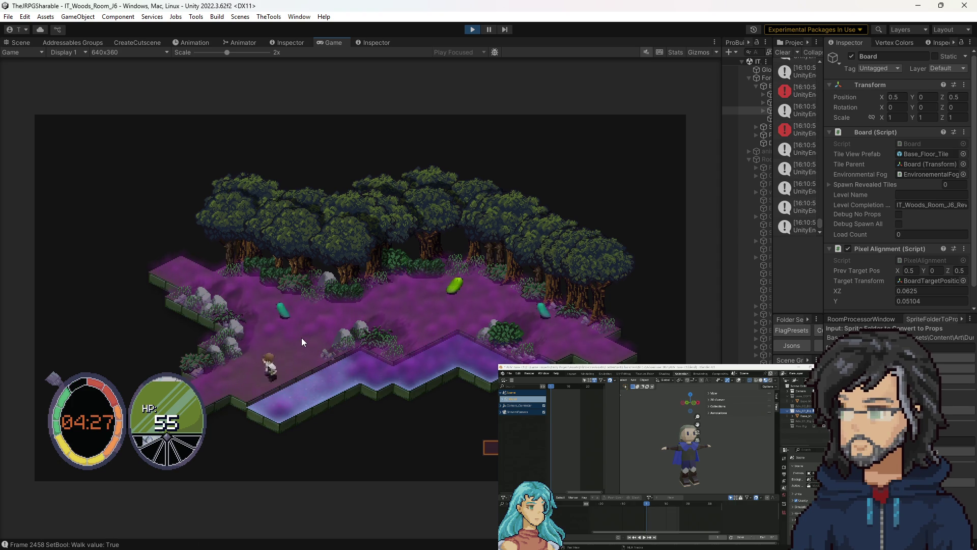
{"action": "key", "text": "a"}
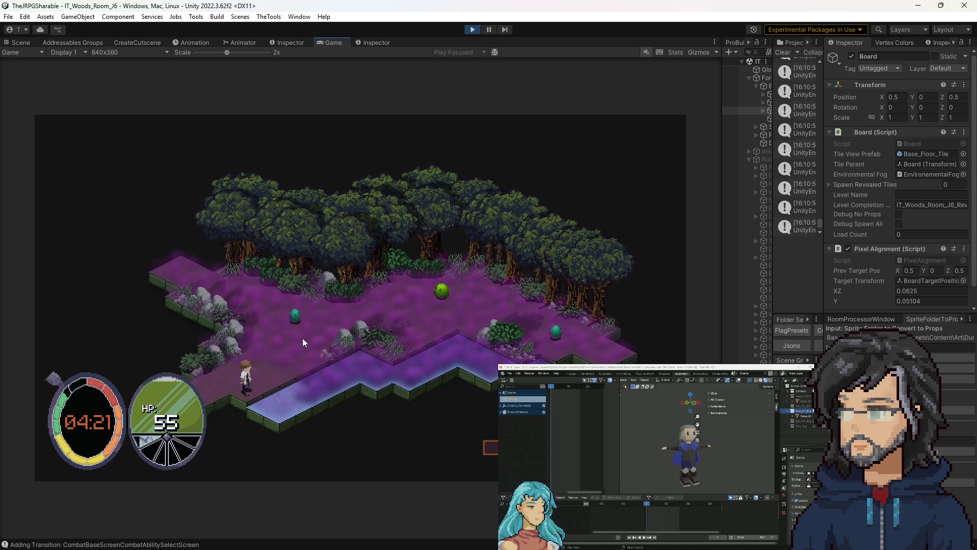
{"action": "key", "text": "a"}
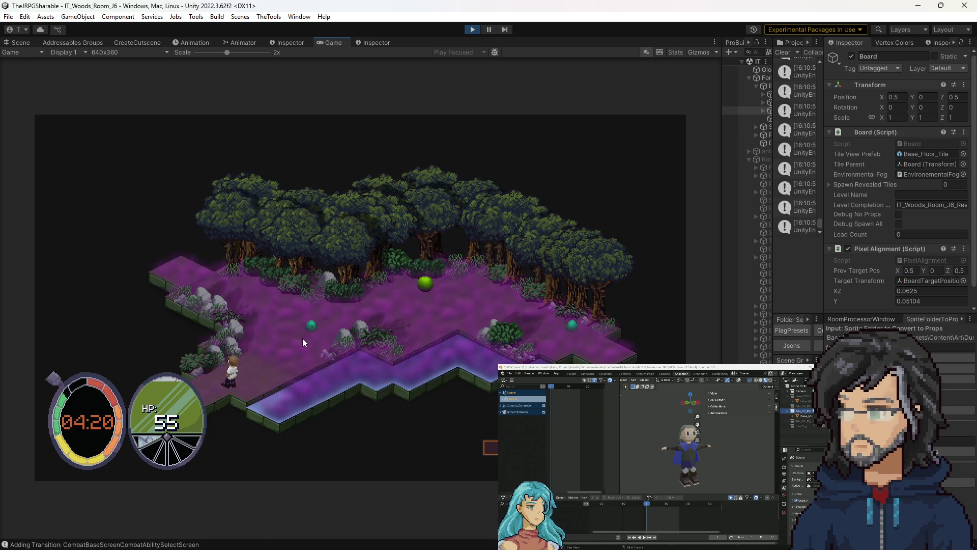
{"action": "key", "text": "a"}
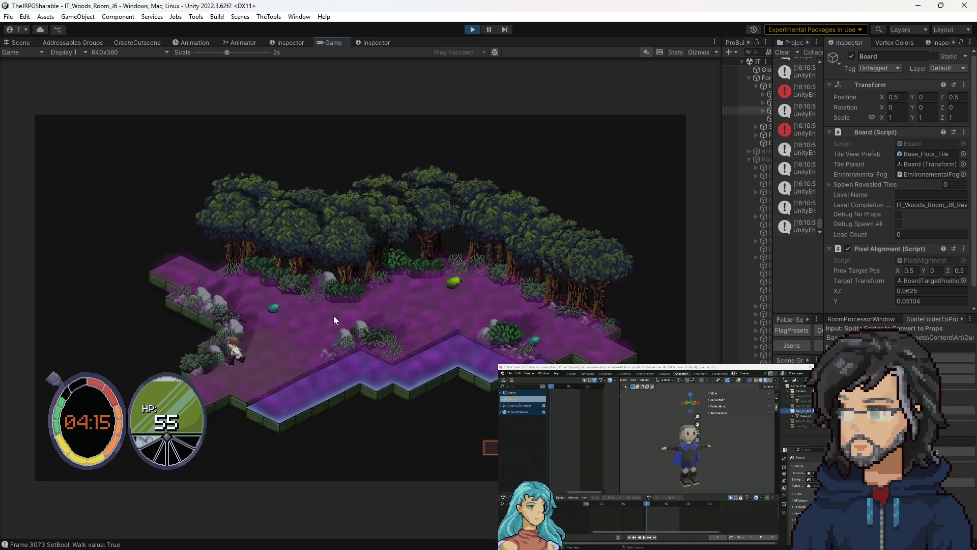
{"action": "key", "text": "d"}
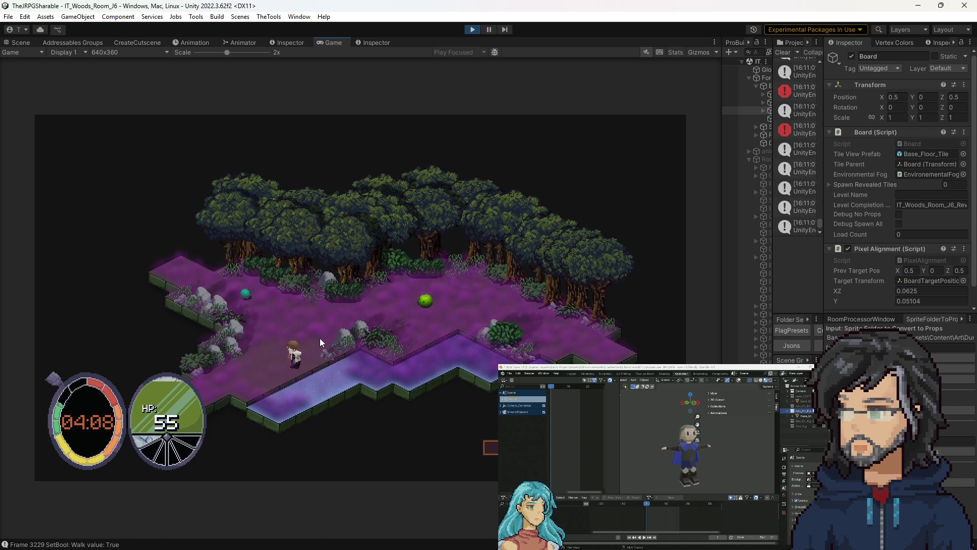
{"action": "key", "text": "s"}
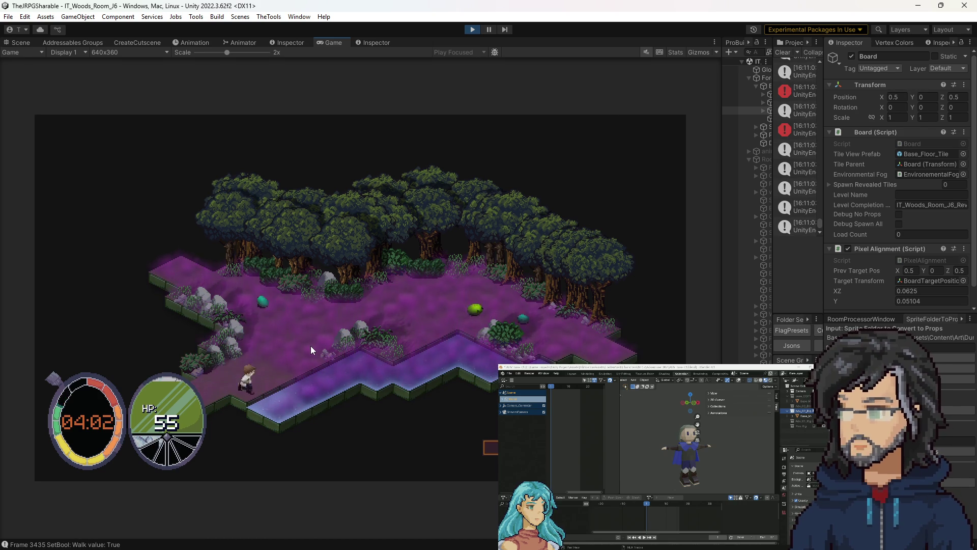
{"action": "key", "text": "w"}
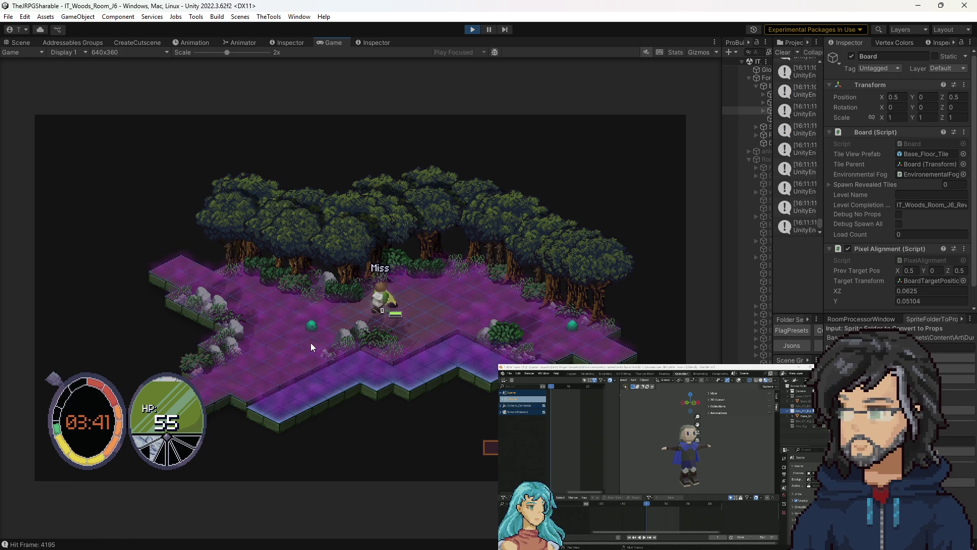
Walk the adventurer across the clearing toward the slimes and collect the teal crystal.
{"action": "left_click", "coordinate": [542, 386]}
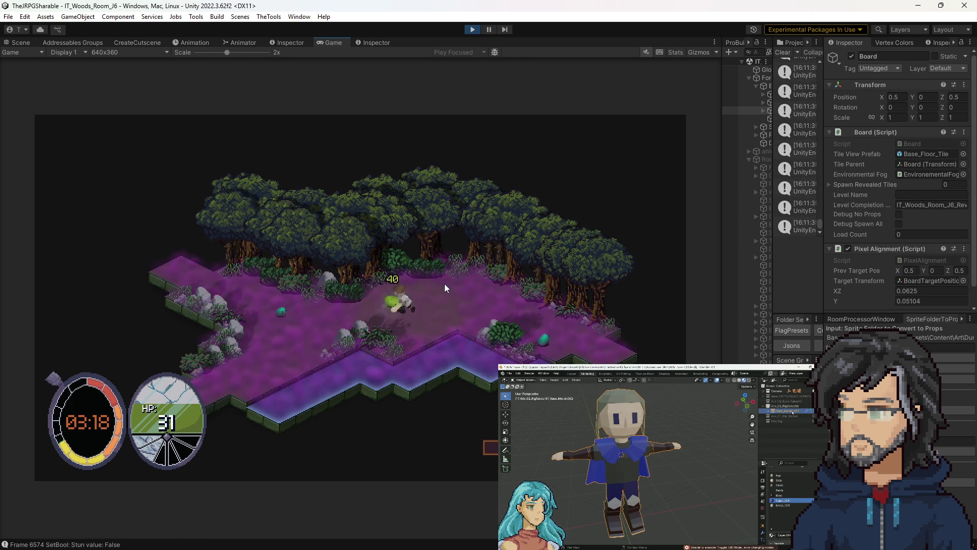
{"action": "key", "text": "w"}
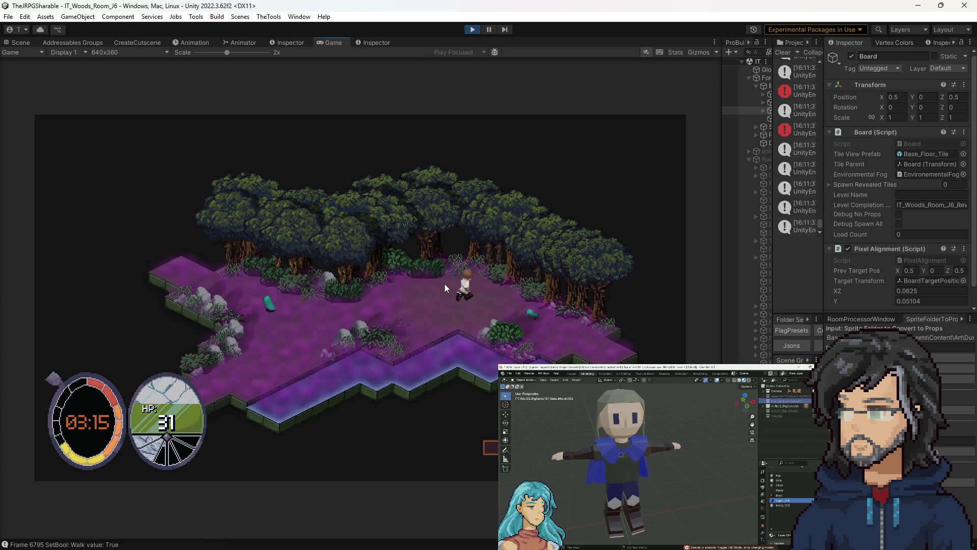
{"action": "key", "text": "d"}
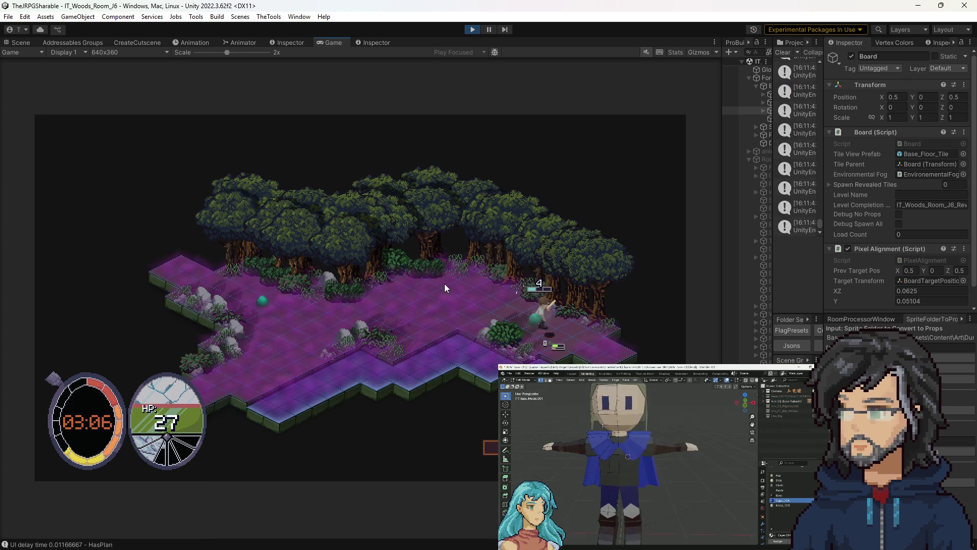
{"action": "key", "text": "d"}
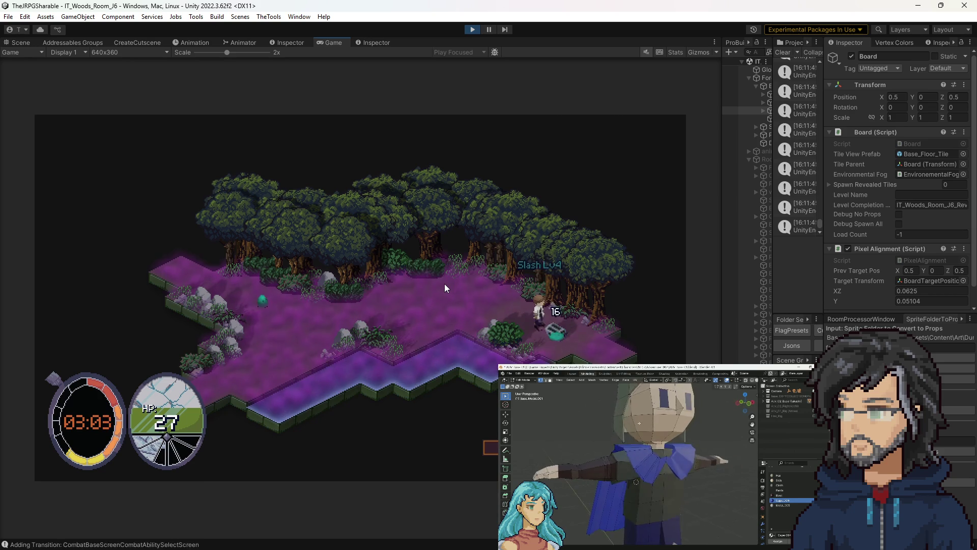
{"action": "key", "text": "a"}
{"action": "key", "text": "a"}
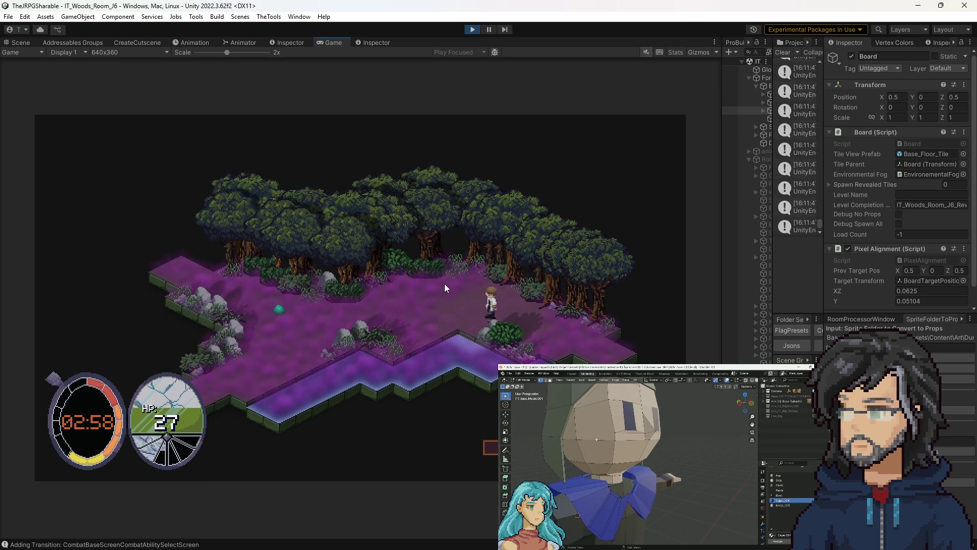
Attack the green slime, collect its chest's crystal, and walk off the west edge.
{"action": "key", "text": "a"}
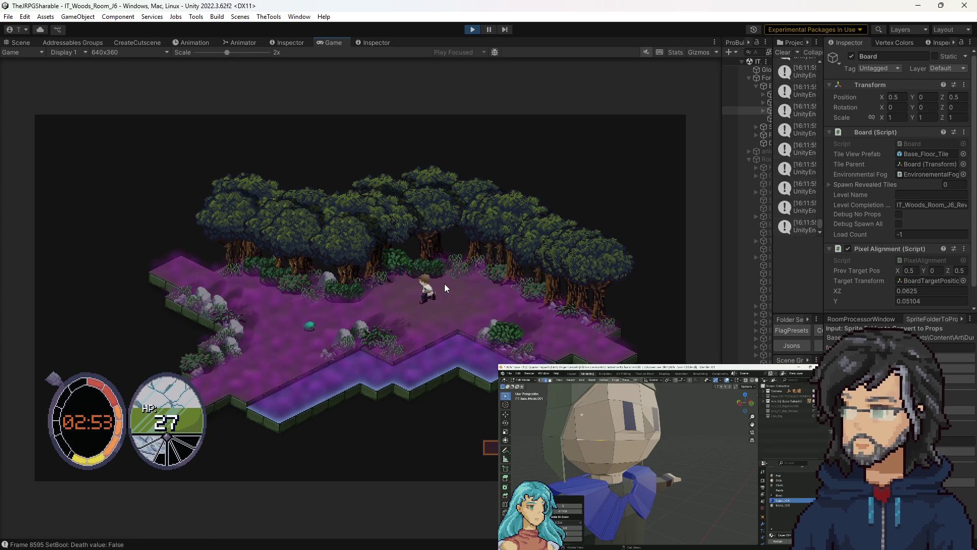
{"action": "key", "text": "a"}
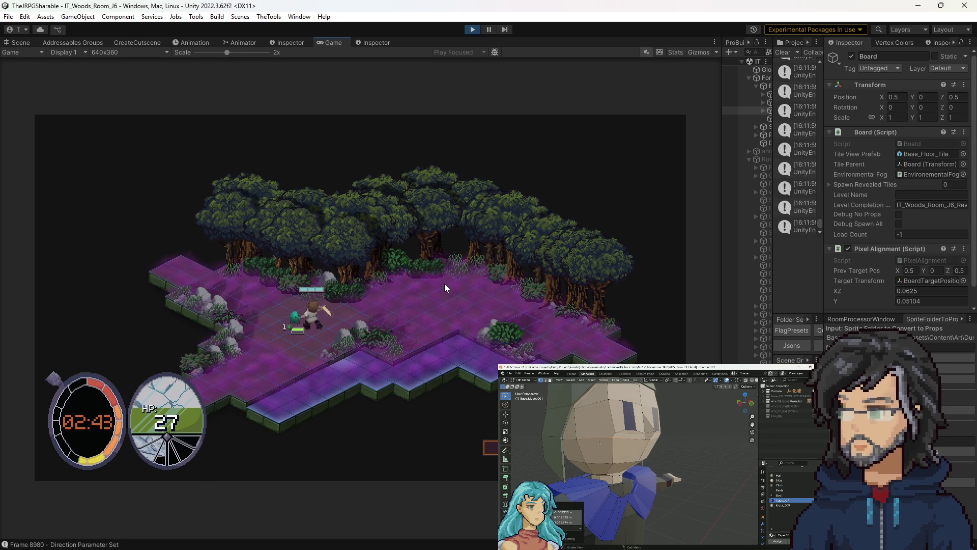
{"action": "key", "text": "space"}
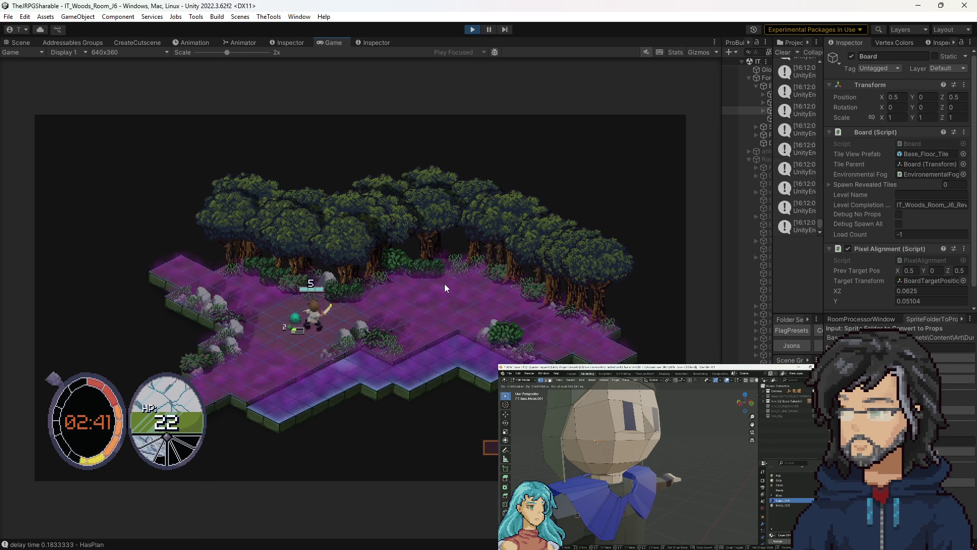
{"action": "key", "text": "a"}
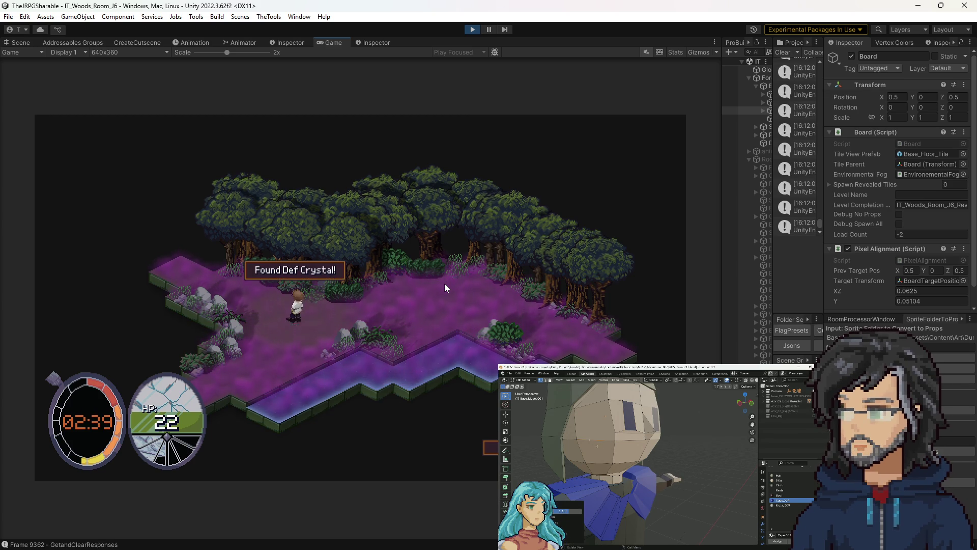
{"action": "key", "text": "s"}
{"action": "key", "text": "a"}
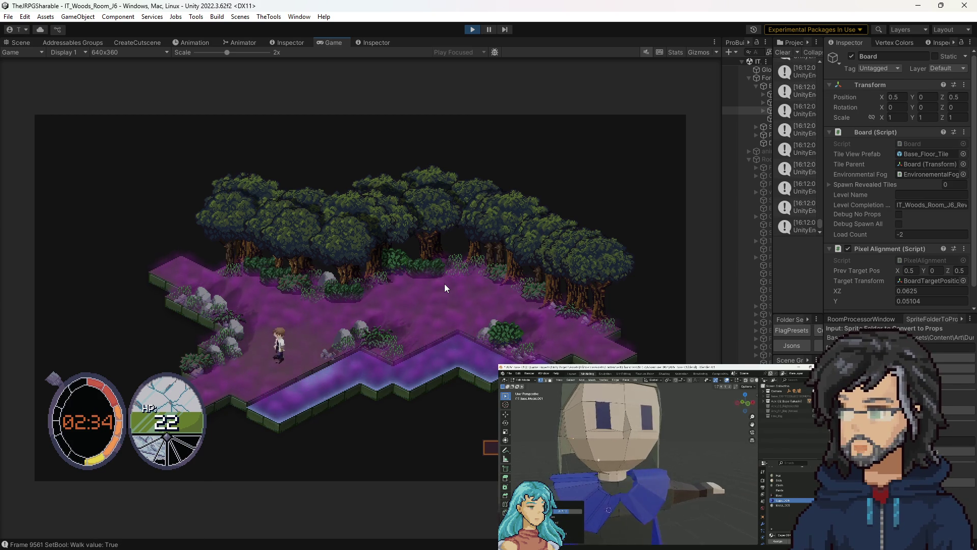
{"action": "key", "text": "a"}
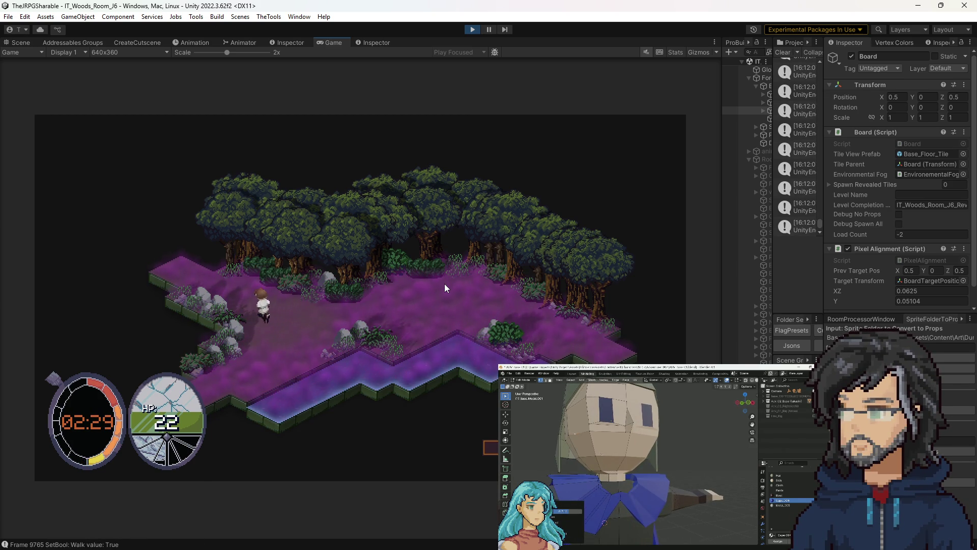
{"action": "key", "text": "a"}
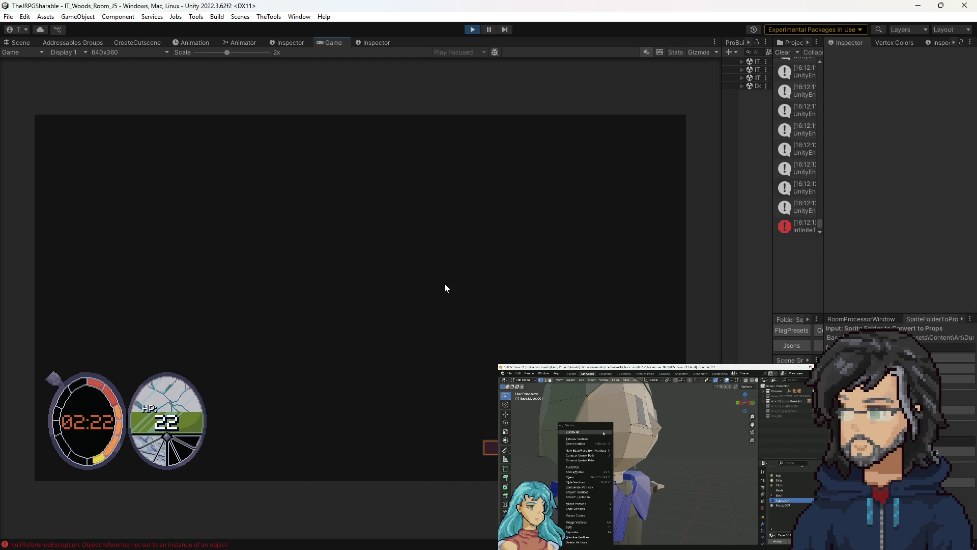
Widen the Console, open the NullReferenceException stack trace, and stop Play mode.
{"action": "left_click_drag", "start_coordinate": [772, 182], "coordinate": [670, 183]}
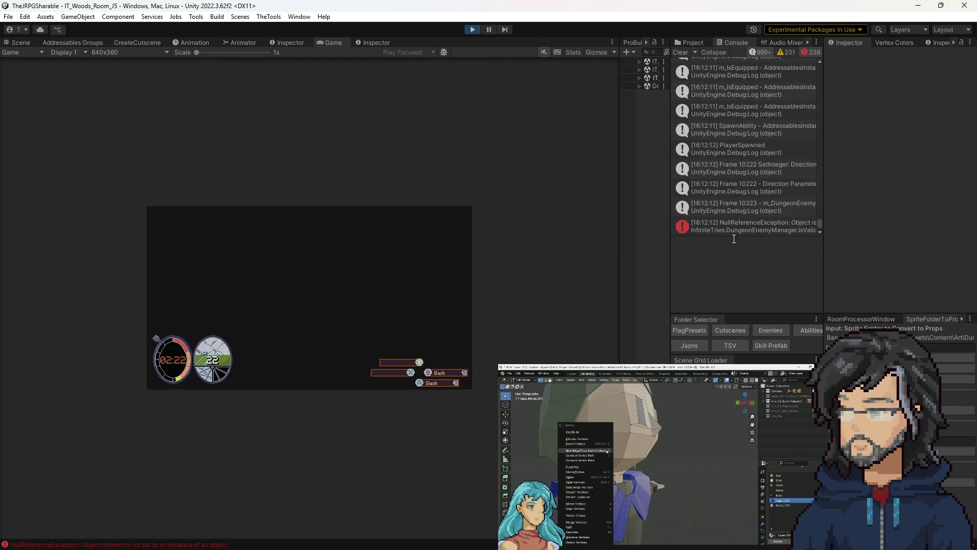
{"action": "left_click", "coordinate": [733, 229]}
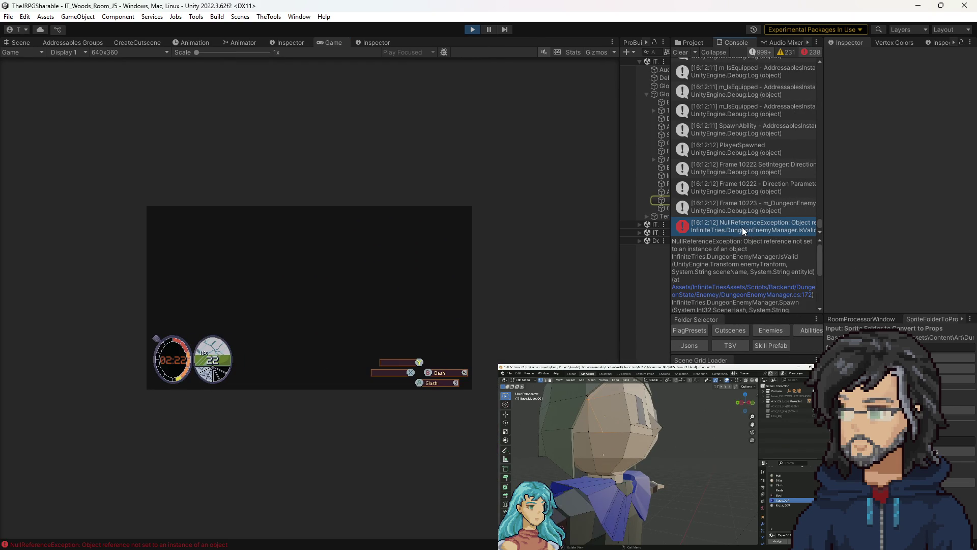
{"action": "left_click", "coordinate": [473, 29]}
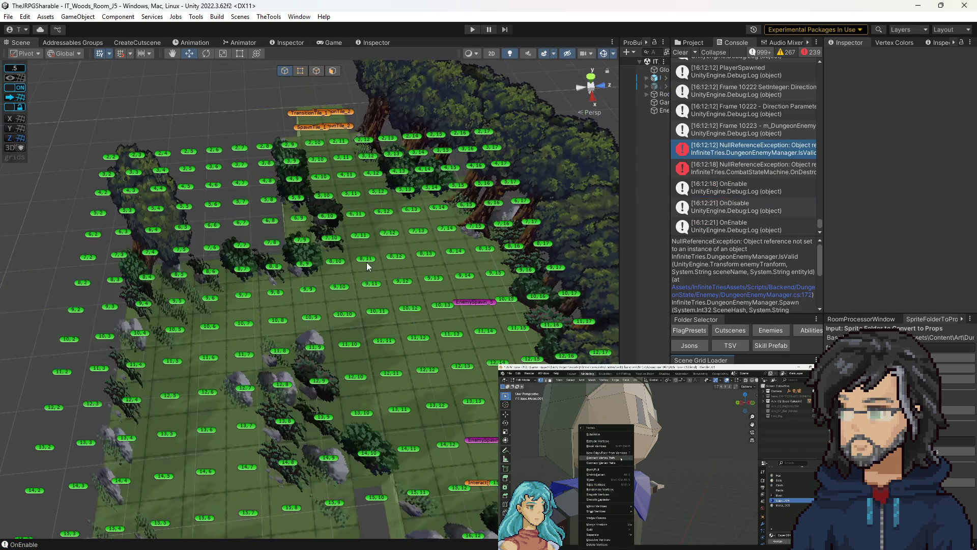
Check both EnemySpawn objects' Partol Path settings, then restart Play mode.
{"action": "left_click", "coordinate": [490, 302]}
{"action": "scroll", "coordinate": [890, 247], "scroll_direction": "down", "scroll_amount": 3}
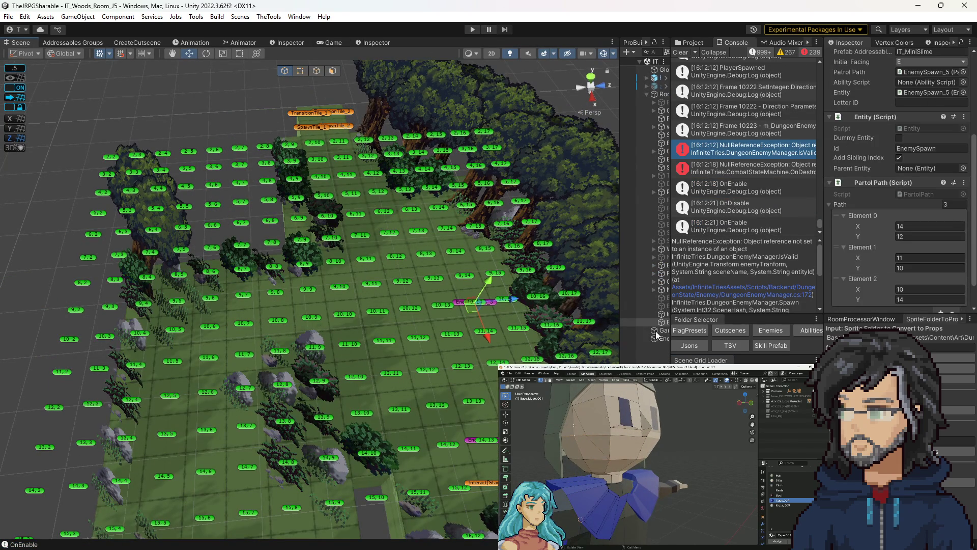
{"action": "left_click", "coordinate": [472, 439]}
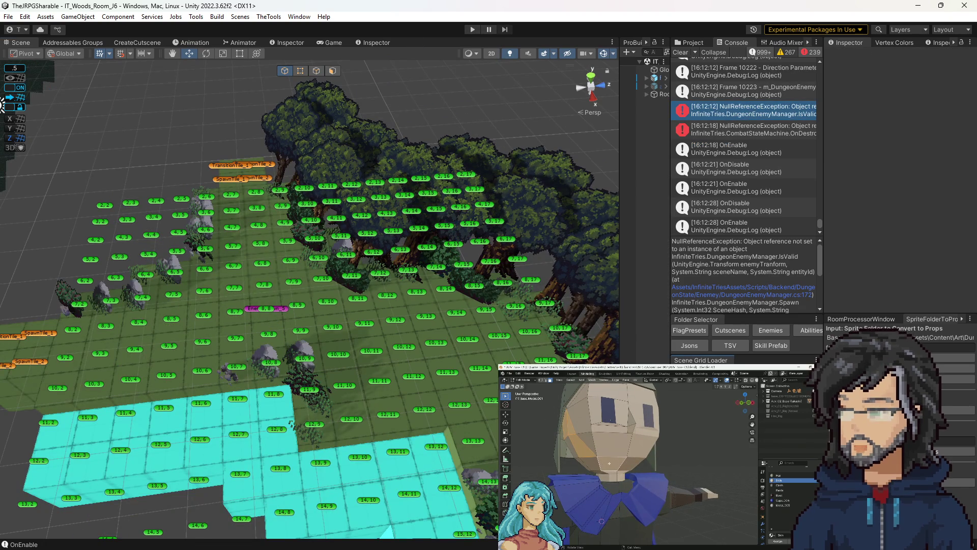
{"action": "left_click", "coordinate": [472, 29]}
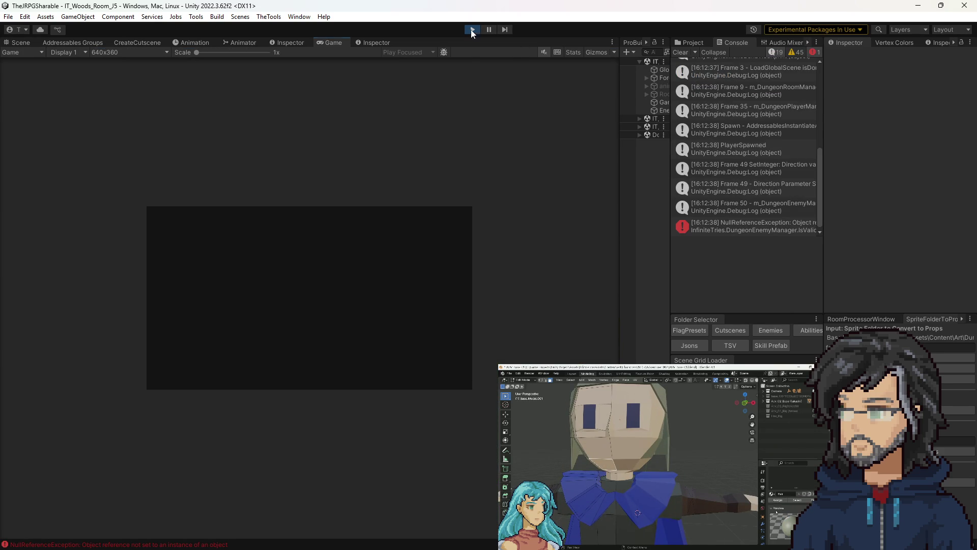
Stop Play, parent EnemySpawn_5 under Room01 in the Hierarchy, and save IT_Woods_Room_J5.
{"action": "left_click", "coordinate": [472, 29]}
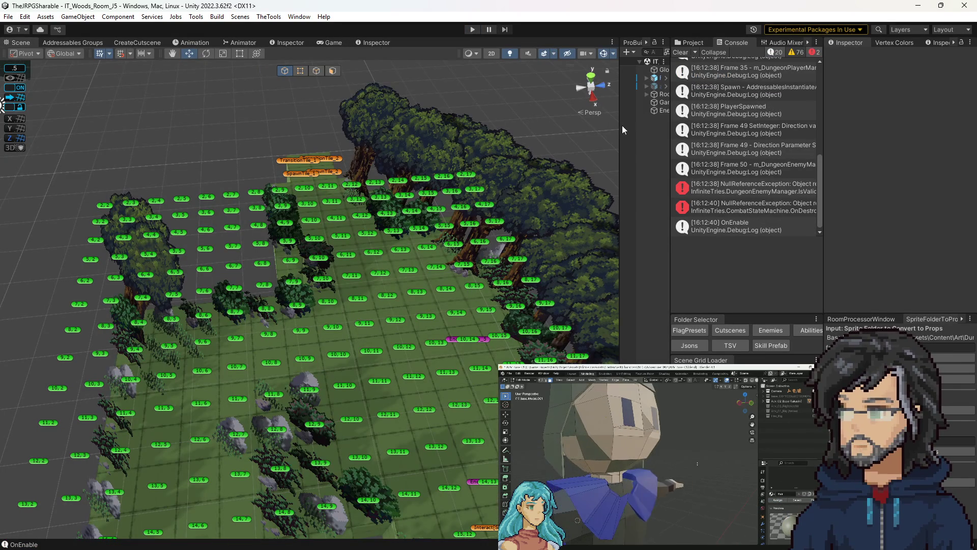
{"action": "left_click_drag", "start_coordinate": [622, 129], "coordinate": [513, 127]}
{"action": "left_click", "coordinate": [570, 110]}
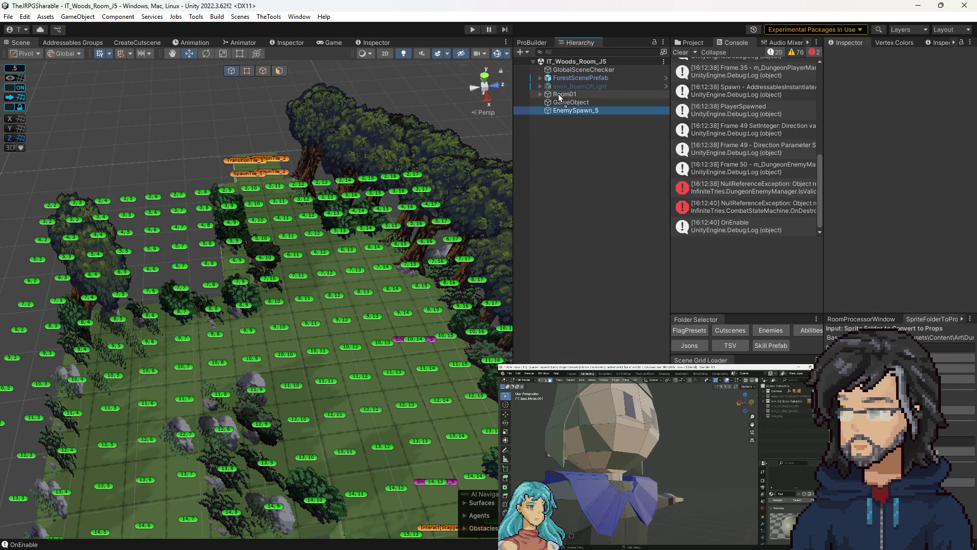
{"action": "left_click_drag", "start_coordinate": [557, 94], "coordinate": [558, 95]}
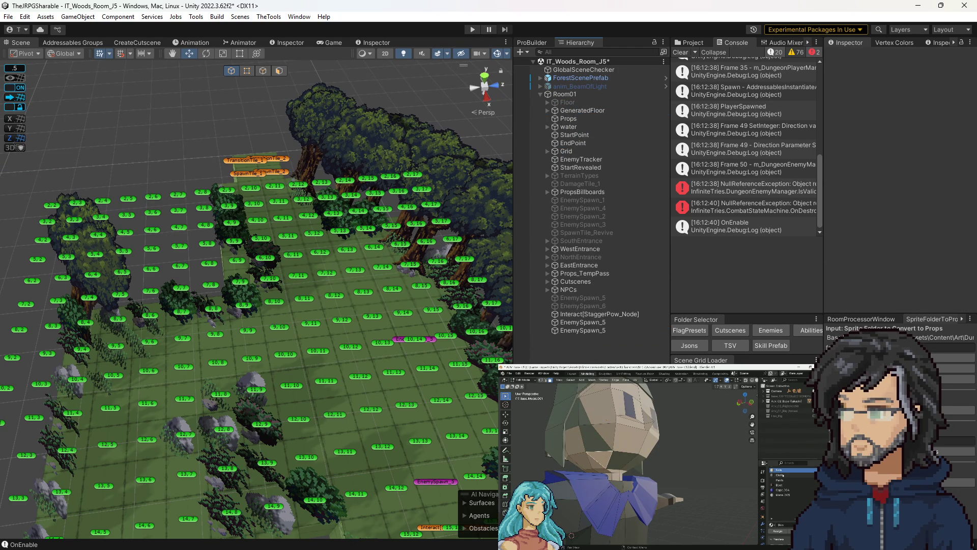
{"action": "key", "text": "ctrl+s"}
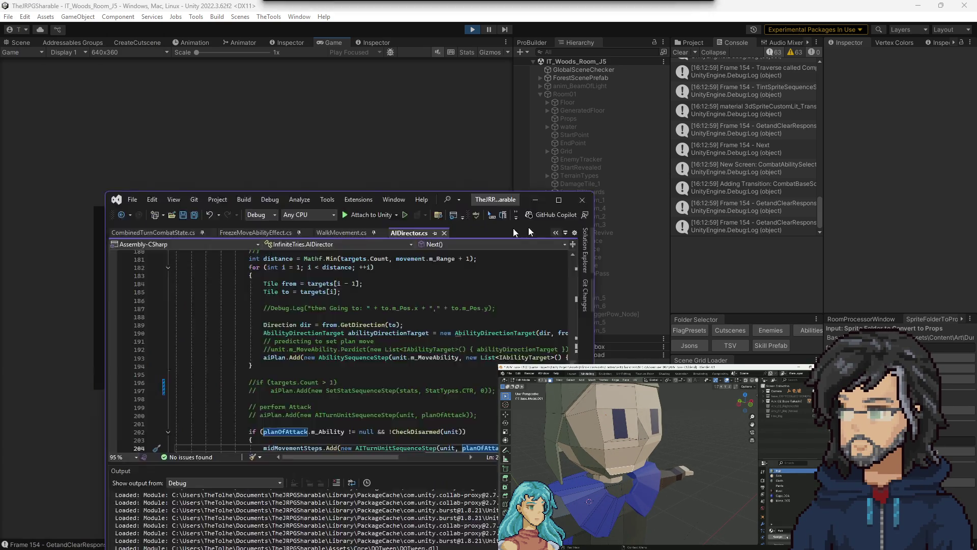
Maximize Visual Studio, then bring up the task board showing its Polish and Bugs sections.
{"action": "mouse_move", "coordinate": [527, 197]}
{"action": "left_mouse_down"}
{"action": "mouse_move", "coordinate": [575, 56]}
{"action": "mouse_move", "coordinate": [576, 2]}
{"action": "left_mouse_up"}
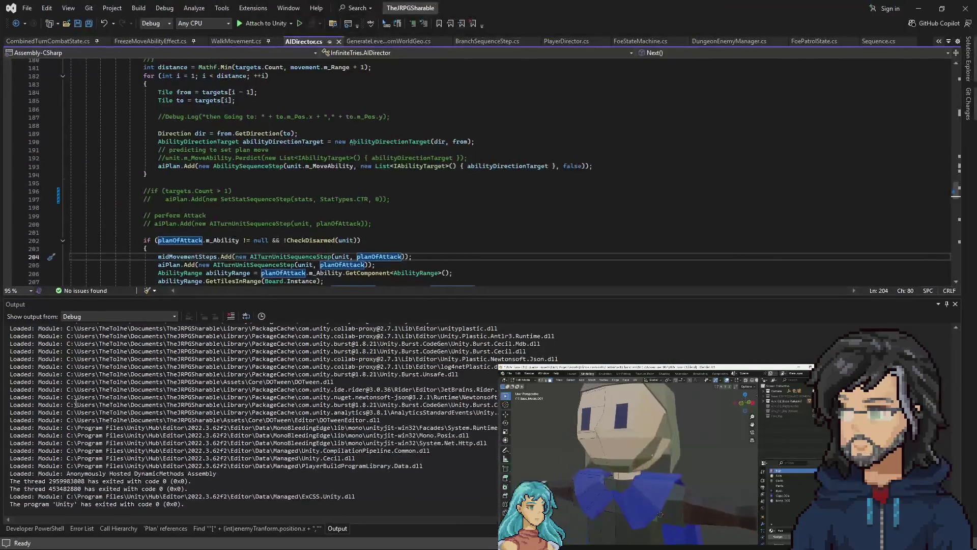
{"action": "key", "text": "alt+Tab"}
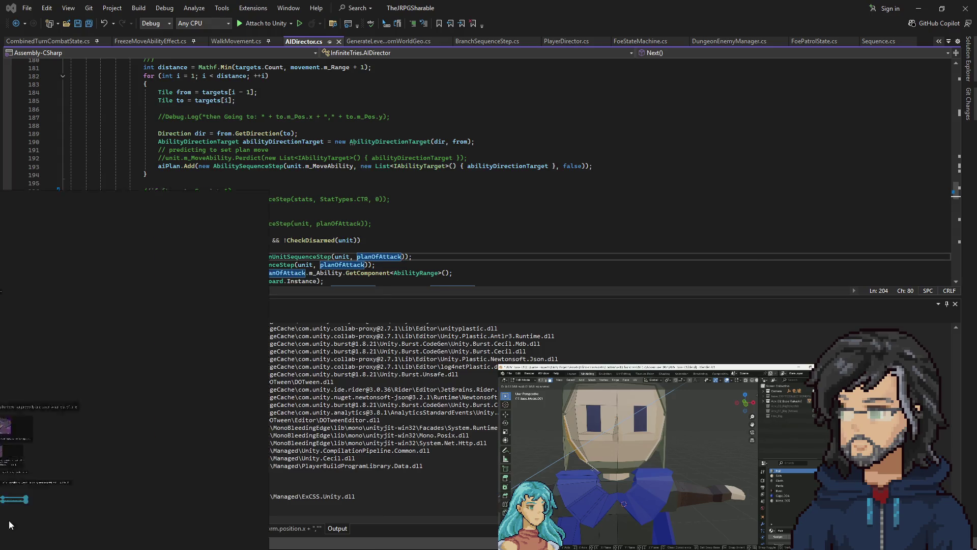
{"action": "scroll", "coordinate": [408, 257], "scroll_direction": "up", "scroll_amount": 5}
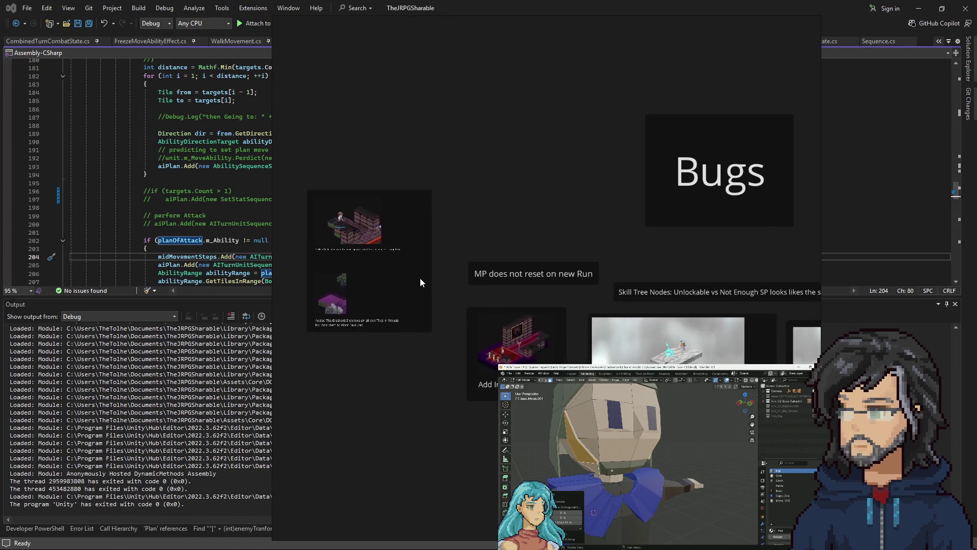
{"action": "scroll", "coordinate": [334, 227], "scroll_direction": "up", "scroll_amount": 3}
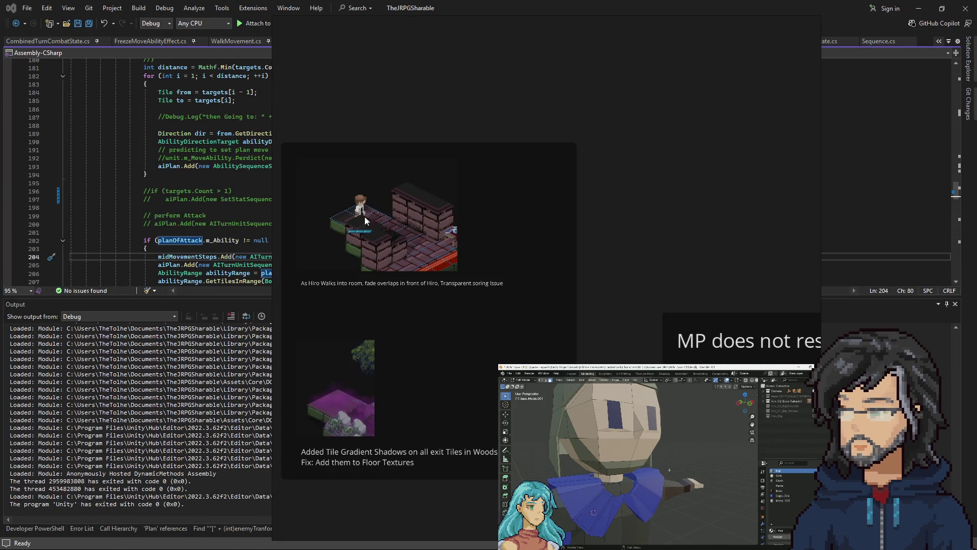
{"action": "scroll", "coordinate": [365, 215], "scroll_direction": "down", "scroll_amount": 5}
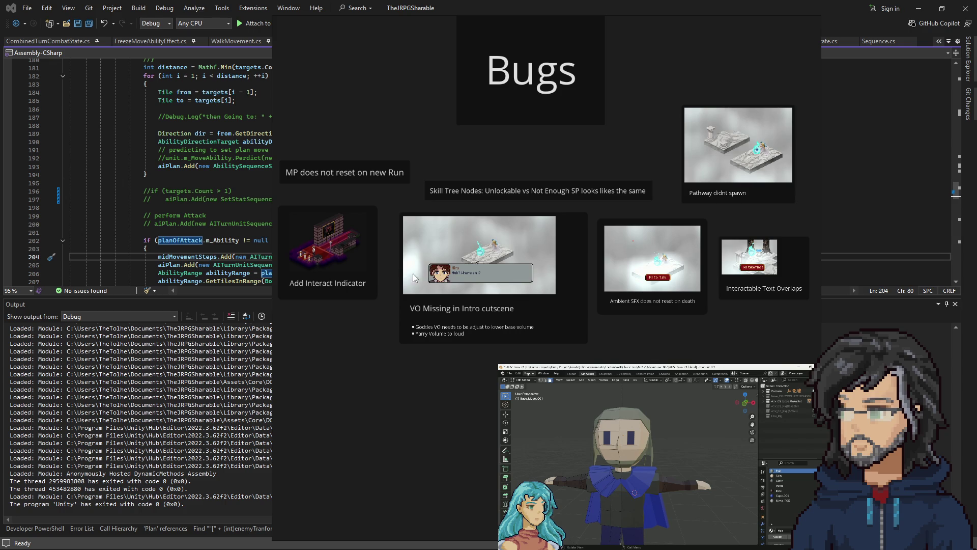
{"action": "scroll", "coordinate": [413, 258], "scroll_direction": "right", "scroll_amount": 5}
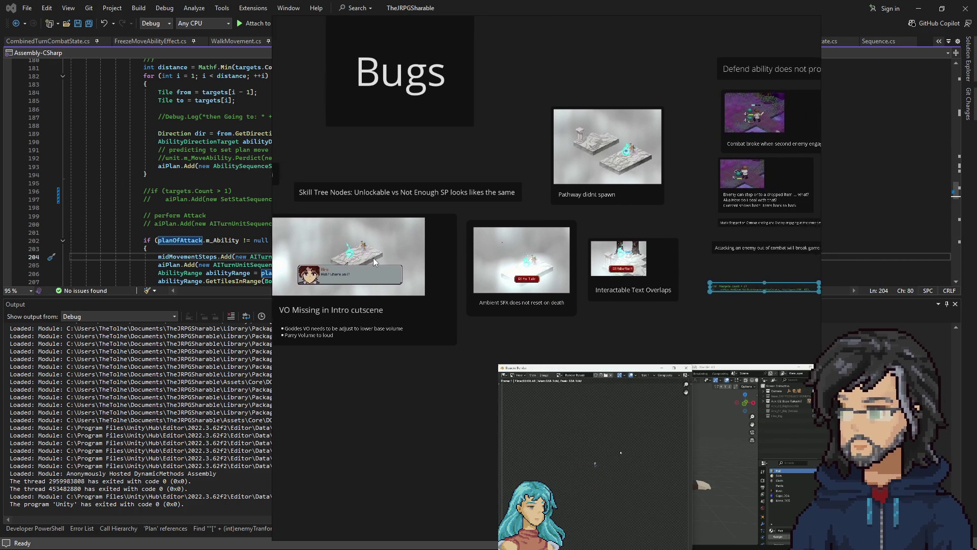
{"action": "scroll", "coordinate": [397, 270], "scroll_direction": "up", "scroll_amount": 1}
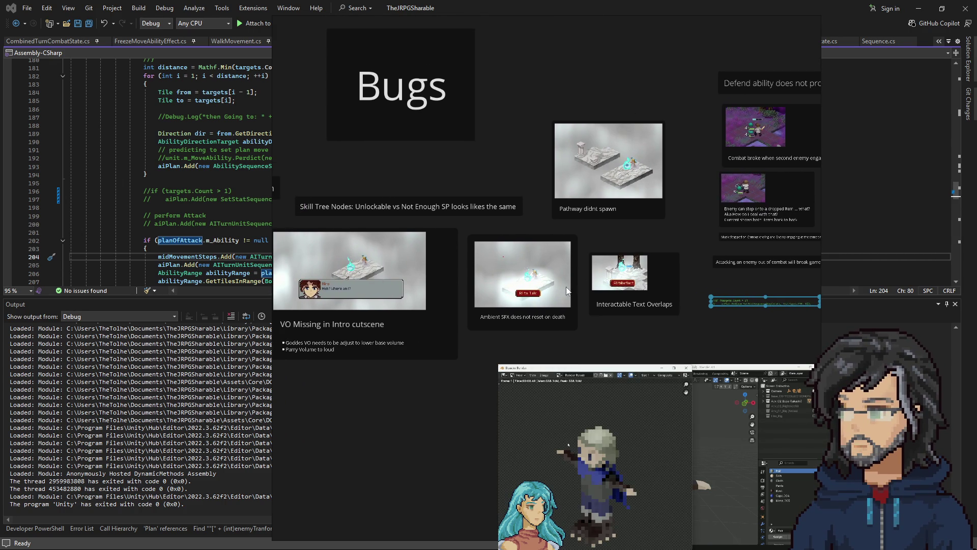
{"action": "scroll", "coordinate": [645, 282], "scroll_direction": "right", "scroll_amount": 5}
{"action": "scroll", "coordinate": [509, 295], "scroll_direction": "up", "scroll_amount": 1}
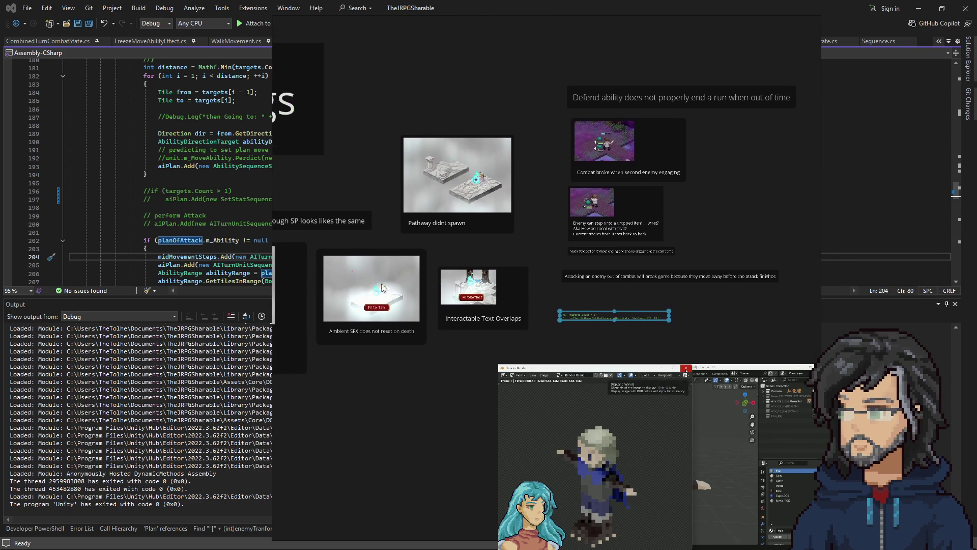
{"action": "scroll", "coordinate": [401, 266], "scroll_direction": "right", "scroll_amount": 6}
{"action": "scroll", "coordinate": [431, 304], "scroll_direction": "up", "scroll_amount": 4}
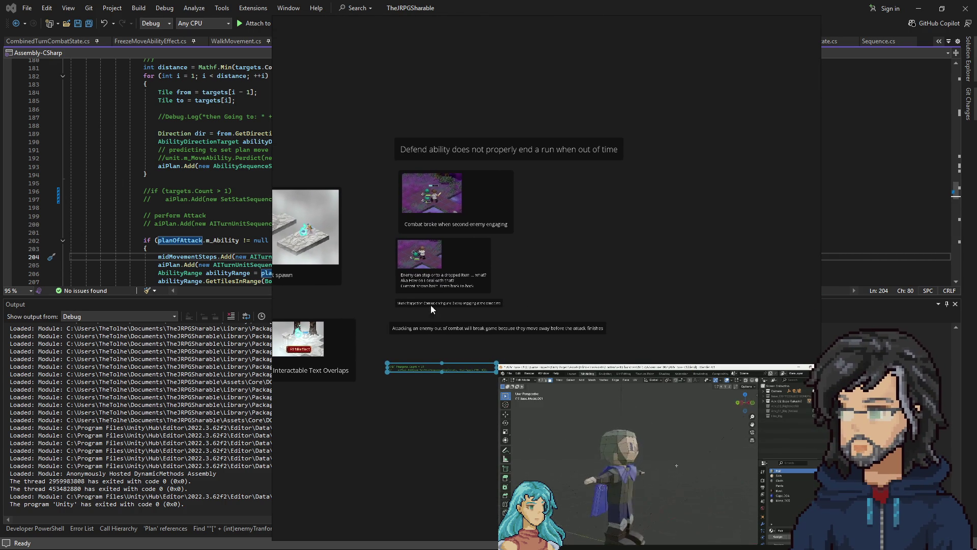
{"action": "mouse_move", "coordinate": [353, 124]}
{"action": "left_mouse_down"}
{"action": "mouse_move", "coordinate": [561, 343]}
{"action": "mouse_move", "coordinate": [683, 325]}
{"action": "left_mouse_up"}
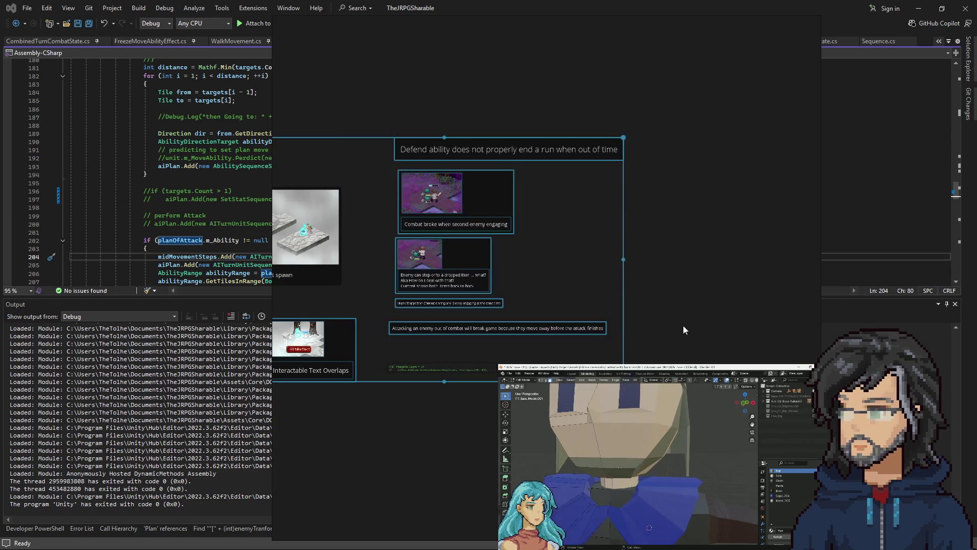
{"action": "left_click", "coordinate": [585, 328]}
{"action": "left_click_drag", "start_coordinate": [350, 87], "coordinate": [529, 328]}
{"action": "scroll", "coordinate": [468, 270], "scroll_direction": "up", "scroll_amount": 5}
{"action": "scroll", "coordinate": [440, 245], "scroll_direction": "down", "scroll_amount": 3}
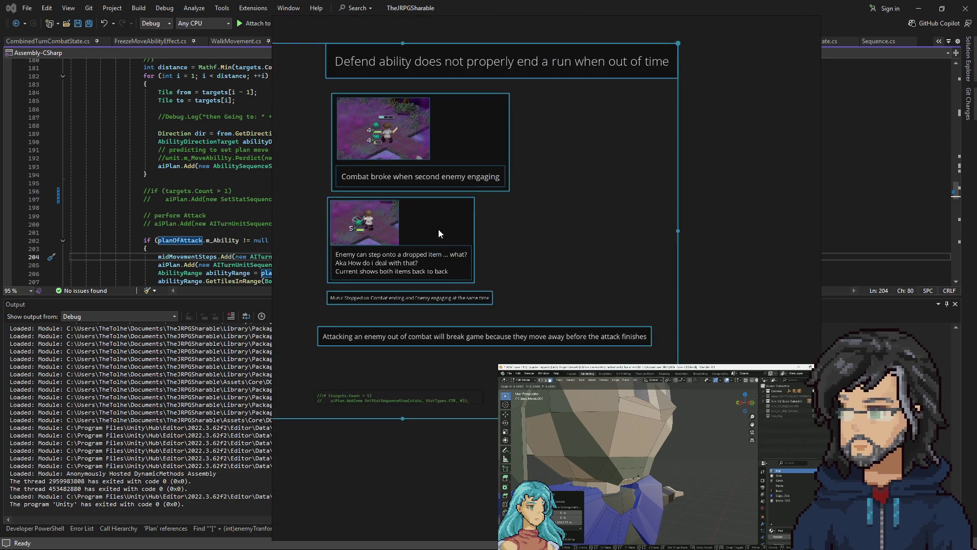
{"action": "scroll", "coordinate": [439, 228], "scroll_direction": "up", "scroll_amount": 1}
{"action": "left_click", "coordinate": [345, 185]}
{"action": "left_click_drag", "start_coordinate": [363, 178], "coordinate": [511, 226]}
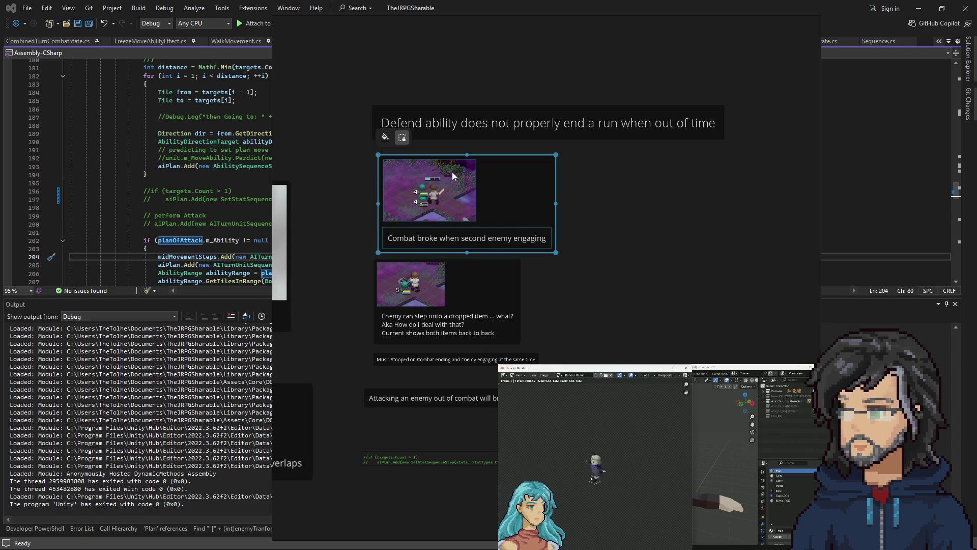
{"action": "left_click", "coordinate": [639, 249]}
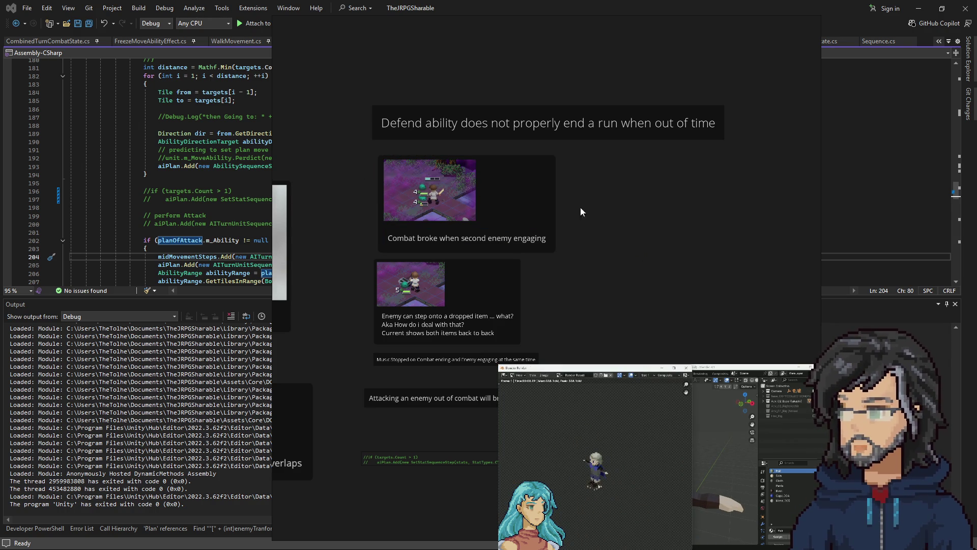
{"action": "left_click", "coordinate": [502, 122]}
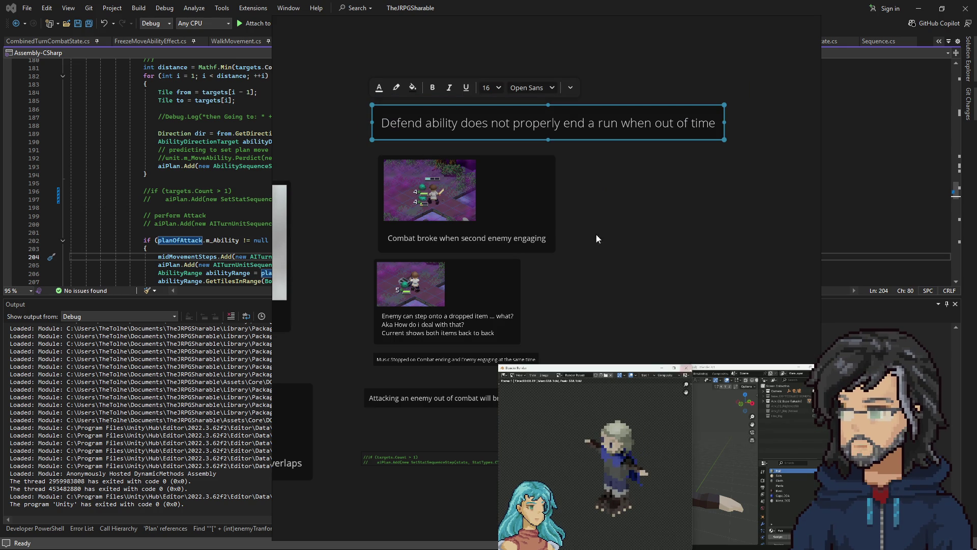
Look over the whiteboard notes around the Attacking an enemy and dropped-item cards.
{"action": "left_click", "coordinate": [677, 227]}
{"action": "scroll", "coordinate": [594, 257], "scroll_direction": "down", "scroll_amount": 5}
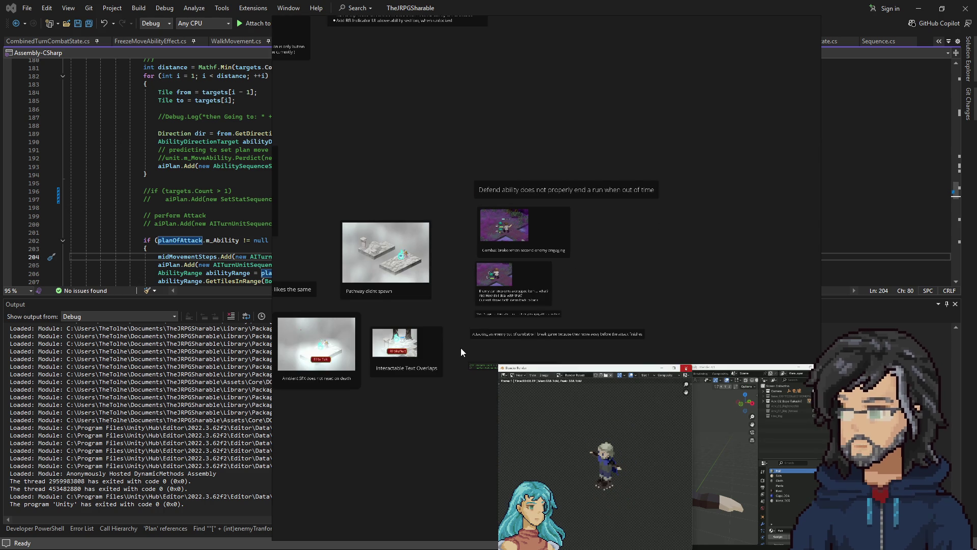
{"action": "scroll", "coordinate": [662, 291], "scroll_direction": "up", "scroll_amount": 5}
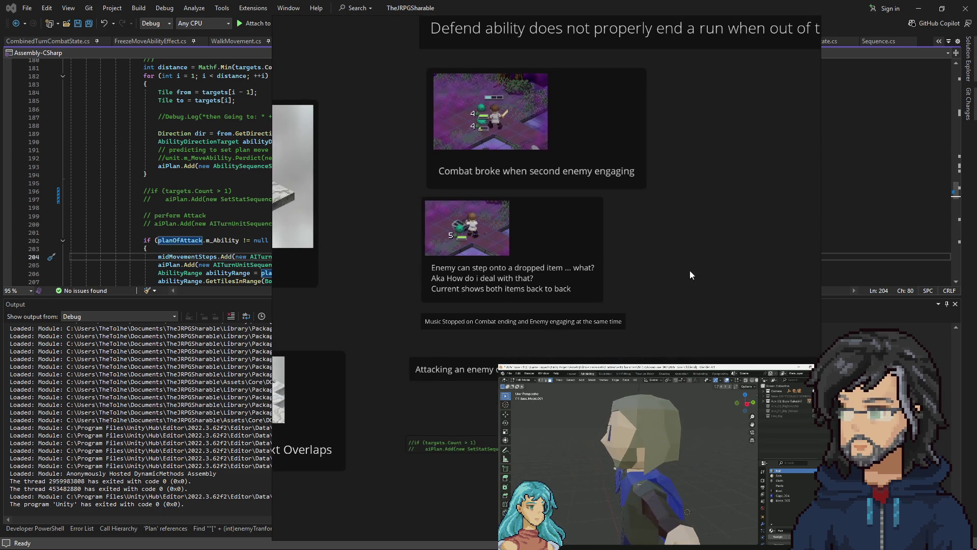
{"action": "left_click", "coordinate": [448, 369]}
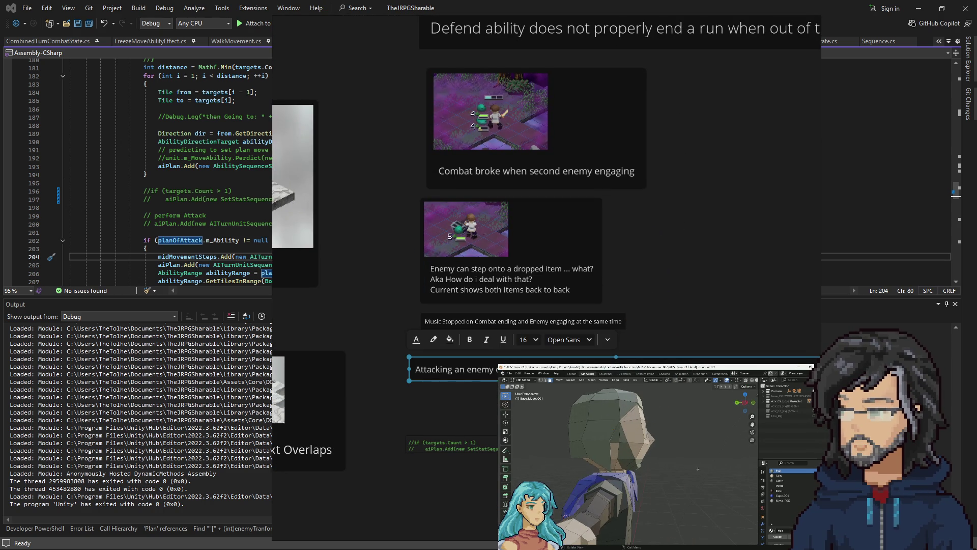
{"action": "left_click", "coordinate": [445, 296]}
{"action": "scroll", "coordinate": [469, 283], "scroll_direction": "up", "scroll_amount": 4}
{"action": "scroll", "coordinate": [489, 282], "scroll_direction": "down", "scroll_amount": 2}
{"action": "scroll", "coordinate": [505, 280], "scroll_direction": "up", "scroll_amount": 1}
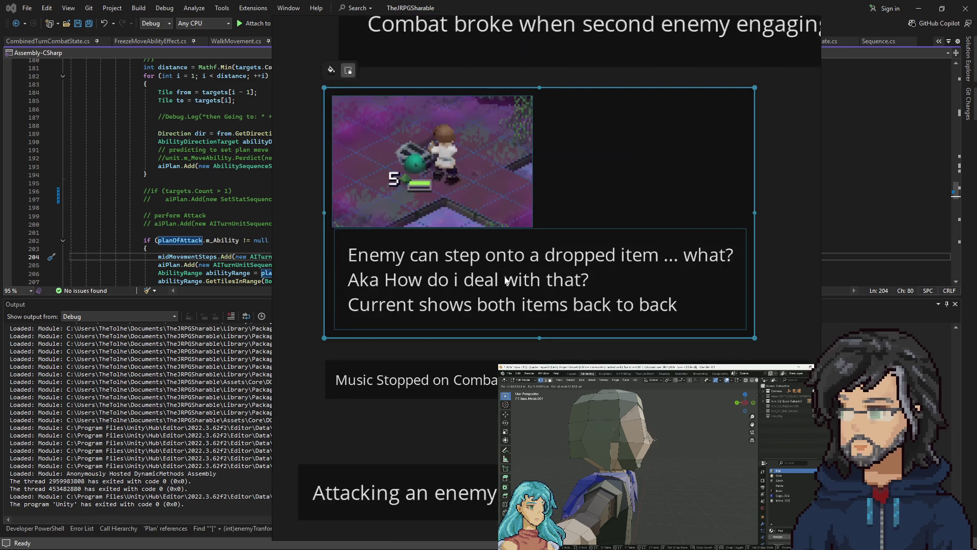
{"action": "scroll", "coordinate": [506, 281], "scroll_direction": "down", "scroll_amount": 1}
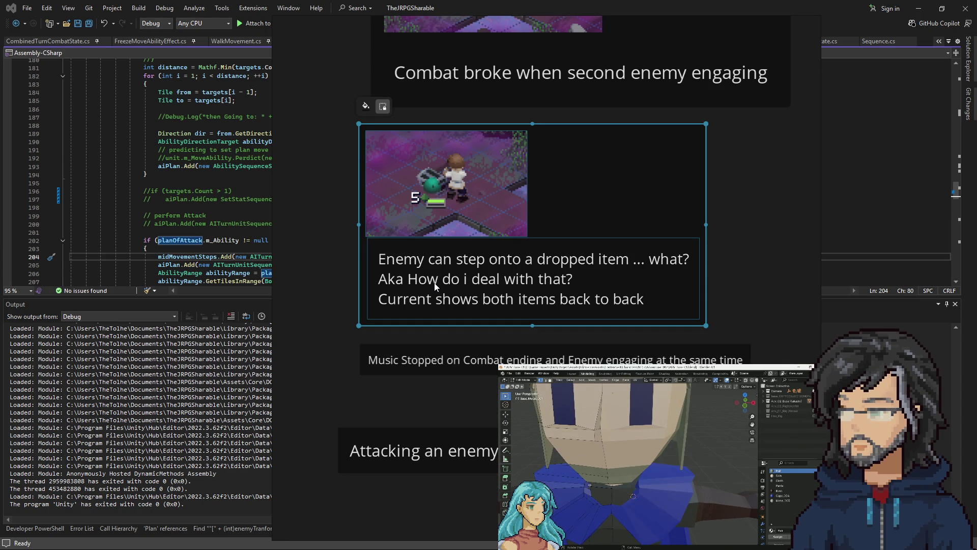
Move the code snippet card up under the Attacking an enemy note, then recentre Blender's render view.
{"action": "scroll", "coordinate": [436, 286], "scroll_direction": "down", "scroll_amount": 10}
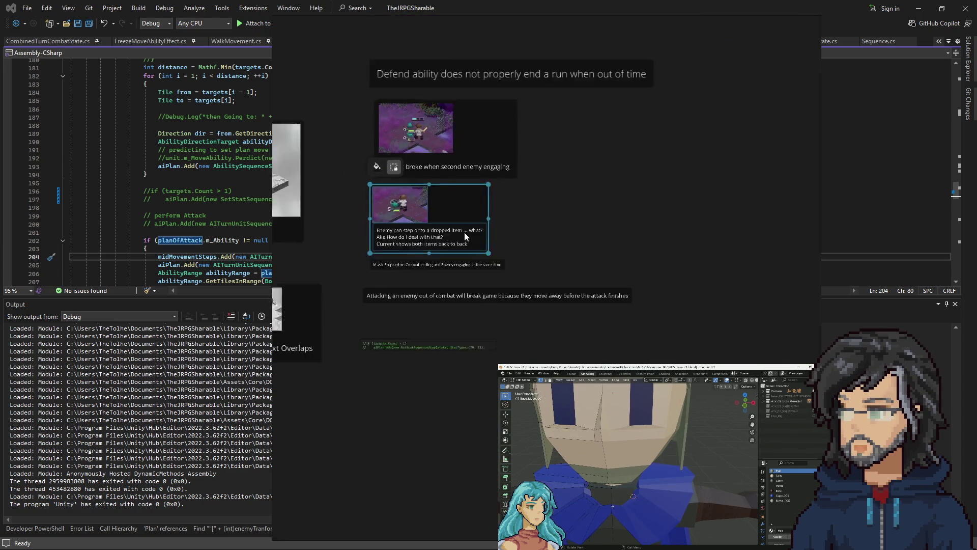
{"action": "scroll", "coordinate": [643, 335], "scroll_direction": "up", "scroll_amount": 5}
{"action": "scroll", "coordinate": [642, 336], "scroll_direction": "left", "scroll_amount": 5}
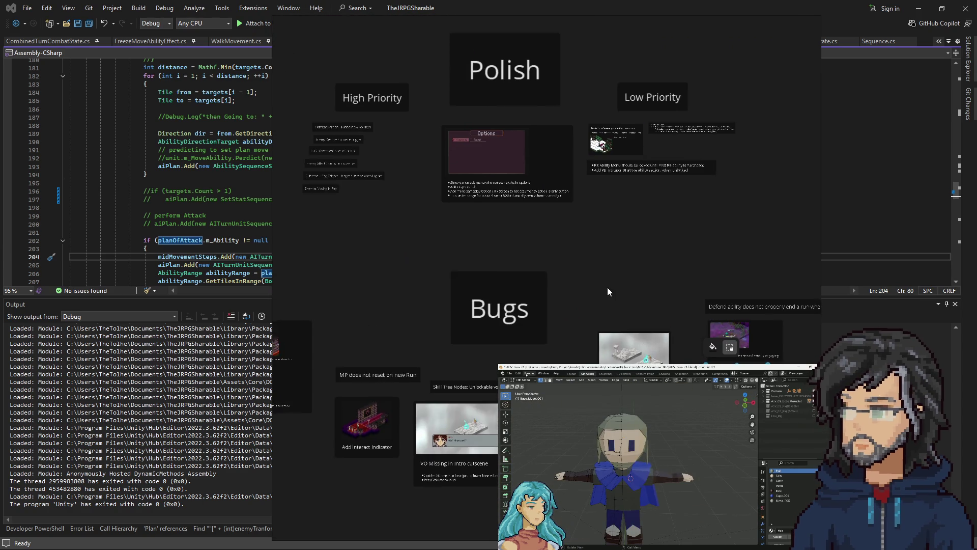
{"action": "scroll", "coordinate": [606, 287], "scroll_direction": "up", "scroll_amount": 3}
{"action": "scroll", "coordinate": [606, 287], "scroll_direction": "left", "scroll_amount": 3}
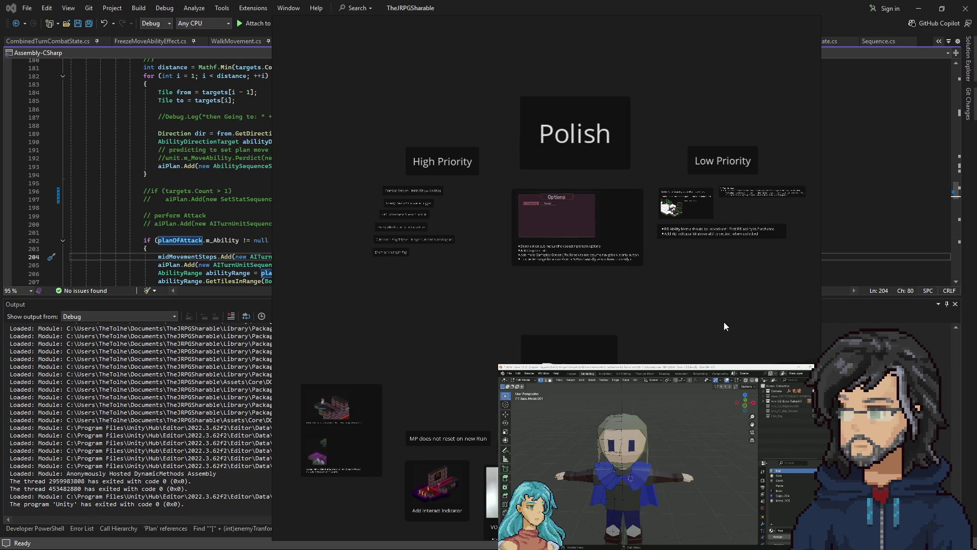
{"action": "scroll", "coordinate": [662, 305], "scroll_direction": "down", "scroll_amount": 3}
{"action": "scroll", "coordinate": [661, 305], "scroll_direction": "right", "scroll_amount": 3}
{"action": "scroll", "coordinate": [488, 257], "scroll_direction": "up", "scroll_amount": 8}
{"action": "left_click", "coordinate": [465, 281]}
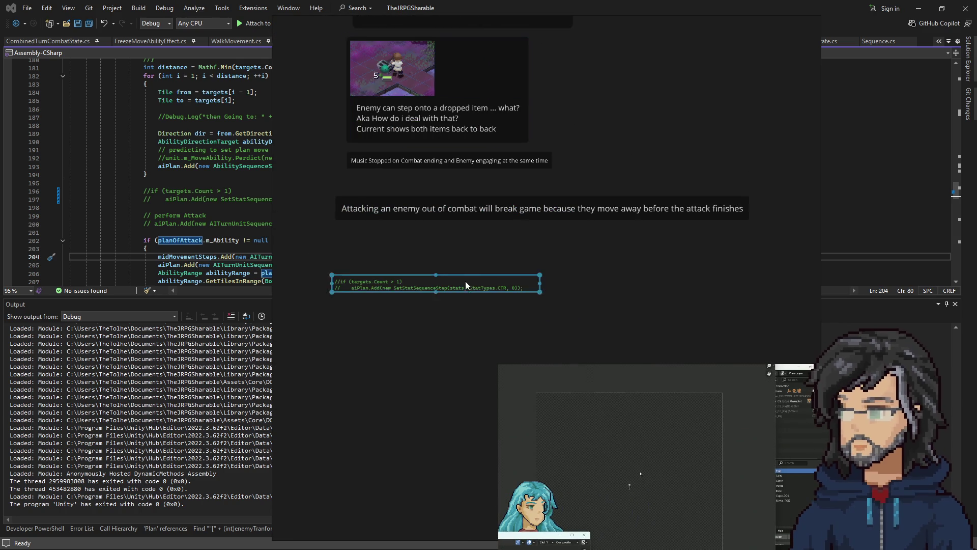
{"action": "left_click_drag", "start_coordinate": [466, 281], "coordinate": [466, 243]}
{"action": "left_click", "coordinate": [426, 279]}
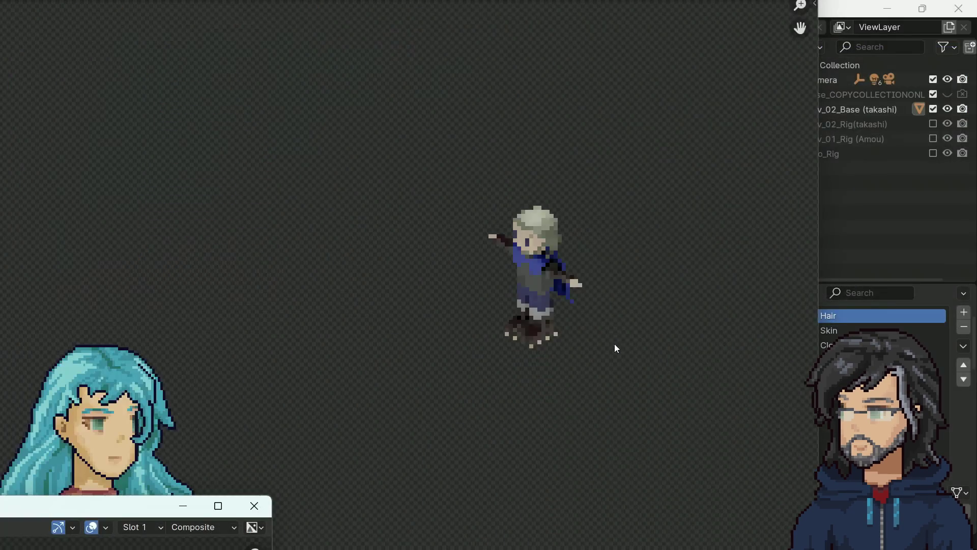
{"action": "scroll", "coordinate": [615, 344], "scroll_direction": "up", "scroll_amount": 4}
{"action": "left_click_drag", "start_coordinate": [672, 321], "coordinate": [469, 417]}
Zoom and pan the Render Result to view the small pixel-art sprite on transparency.
{"action": "scroll", "coordinate": [692, 145], "scroll_direction": "down", "scroll_amount": 3}
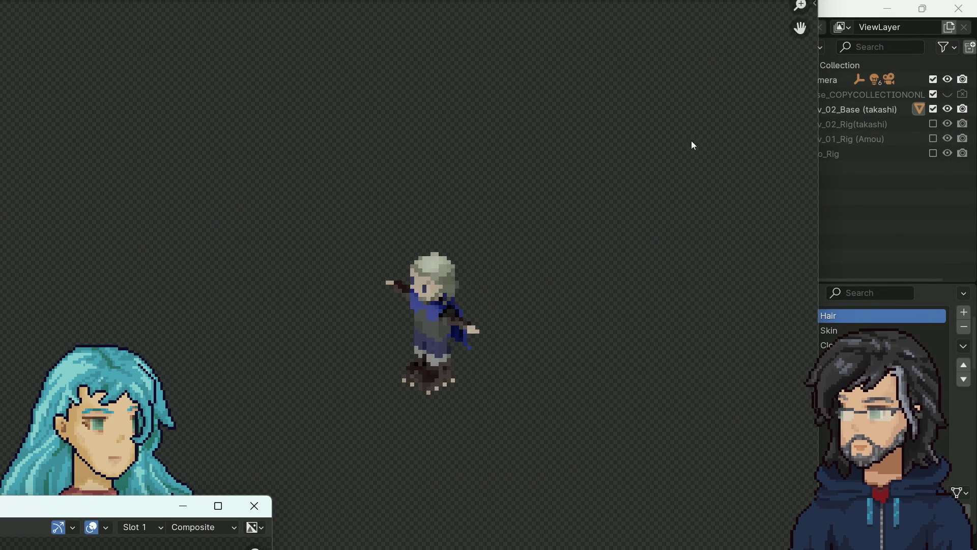
{"action": "scroll", "coordinate": [411, 380], "scroll_direction": "up", "scroll_amount": 4}
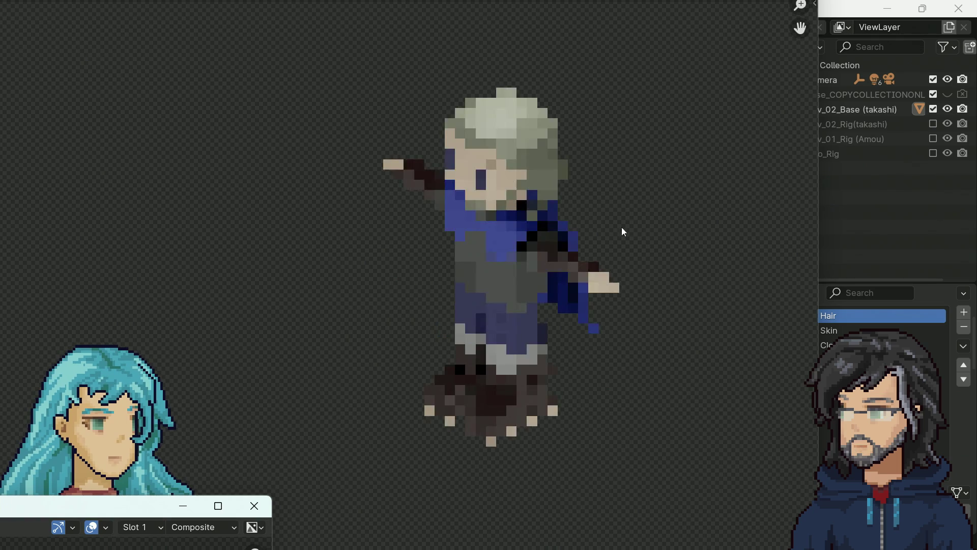
{"action": "scroll", "coordinate": [621, 227], "scroll_direction": "down", "scroll_amount": 10}
{"action": "scroll", "coordinate": [784, 57], "scroll_direction": "down", "scroll_amount": 1}
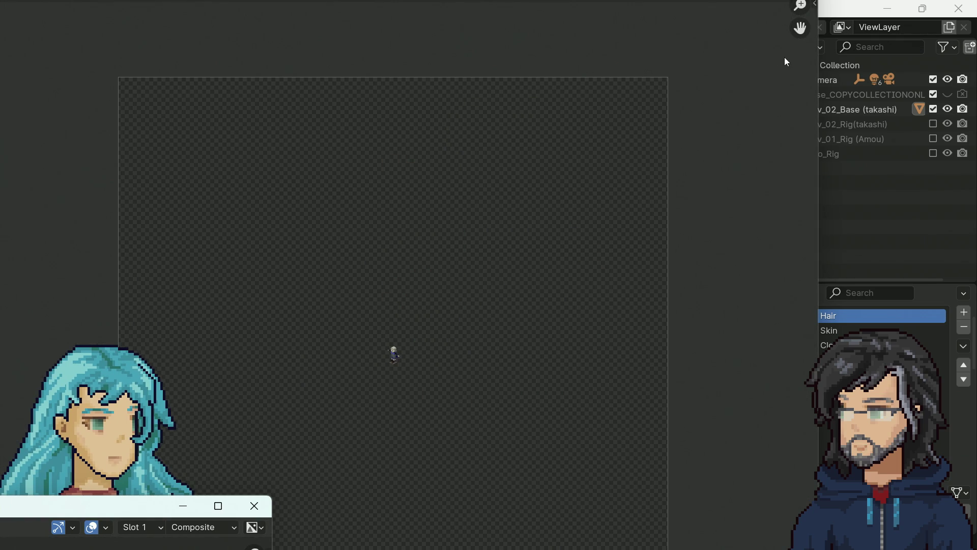
{"action": "left_click_drag", "start_coordinate": [768, 131], "coordinate": [658, 350]}
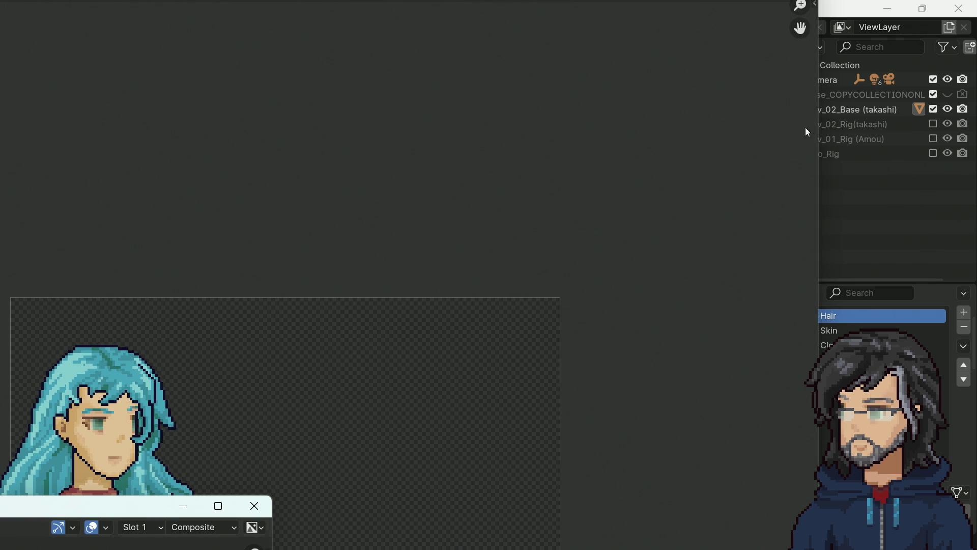
{"action": "scroll", "coordinate": [768, 54], "scroll_direction": "up", "scroll_amount": 2}
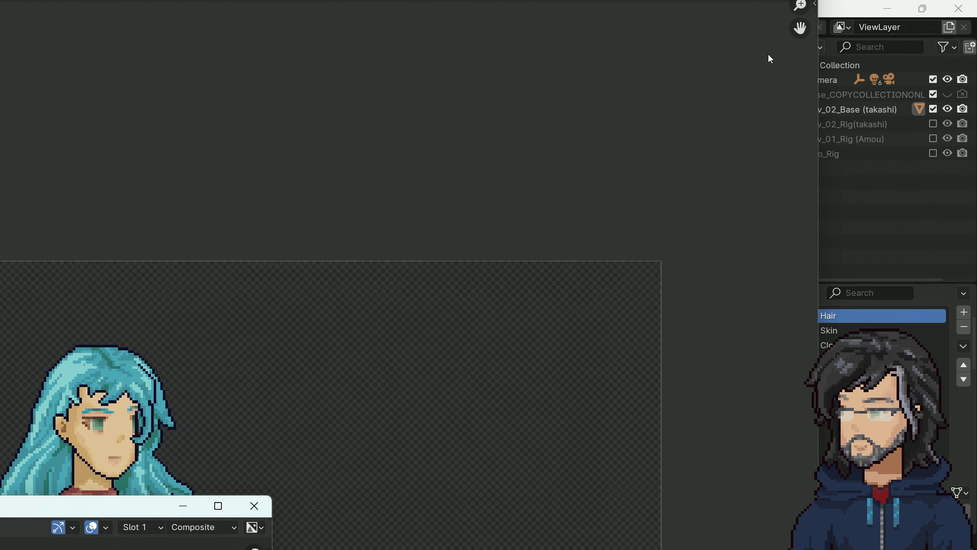
{"action": "scroll", "coordinate": [731, 209], "scroll_direction": "down", "scroll_amount": 8}
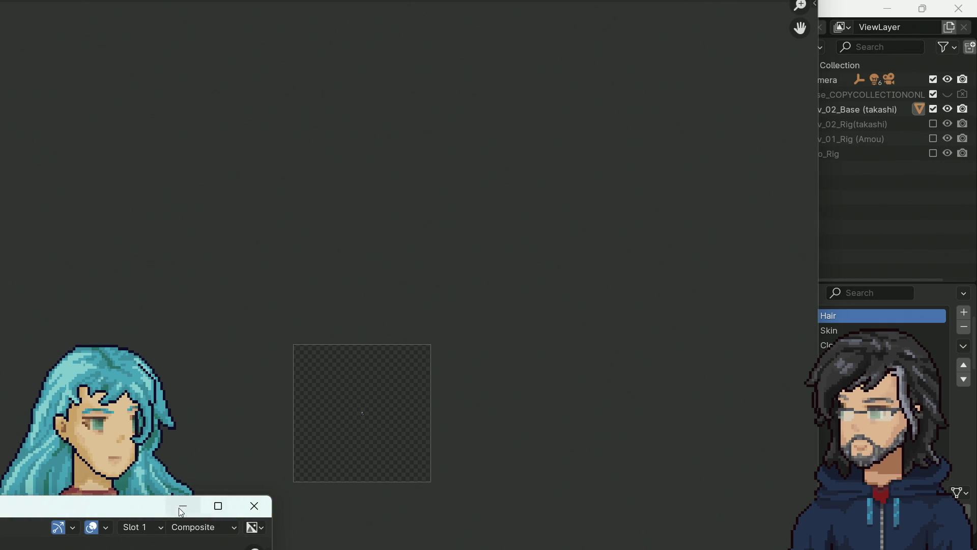
Close the render result and select the character's cheek, jaw and chin faces.
{"action": "left_click", "coordinate": [659, 159]}
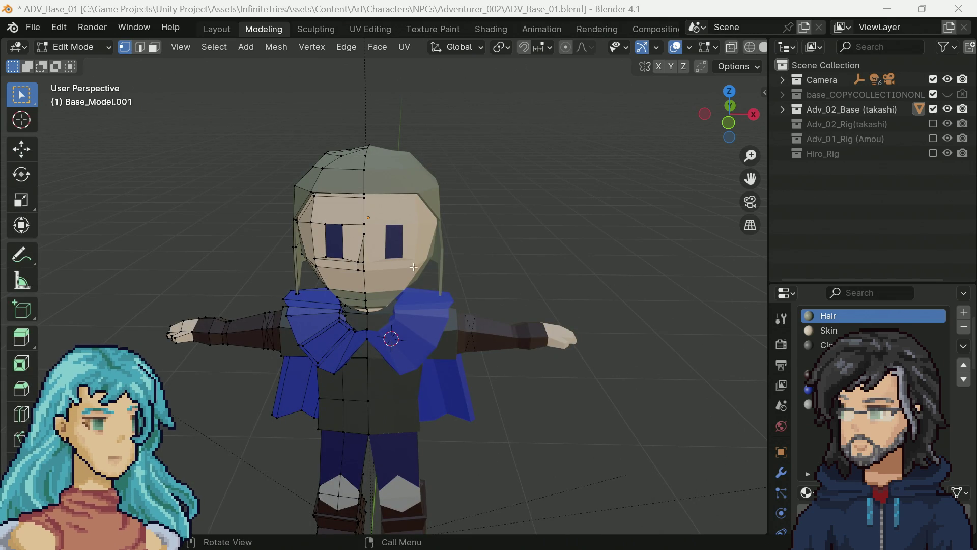
{"action": "scroll", "coordinate": [413, 267], "scroll_direction": "down", "scroll_amount": 2}
{"action": "scroll", "coordinate": [359, 297], "scroll_direction": "up", "scroll_amount": 3}
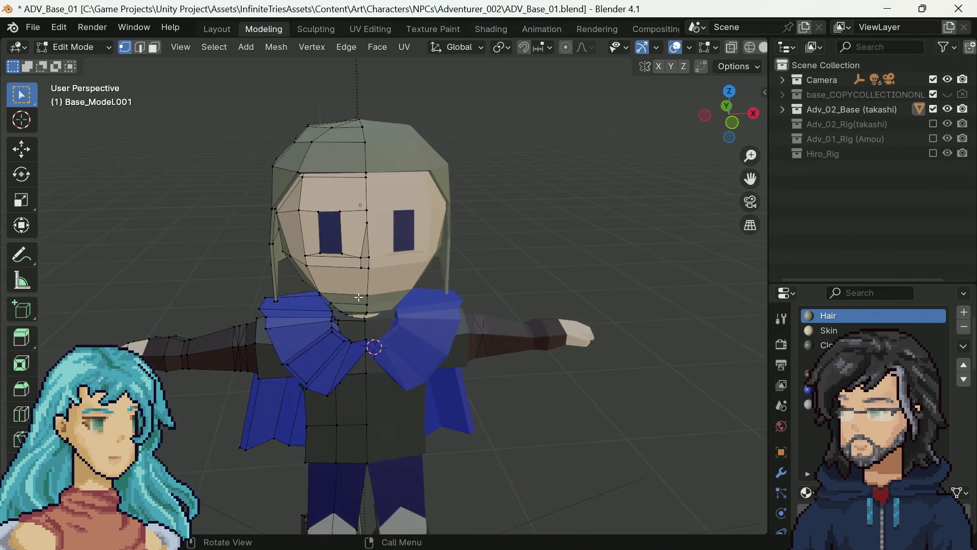
{"action": "scroll", "coordinate": [359, 296], "scroll_direction": "up", "scroll_amount": 2}
{"action": "mouse_move", "coordinate": [354, 283]}
{"action": "left_mouse_down"}
{"action": "mouse_move", "coordinate": [458, 267]}
{"action": "mouse_move", "coordinate": [247, 156]}
{"action": "left_mouse_up"}
{"action": "scroll", "coordinate": [246, 177], "scroll_direction": "down", "scroll_amount": 1}
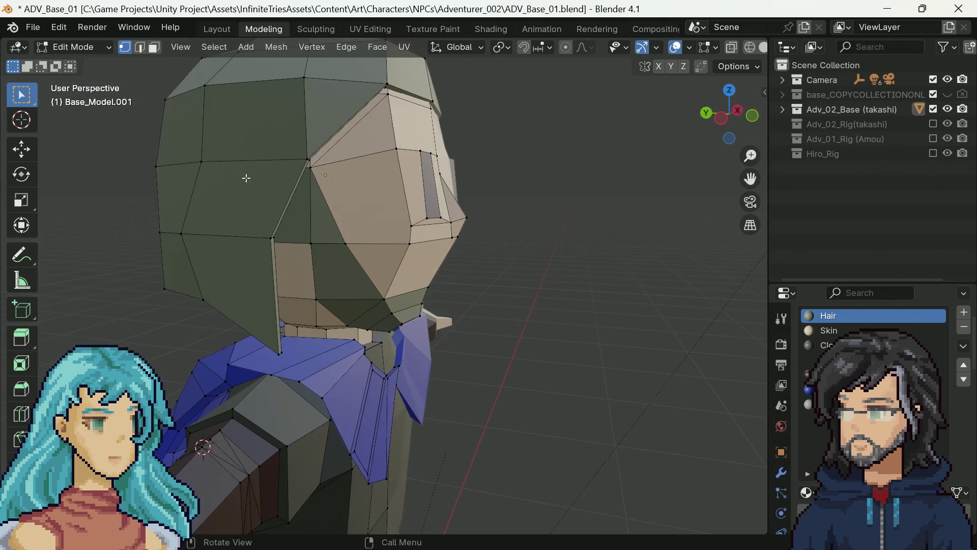
{"action": "key", "text": "3"}
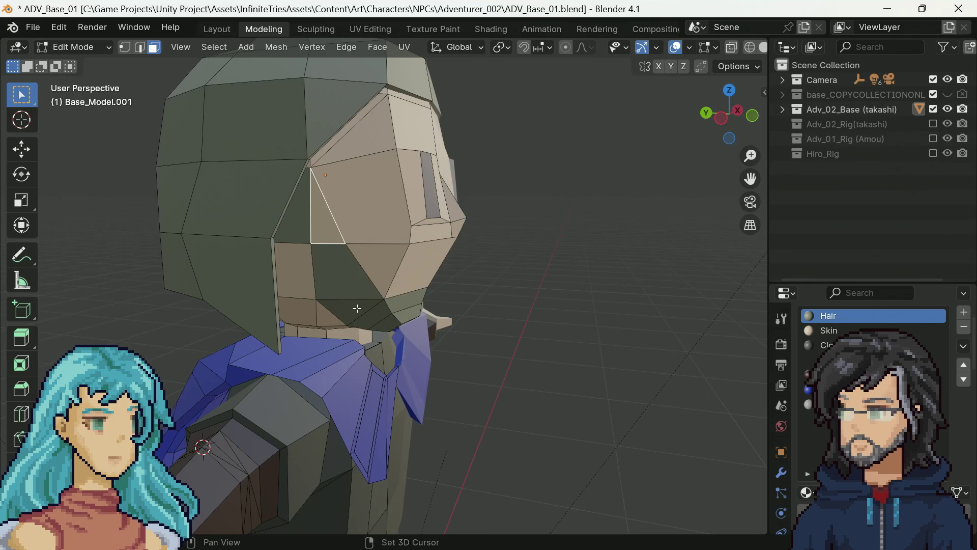
{"action": "left_click", "coordinate": [357, 308], "text": "shift"}
{"action": "left_click", "coordinate": [374, 315], "text": "shift"}
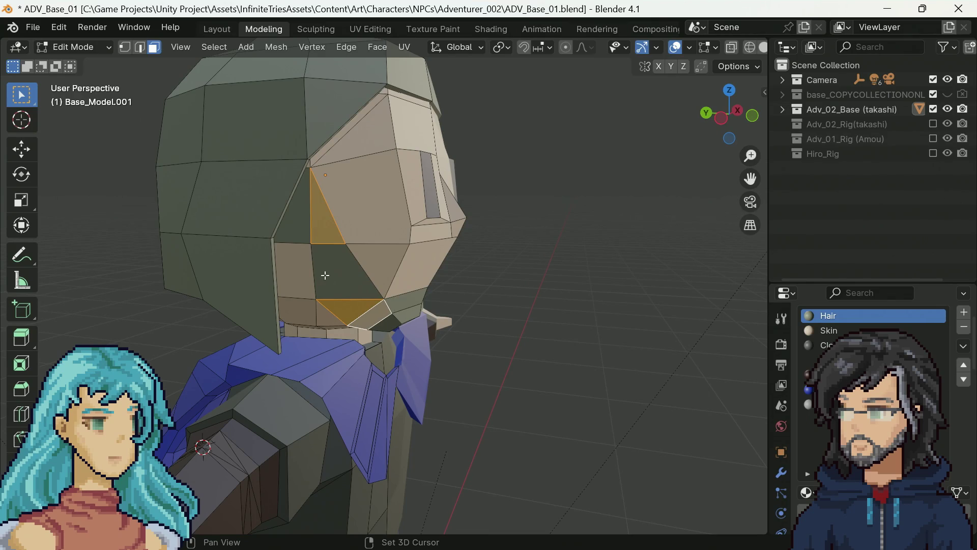
{"action": "left_click", "coordinate": [325, 276], "text": "shift"}
{"action": "mouse_move", "coordinate": [326, 275]}
{"action": "left_mouse_down"}
{"action": "mouse_move", "coordinate": [341, 305]}
{"action": "mouse_move", "coordinate": [392, 298]}
{"action": "mouse_move", "coordinate": [338, 311]}
{"action": "left_mouse_up"}
{"action": "left_click", "coordinate": [342, 305], "text": "shift"}
{"action": "left_click", "coordinate": [378, 311], "text": "shift"}
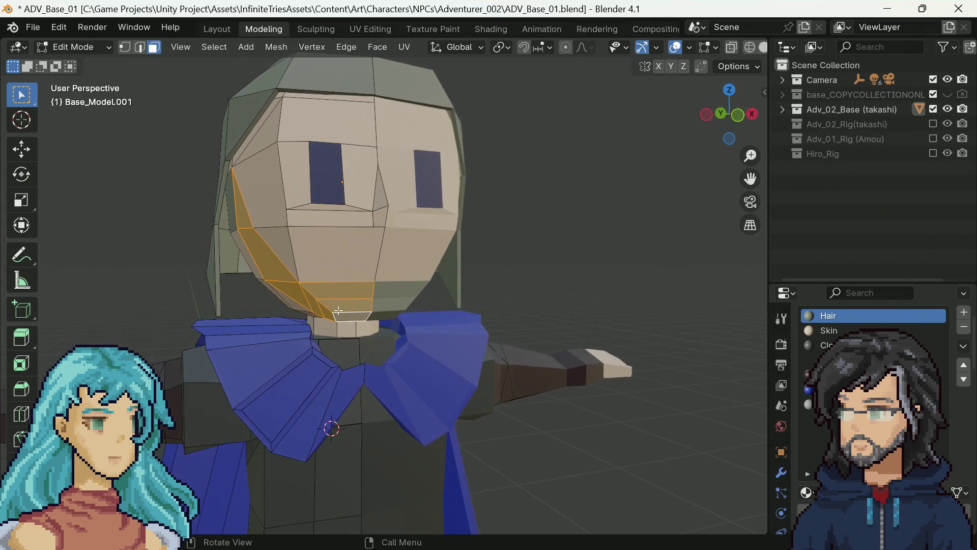
Push the selected jaw faces outward about 0.03 m and tilt them 4.41°.
{"action": "key", "text": "s"}
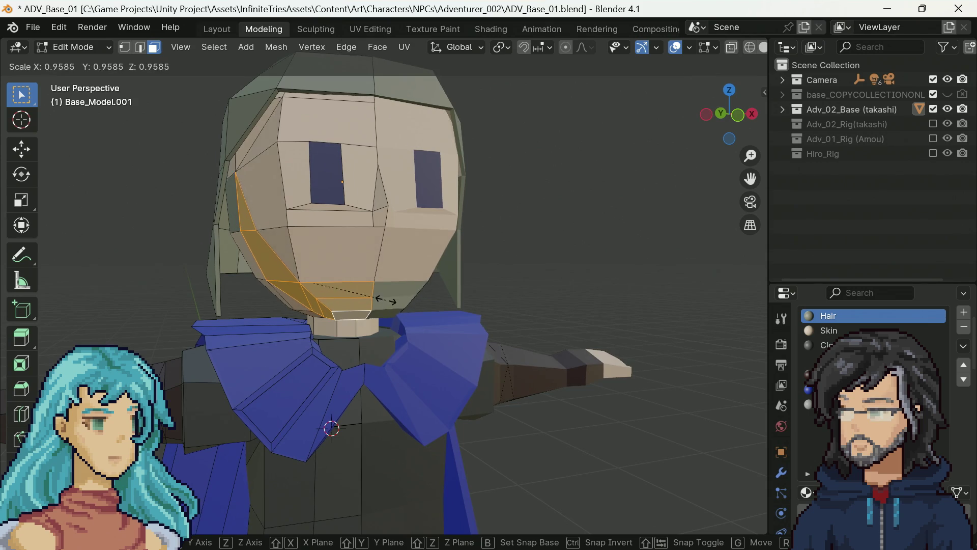
{"action": "key", "text": "Escape"}
{"action": "key", "text": "s"}
{"action": "key", "text": "z"}
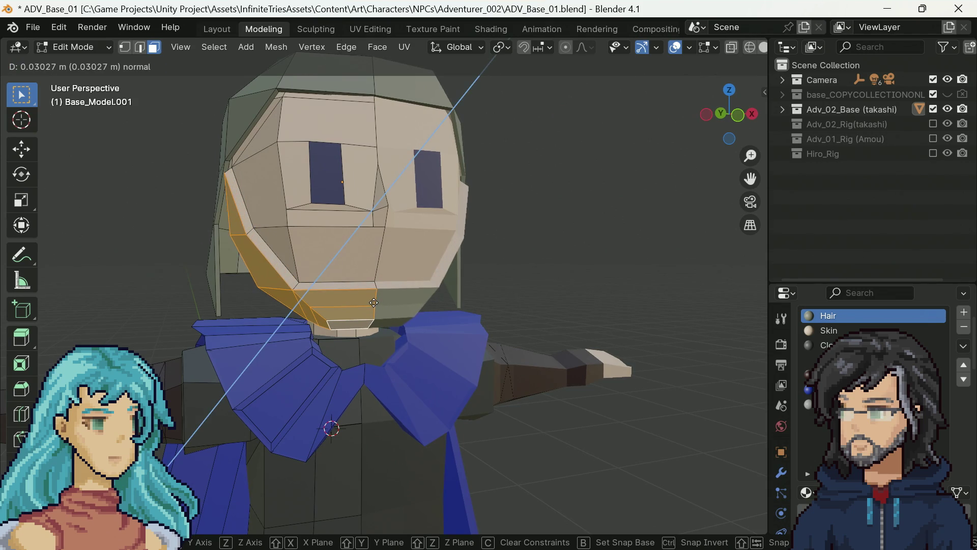
{"action": "left_click", "coordinate": [379, 303]}
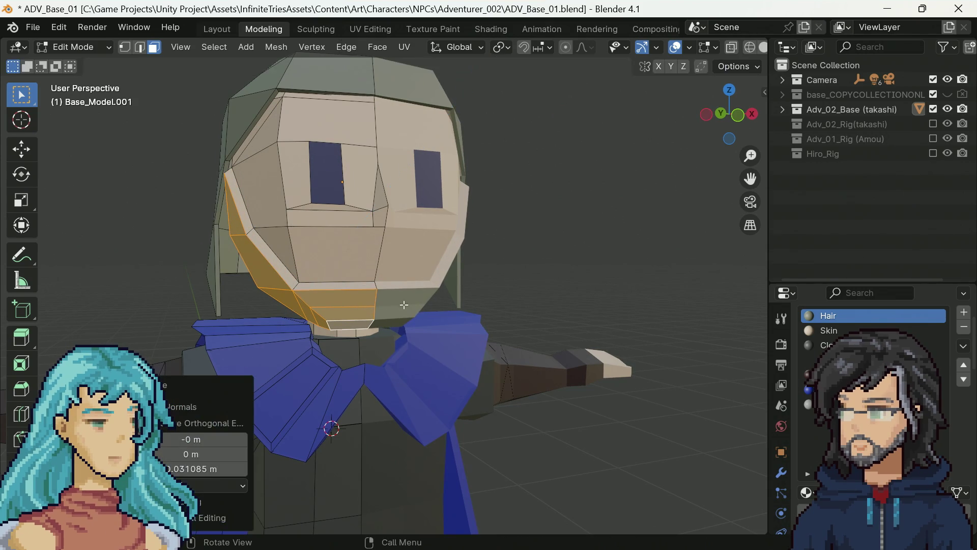
{"action": "key", "text": "r"}
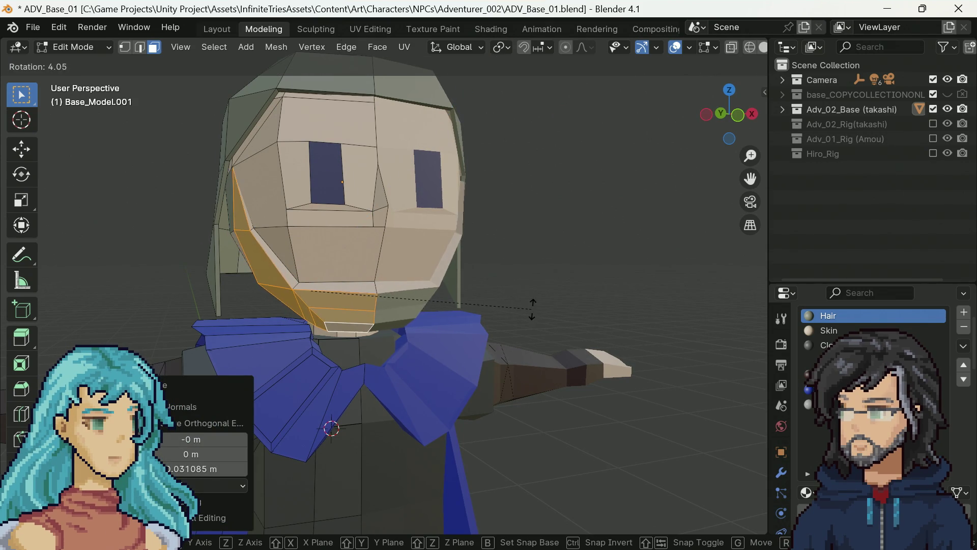
{"action": "left_click", "coordinate": [509, 309]}
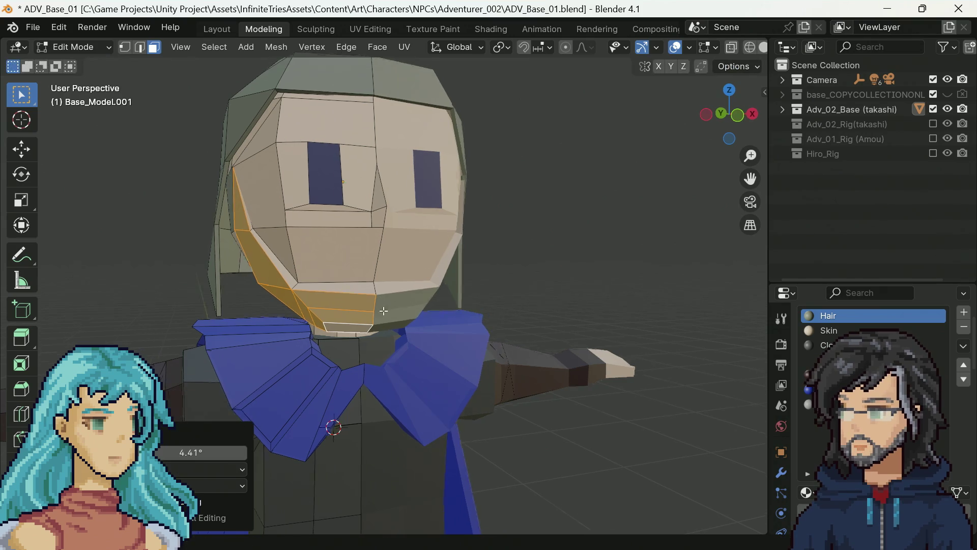
Clear the selection and select all faces using the Skin material.
{"action": "left_click_drag", "start_coordinate": [509, 309], "coordinate": [498, 306]}
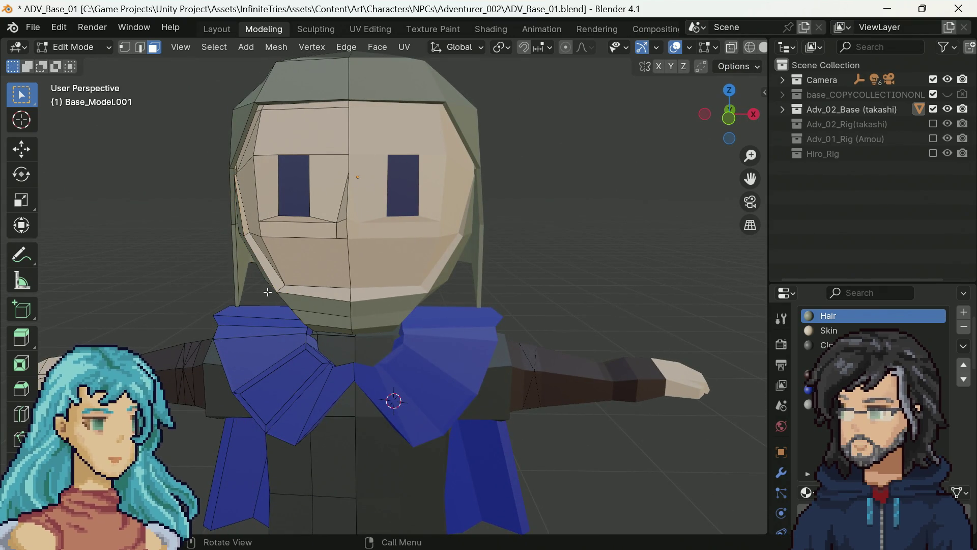
{"action": "key", "text": "alt+a"}
{"action": "scroll", "coordinate": [239, 232], "scroll_direction": "up", "scroll_amount": 2}
{"action": "left_click", "coordinate": [829, 330]}
{"action": "left_click", "coordinate": [844, 481]}
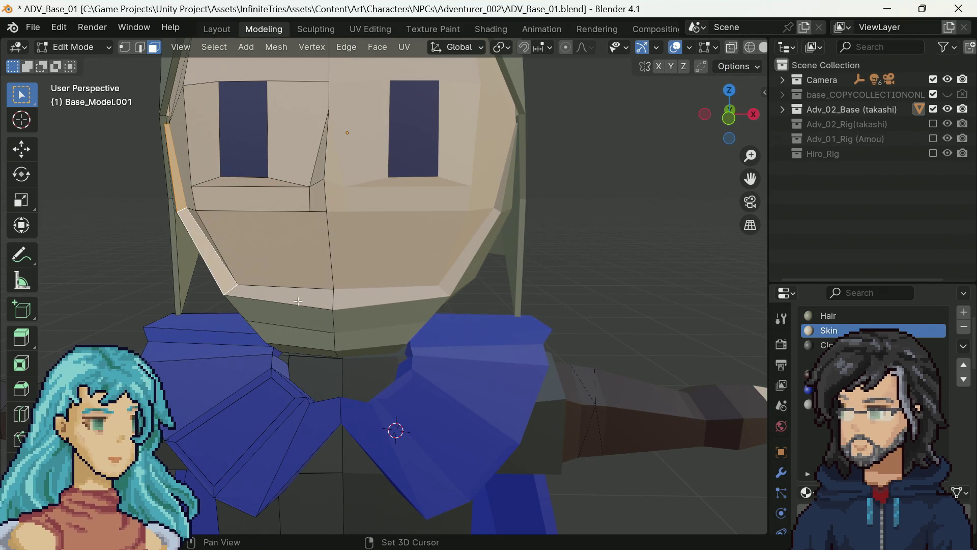
{"action": "left_click", "coordinate": [825, 316]}
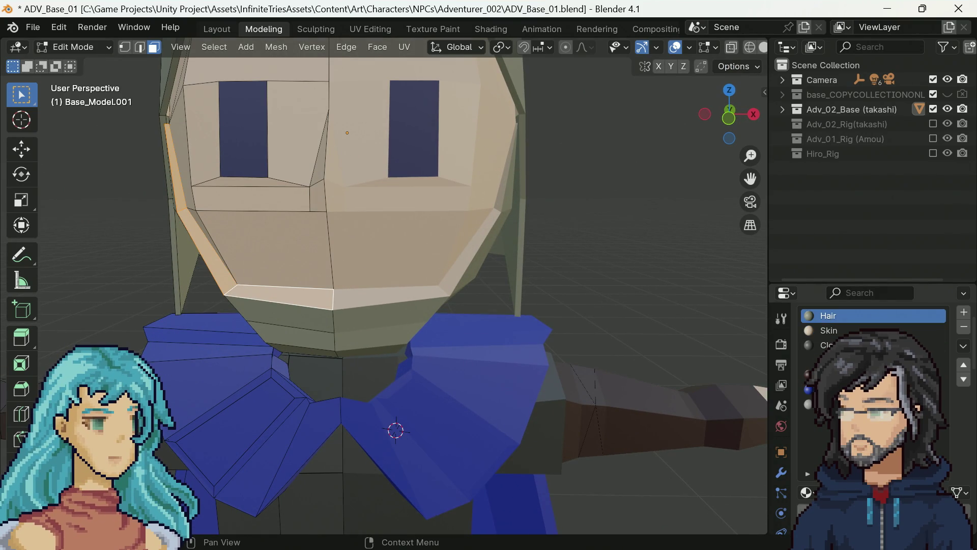
Nudge the selected geometry into a new position from a side view.
{"action": "mouse_move", "coordinate": [628, 272]}
{"action": "left_mouse_down"}
{"action": "mouse_move", "coordinate": [565, 316]}
{"action": "mouse_move", "coordinate": [585, 318]}
{"action": "mouse_move", "coordinate": [611, 311]}
{"action": "mouse_move", "coordinate": [305, 320]}
{"action": "mouse_move", "coordinate": [344, 321]}
{"action": "mouse_move", "coordinate": [285, 319]}
{"action": "mouse_move", "coordinate": [246, 295]}
{"action": "mouse_move", "coordinate": [450, 287]}
{"action": "left_mouse_up"}
{"action": "key", "text": "g"}
{"action": "left_click", "coordinate": [283, 317]}
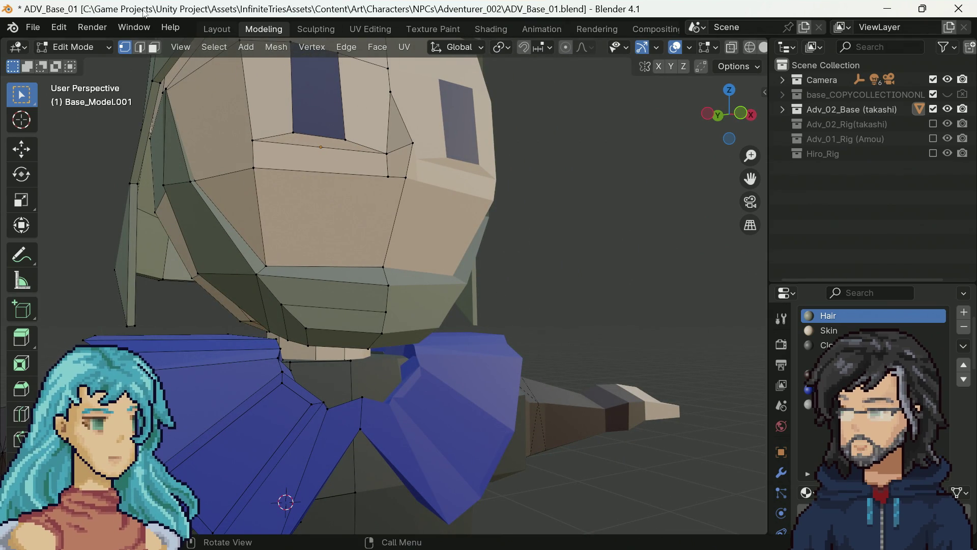
{"action": "left_click", "coordinate": [110, 30]}
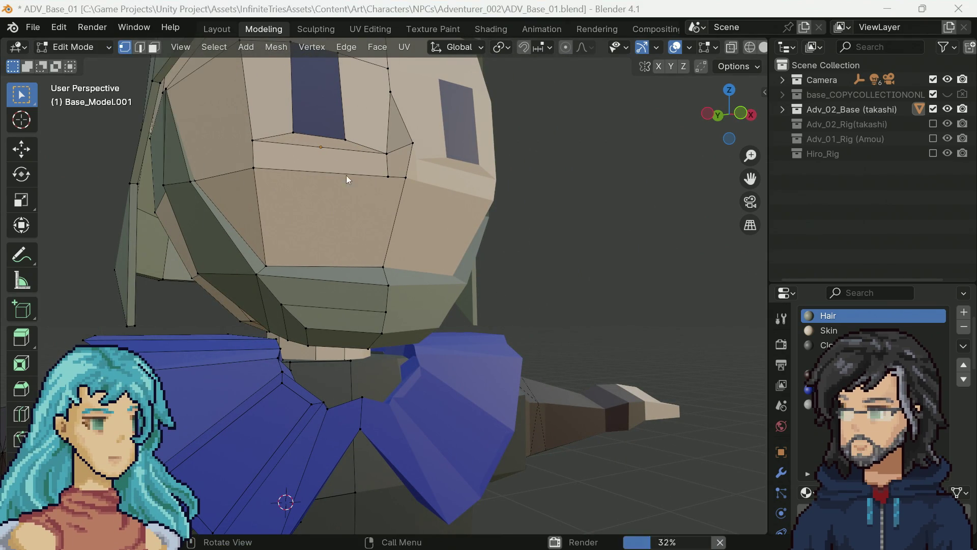
Render the frame with F12 and zoom in and out on the reshaped-jaw sprite.
{"action": "key", "text": "F12"}
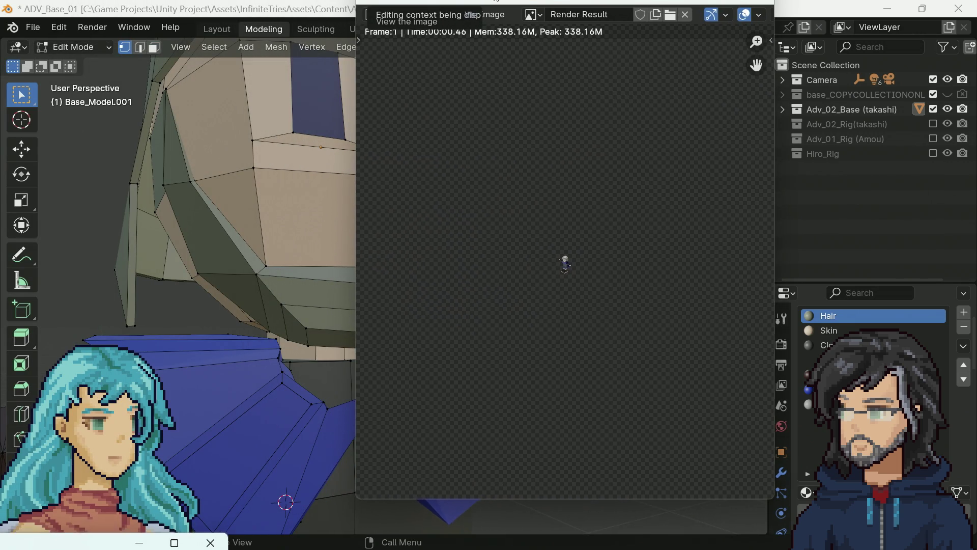
{"action": "scroll", "coordinate": [584, 261], "scroll_direction": "up", "scroll_amount": 12}
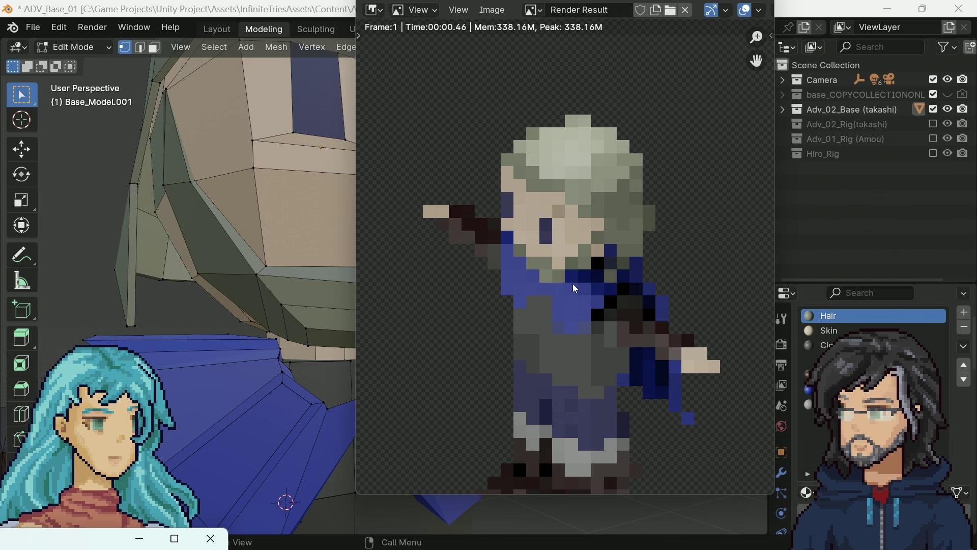
{"action": "scroll", "coordinate": [601, 271], "scroll_direction": "down", "scroll_amount": 5}
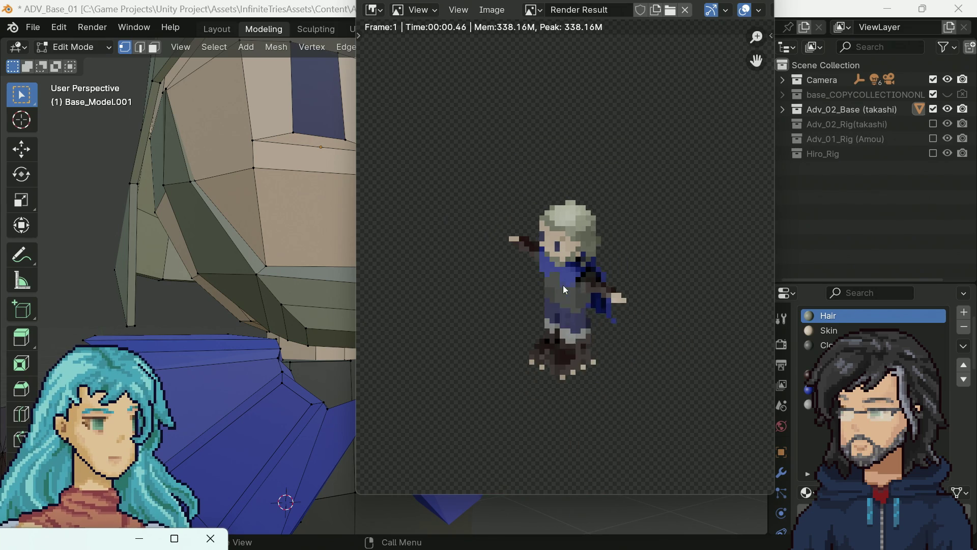
{"action": "scroll", "coordinate": [506, 249], "scroll_direction": "up", "scroll_amount": 5}
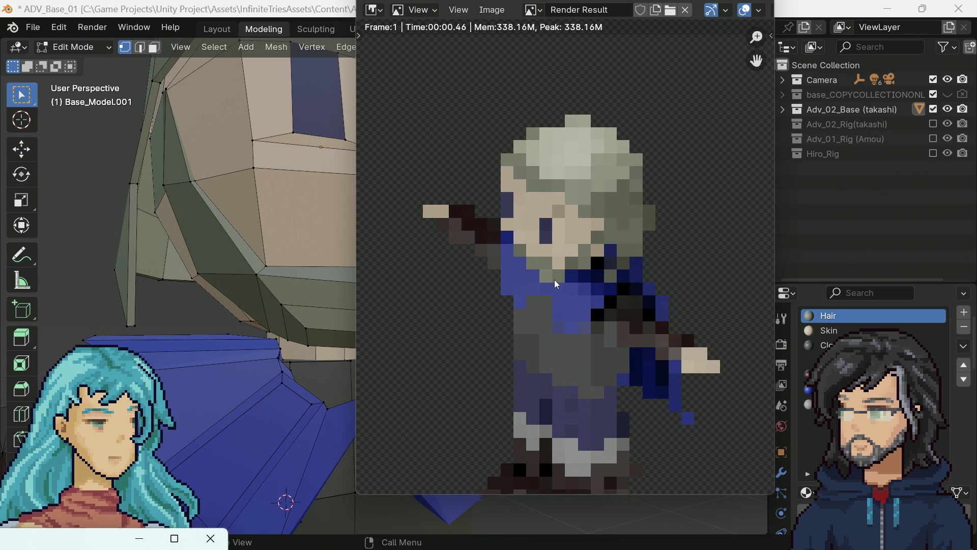
{"action": "scroll", "coordinate": [554, 279], "scroll_direction": "down", "scroll_amount": 3}
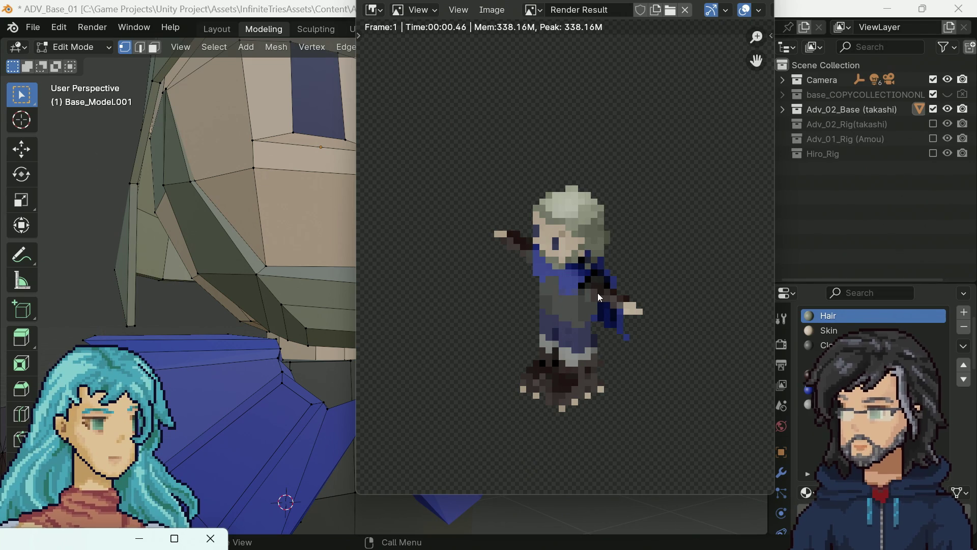
{"action": "scroll", "coordinate": [604, 339], "scroll_direction": "down", "scroll_amount": 2}
{"action": "scroll", "coordinate": [564, 292], "scroll_direction": "up", "scroll_amount": 3}
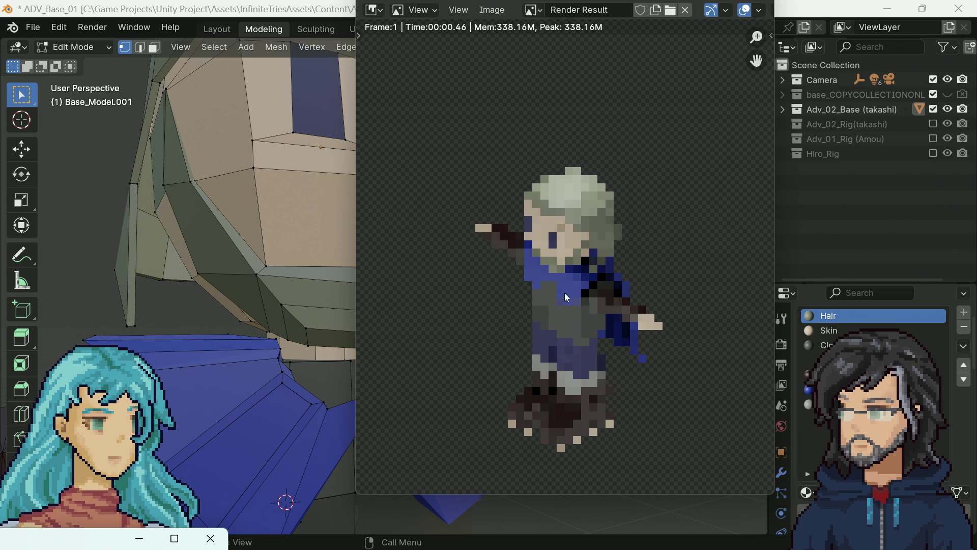
{"action": "scroll", "coordinate": [554, 247], "scroll_direction": "up", "scroll_amount": 1}
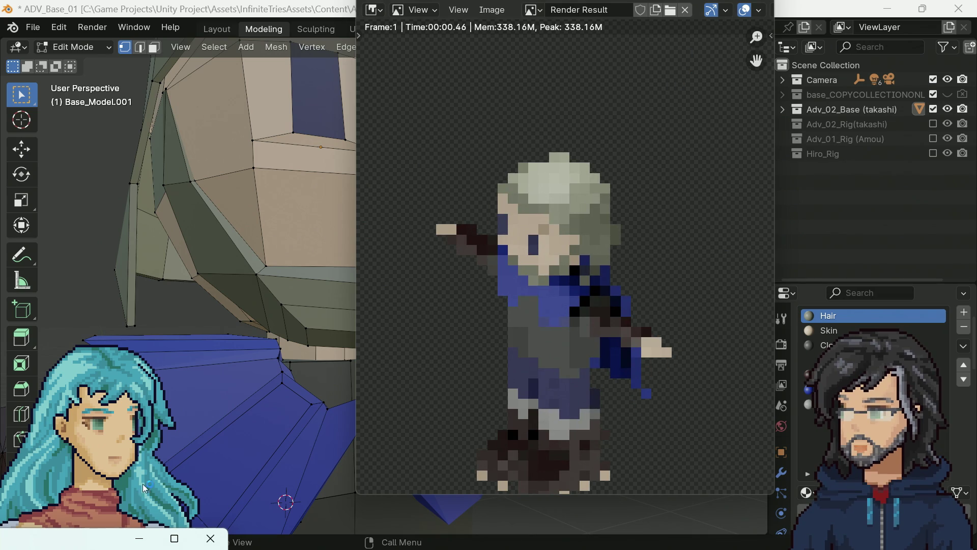
Close the render, orbit around the character, and select two faces of the left collar flap.
{"action": "left_click", "coordinate": [207, 538]}
{"action": "scroll", "coordinate": [462, 201], "scroll_direction": "down", "scroll_amount": 6}
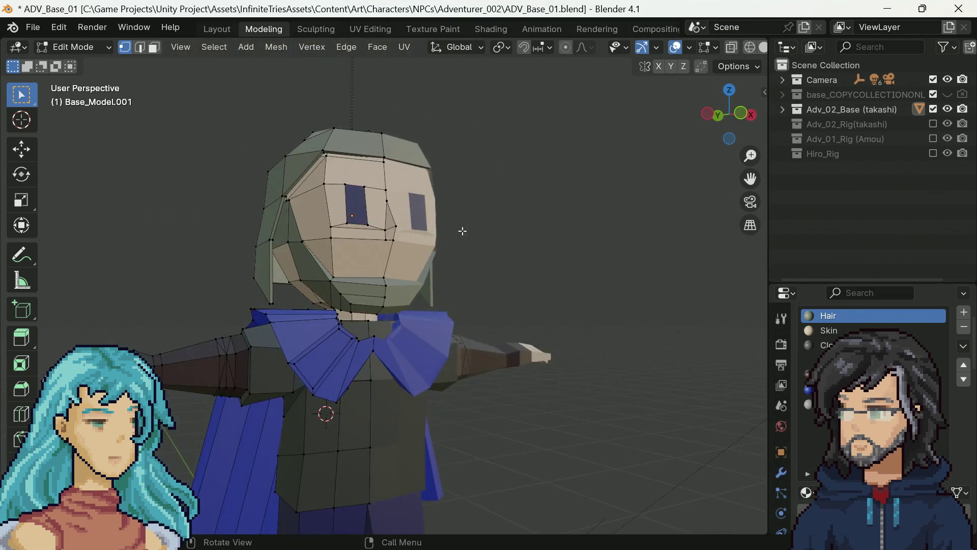
{"action": "left_click_drag", "start_coordinate": [463, 227], "coordinate": [425, 244]}
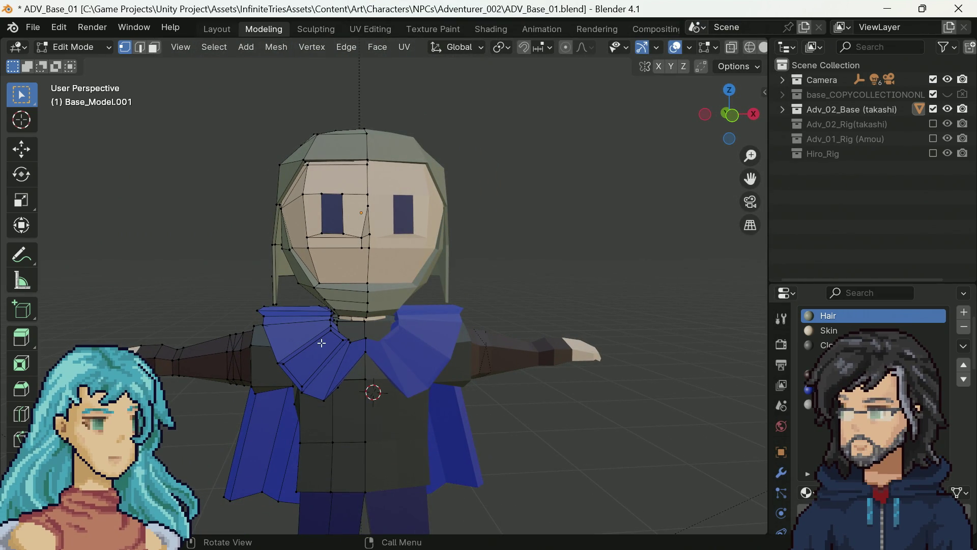
{"action": "mouse_move", "coordinate": [321, 343]}
{"action": "left_mouse_down"}
{"action": "mouse_move", "coordinate": [327, 332]}
{"action": "mouse_move", "coordinate": [436, 319]}
{"action": "left_mouse_up"}
{"action": "scroll", "coordinate": [389, 334], "scroll_direction": "up", "scroll_amount": 3}
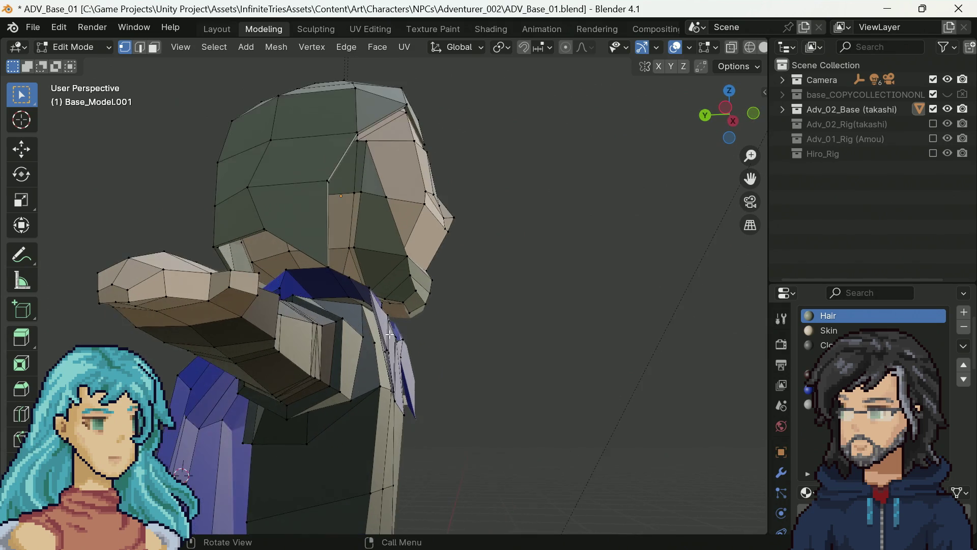
{"action": "scroll", "coordinate": [389, 335], "scroll_direction": "up", "scroll_amount": 5}
{"action": "scroll", "coordinate": [381, 346], "scroll_direction": "down", "scroll_amount": 5}
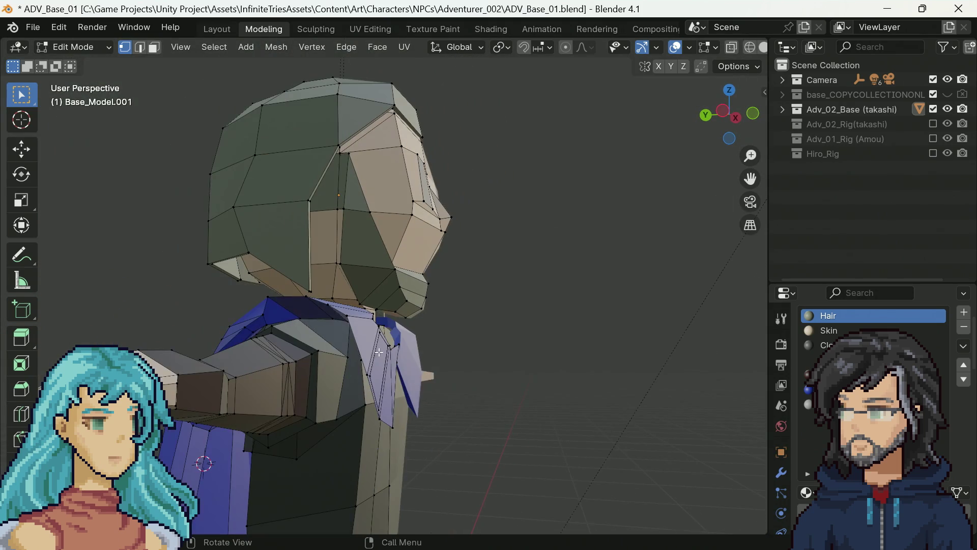
{"action": "mouse_move", "coordinate": [370, 334]}
{"action": "left_mouse_down"}
{"action": "mouse_move", "coordinate": [285, 341]}
{"action": "mouse_move", "coordinate": [379, 362]}
{"action": "mouse_move", "coordinate": [351, 346]}
{"action": "left_mouse_up"}
{"action": "key", "text": "3"}
{"action": "left_click", "coordinate": [350, 346], "text": "shift"}
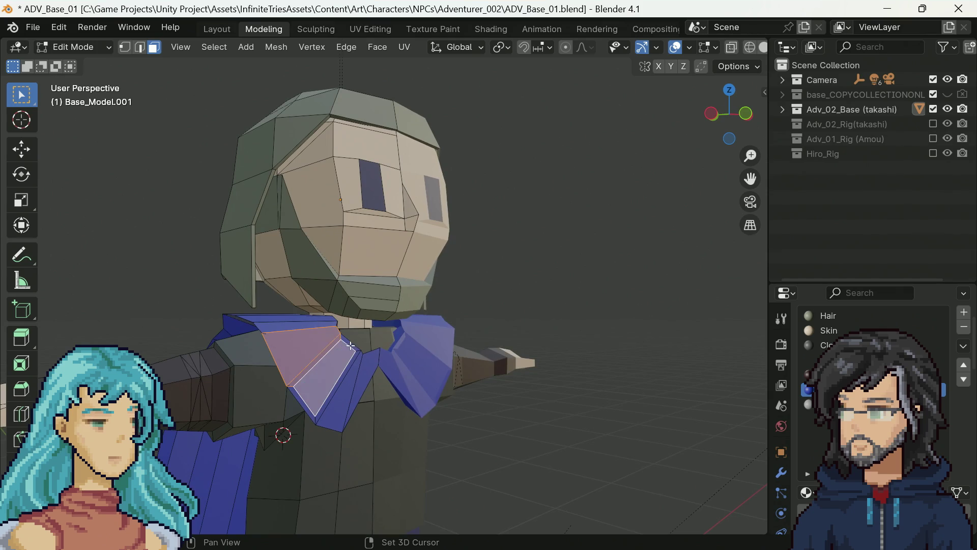
{"action": "left_click", "coordinate": [355, 347], "text": "shift"}
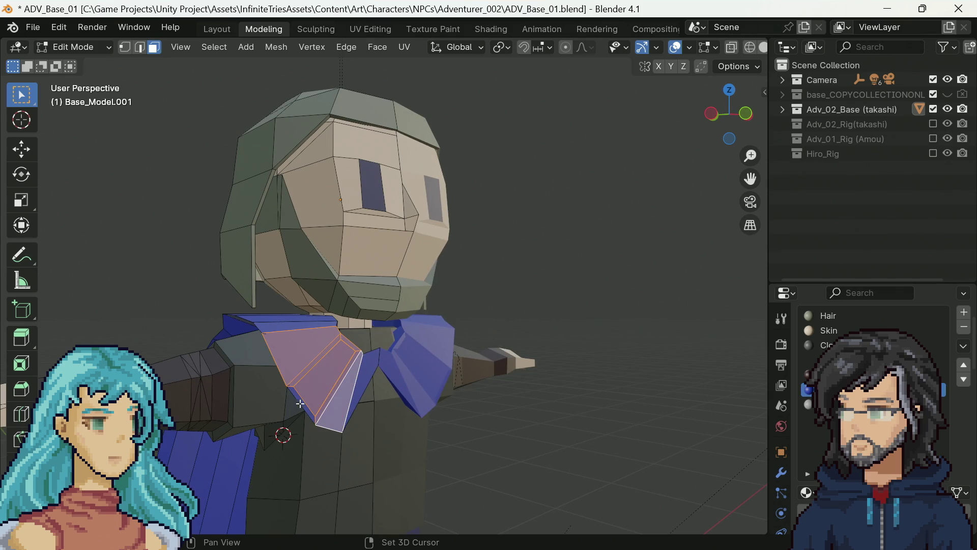
{"action": "mouse_move", "coordinate": [302, 405]}
{"action": "left_mouse_down"}
{"action": "mouse_move", "coordinate": [317, 373]}
{"action": "mouse_move", "coordinate": [310, 388]}
{"action": "mouse_move", "coordinate": [259, 416]}
{"action": "mouse_move", "coordinate": [276, 398]}
{"action": "left_mouse_up"}
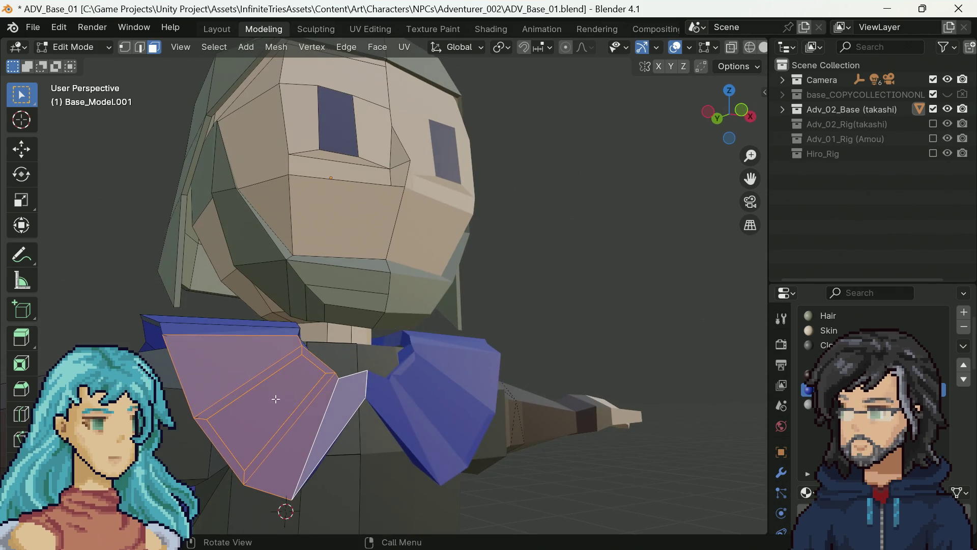
Add a loop cut across the left collar flap.
{"action": "left_click", "coordinate": [21, 421]}
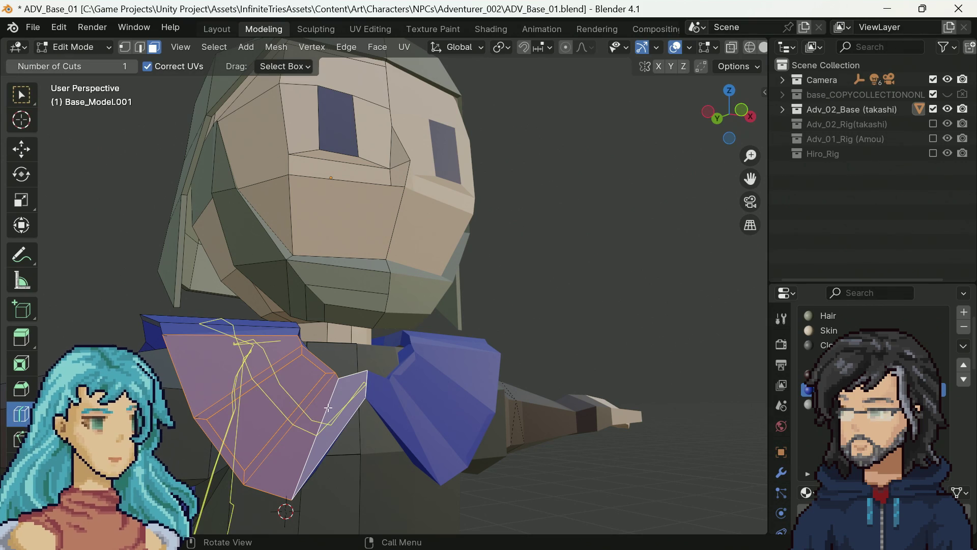
{"action": "left_click_drag", "start_coordinate": [276, 373], "coordinate": [301, 439]}
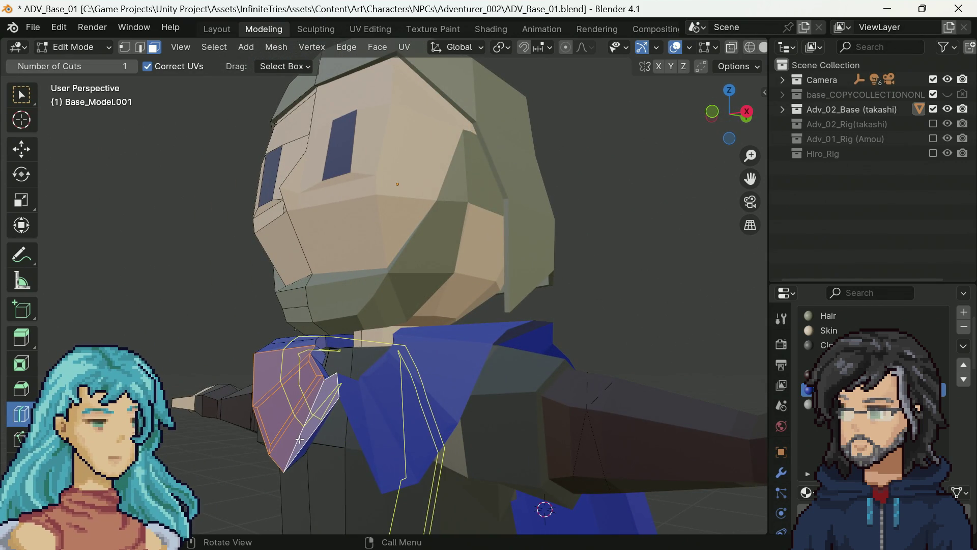
{"action": "left_click", "coordinate": [299, 440]}
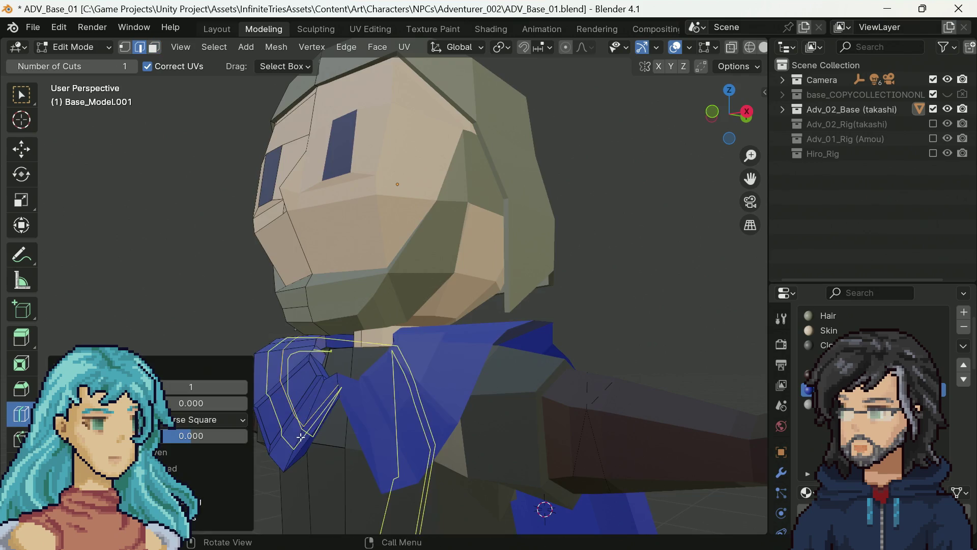
{"action": "left_click_drag", "start_coordinate": [299, 439], "coordinate": [440, 406]}
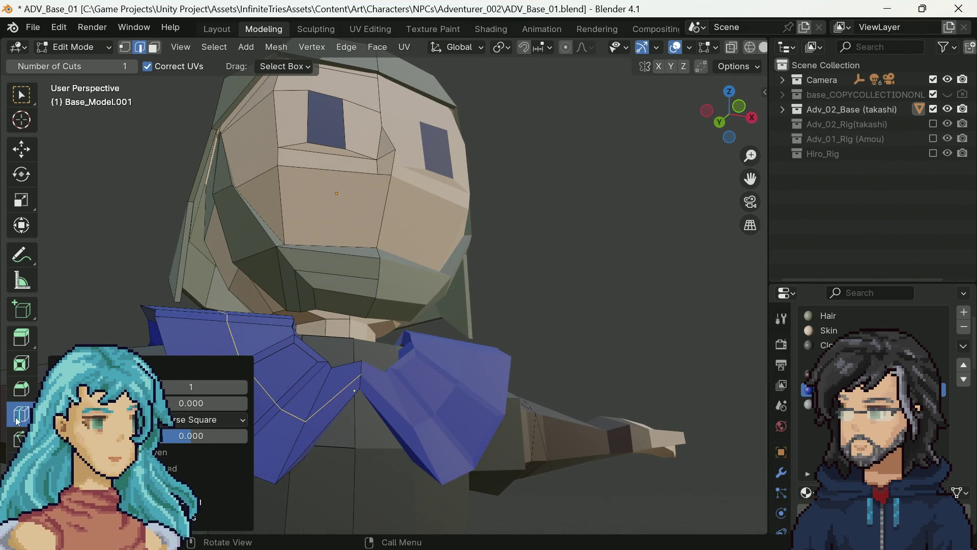
Reshape the collar flap by moving its edges a few centimetres around the new loop.
{"action": "key", "text": "w"}
{"action": "left_click_drag", "start_coordinate": [229, 326], "coordinate": [334, 330]}
{"action": "scroll", "coordinate": [334, 330], "scroll_direction": "down", "scroll_amount": 6}
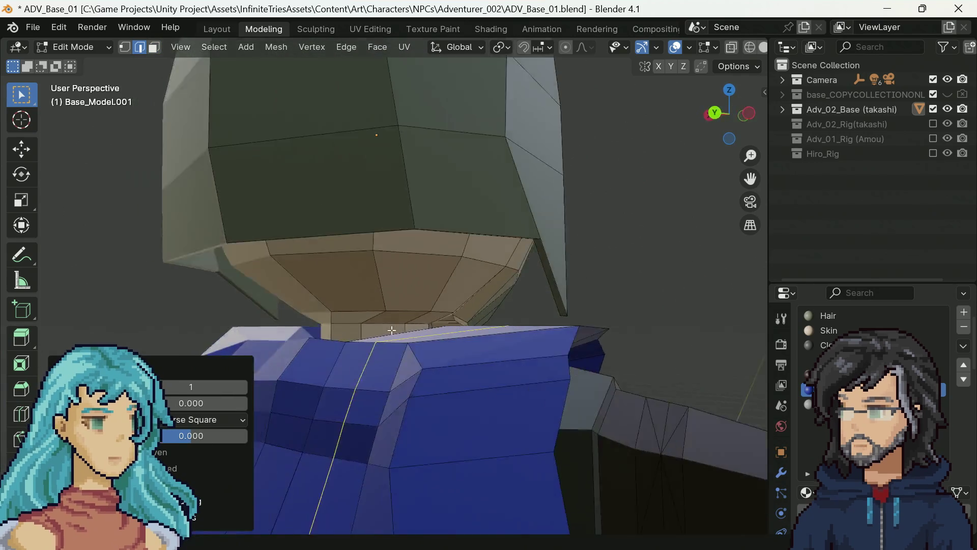
{"action": "left_click_drag", "start_coordinate": [521, 339], "coordinate": [368, 360]}
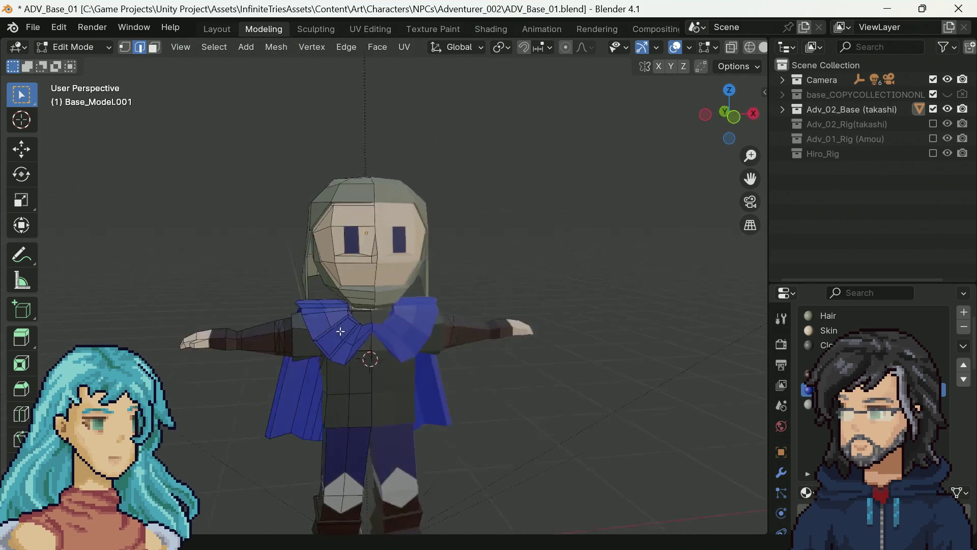
{"action": "scroll", "coordinate": [368, 360], "scroll_direction": "up", "scroll_amount": 5}
{"action": "mouse_move", "coordinate": [279, 377]}
{"action": "left_mouse_down"}
{"action": "mouse_move", "coordinate": [443, 362]}
{"action": "mouse_move", "coordinate": [311, 324]}
{"action": "mouse_move", "coordinate": [304, 377]}
{"action": "mouse_move", "coordinate": [364, 382]}
{"action": "mouse_move", "coordinate": [305, 397]}
{"action": "mouse_move", "coordinate": [306, 425]}
{"action": "mouse_move", "coordinate": [387, 406]}
{"action": "mouse_move", "coordinate": [369, 441]}
{"action": "mouse_move", "coordinate": [536, 371]}
{"action": "mouse_move", "coordinate": [403, 418]}
{"action": "left_mouse_up"}
{"action": "key", "text": "g"}
{"action": "left_click", "coordinate": [445, 360]}
{"action": "key", "text": "g"}
{"action": "left_click", "coordinate": [312, 321]}
{"action": "key", "text": "ctrl+z"}
{"action": "scroll", "coordinate": [369, 441], "scroll_direction": "down", "scroll_amount": 5}
{"action": "scroll", "coordinate": [404, 418], "scroll_direction": "up", "scroll_amount": 5}
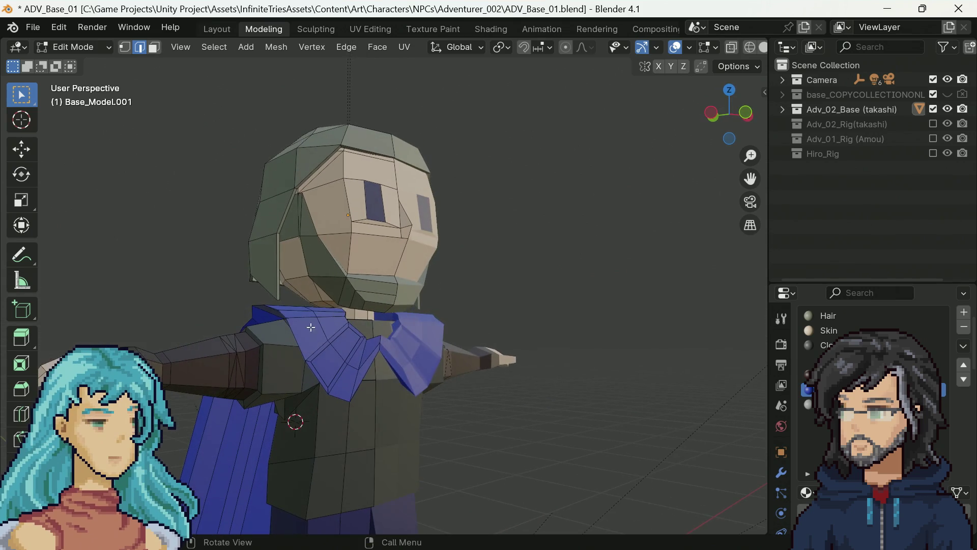
Select a left collar edge, push it back along Y, then reposition it.
{"action": "left_click_drag", "start_coordinate": [364, 344], "coordinate": [337, 342]}
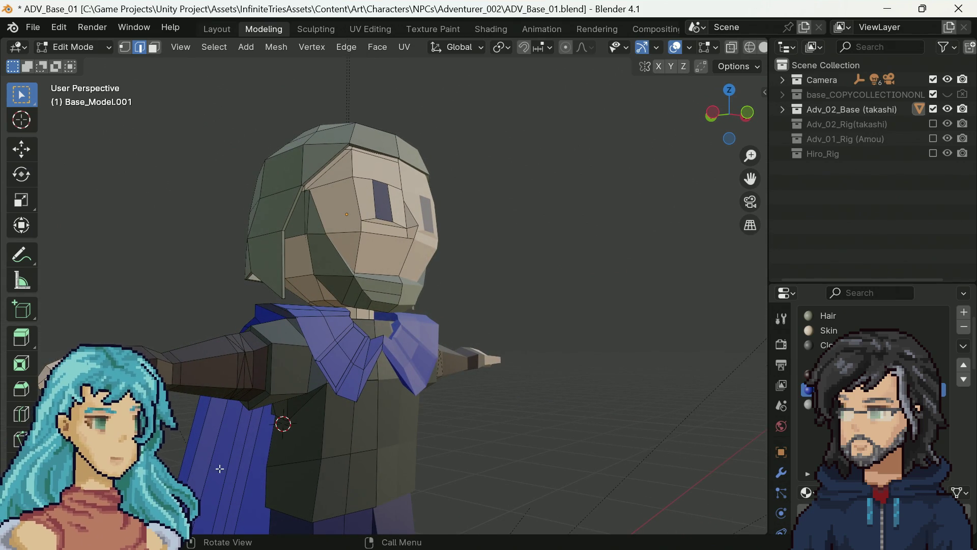
{"action": "left_click_drag", "start_coordinate": [430, 371], "coordinate": [365, 346]}
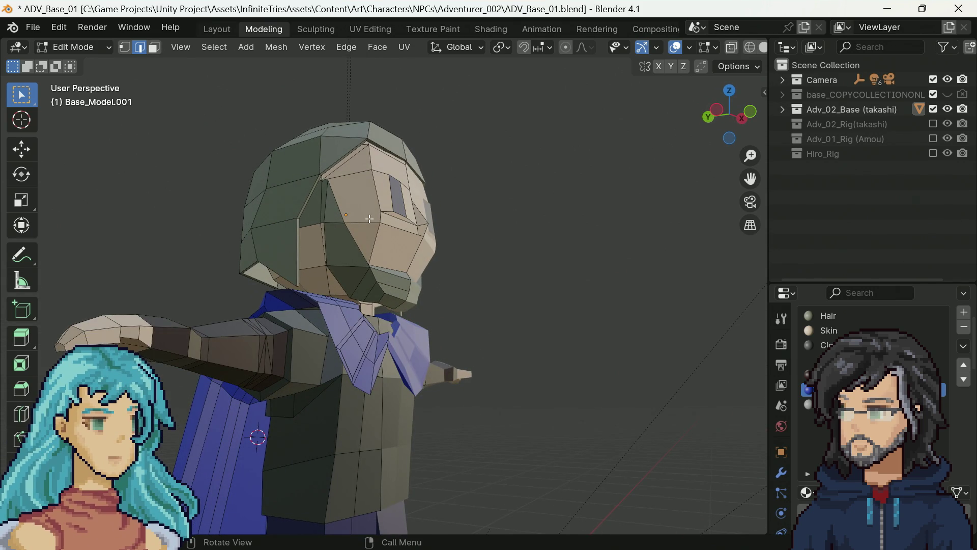
{"action": "scroll", "coordinate": [367, 363], "scroll_direction": "up", "scroll_amount": 3}
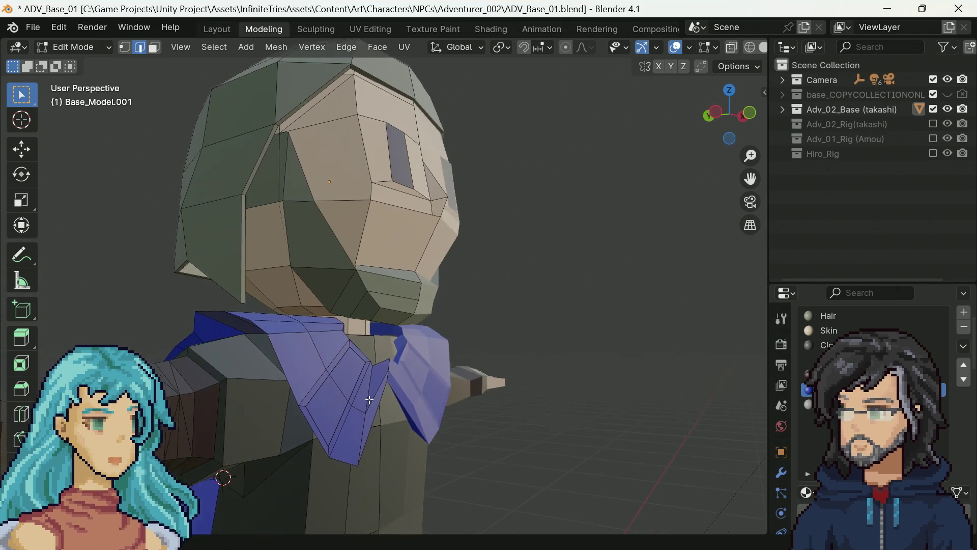
{"action": "left_click", "coordinate": [372, 402], "text": "shift"}
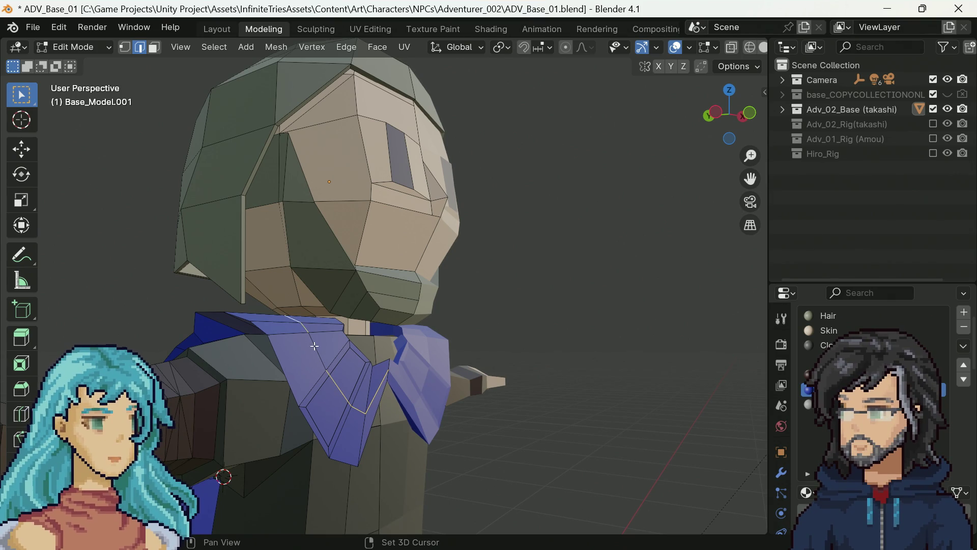
{"action": "left_click_drag", "start_coordinate": [293, 321], "coordinate": [425, 375]}
{"action": "key", "text": "g"}
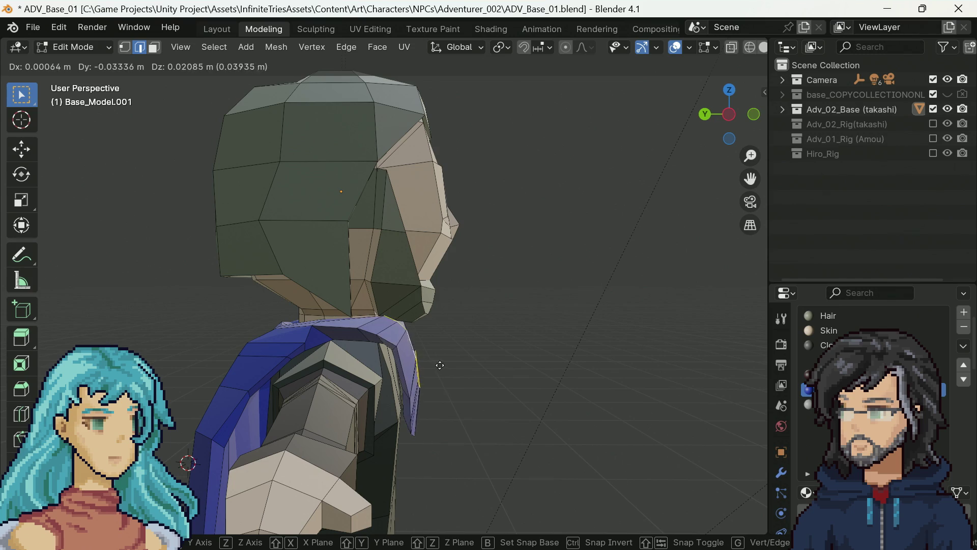
{"action": "key", "text": "y"}
{"action": "left_click", "coordinate": [427, 370]}
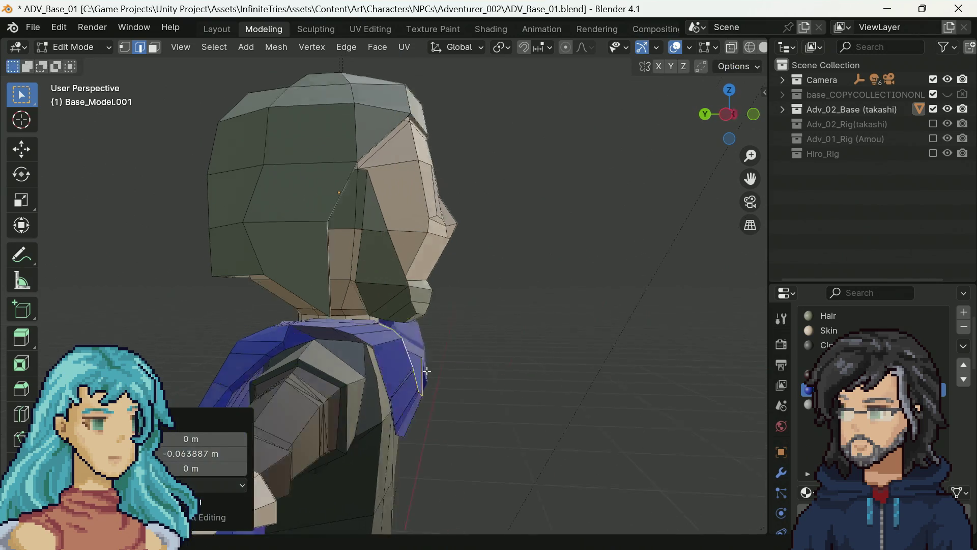
{"action": "left_click_drag", "start_coordinate": [427, 371], "coordinate": [351, 414]}
{"action": "key", "text": "g"}
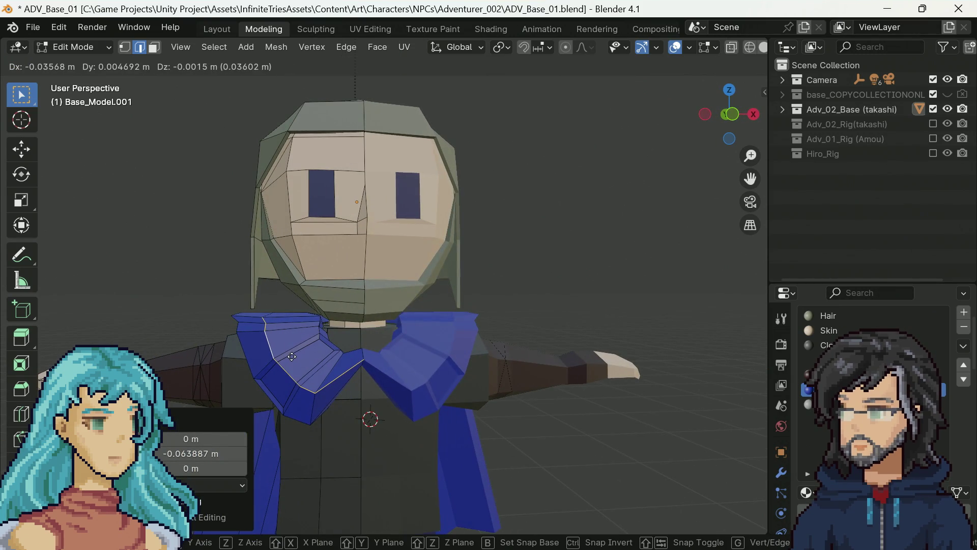
{"action": "left_click", "coordinate": [291, 357]}
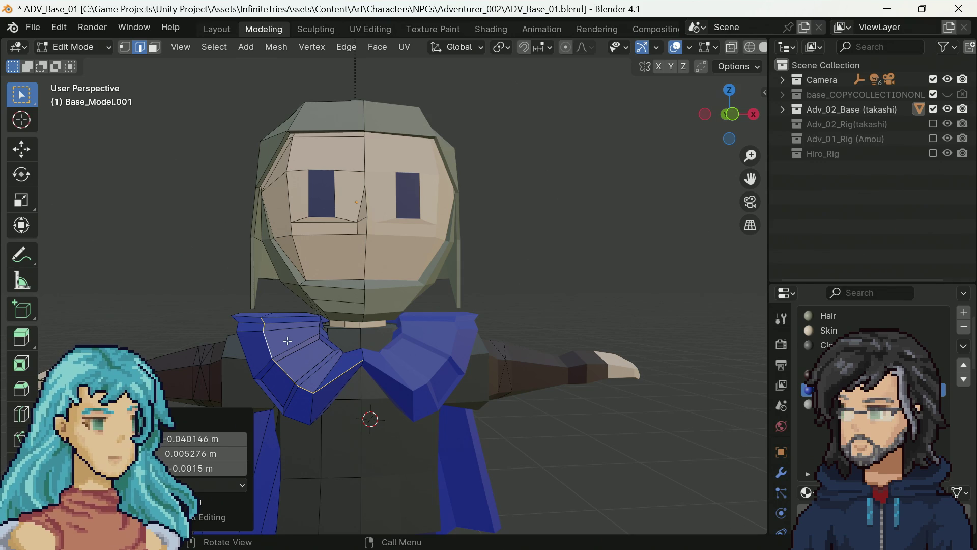
Edge-slide the loop along the collar flap, move it down, and clear the selection.
{"action": "key", "text": "g"}
{"action": "key", "text": "g"}
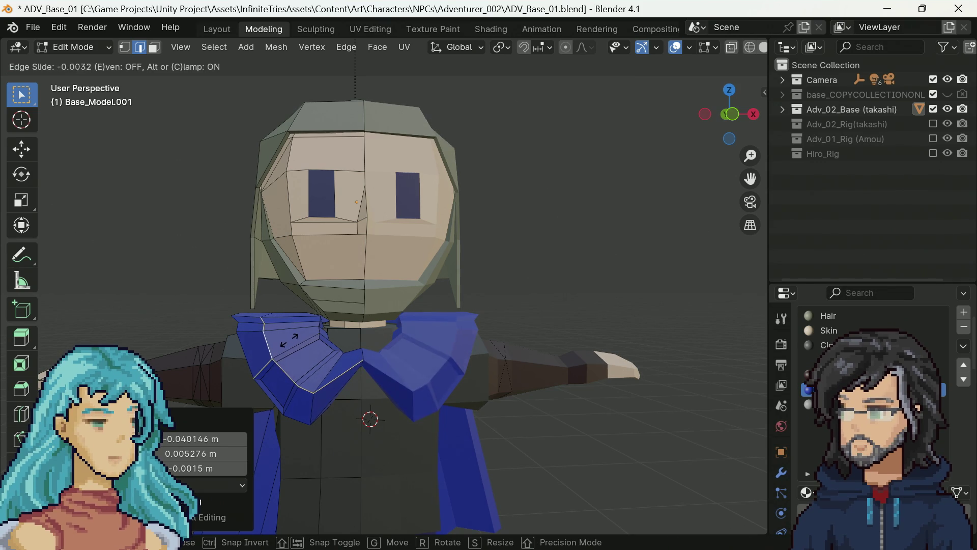
{"action": "left_click", "coordinate": [290, 340]}
{"action": "key", "text": "g"}
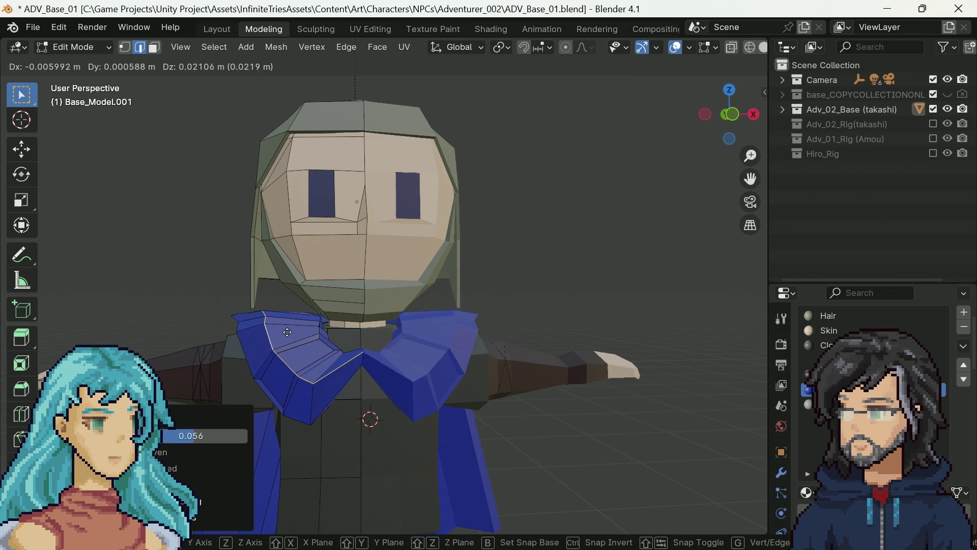
{"action": "left_click", "coordinate": [300, 352]}
{"action": "scroll", "coordinate": [300, 355], "scroll_direction": "up", "scroll_amount": 1}
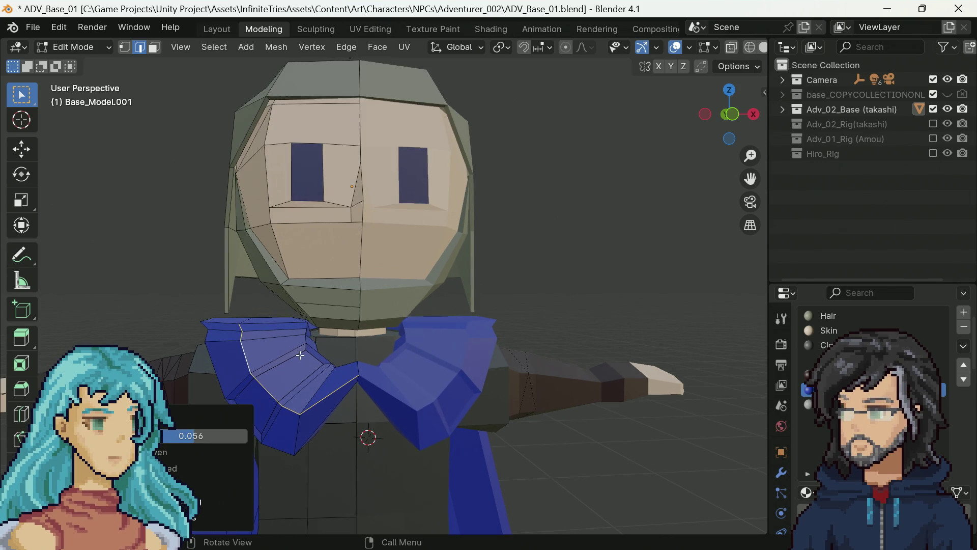
{"action": "mouse_move", "coordinate": [330, 380]}
{"action": "left_mouse_down"}
{"action": "mouse_move", "coordinate": [488, 398]}
{"action": "mouse_move", "coordinate": [275, 394]}
{"action": "mouse_move", "coordinate": [262, 367]}
{"action": "left_mouse_up"}
{"action": "key", "text": "g"}
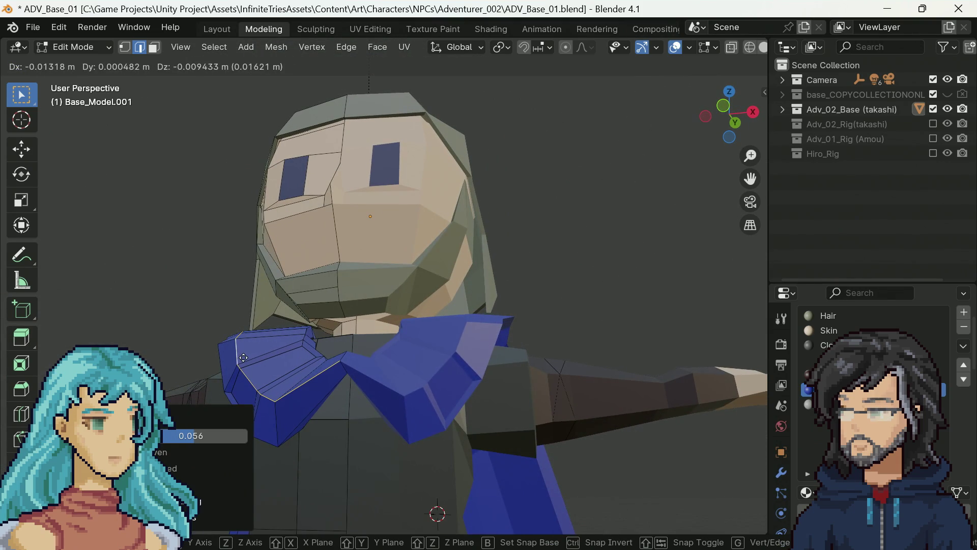
{"action": "left_click", "coordinate": [243, 357]}
{"action": "left_click", "coordinate": [189, 310]}
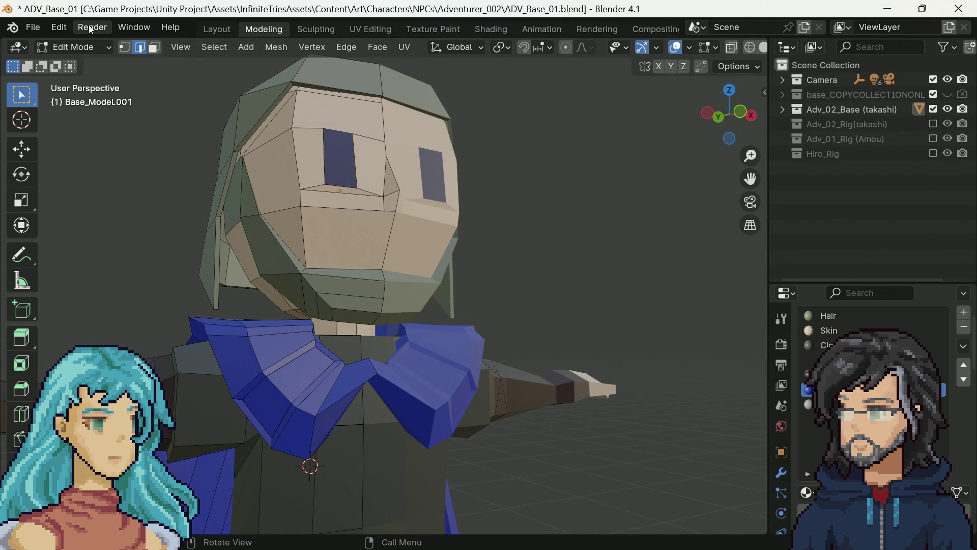
{"action": "left_click", "coordinate": [91, 30]}
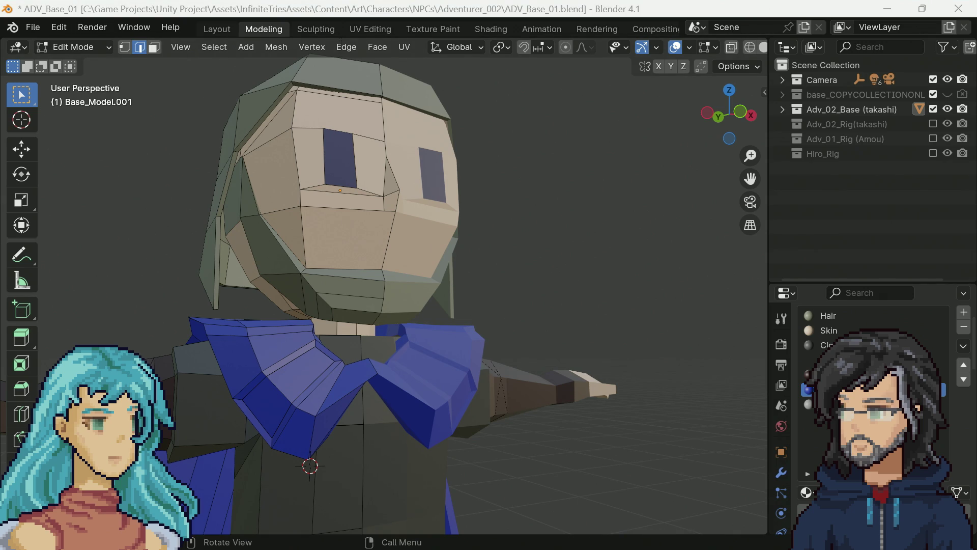
{"action": "scroll", "coordinate": [610, 176], "scroll_direction": "down", "scroll_amount": 5}
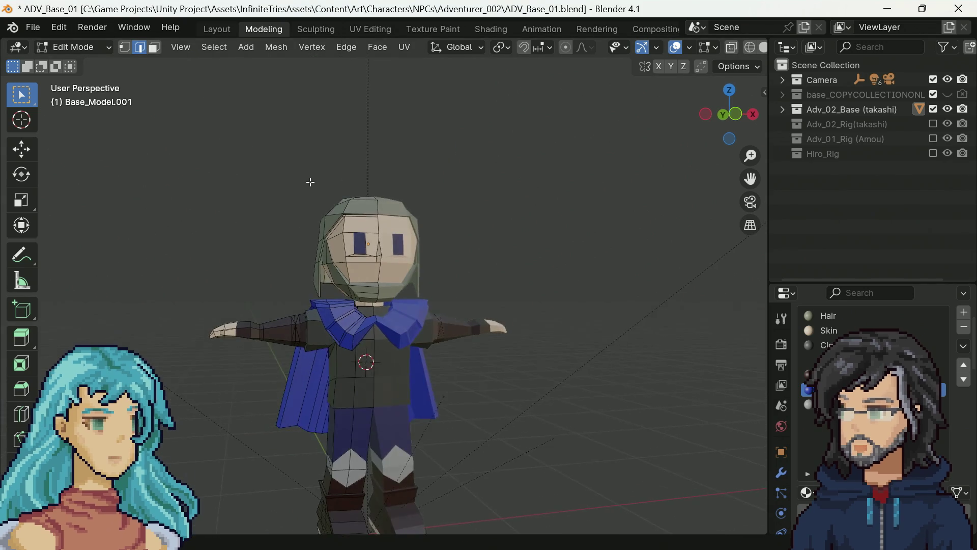
{"action": "left_click", "coordinate": [92, 27]}
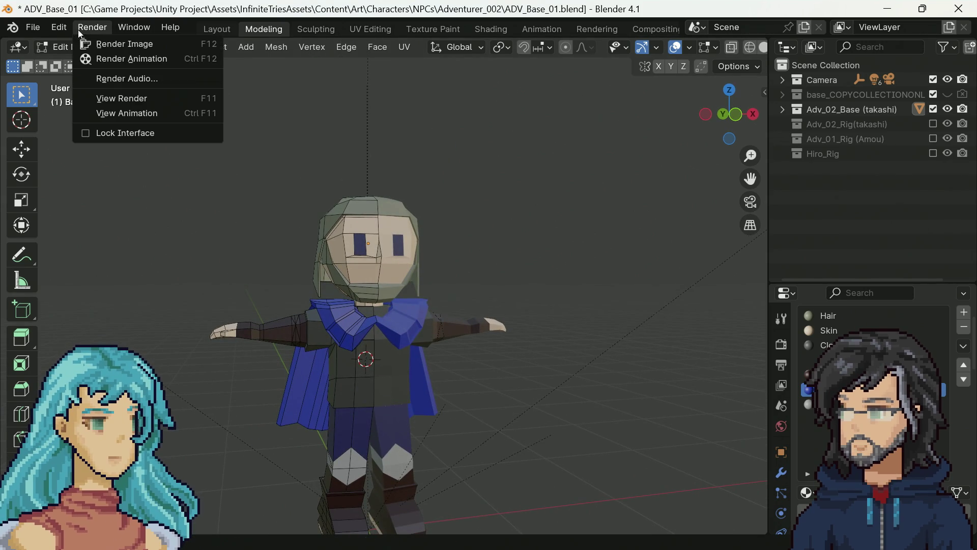
Render the image, zoom in to inspect the reshaped collar pixels, then close the render window.
{"action": "left_click", "coordinate": [110, 41]}
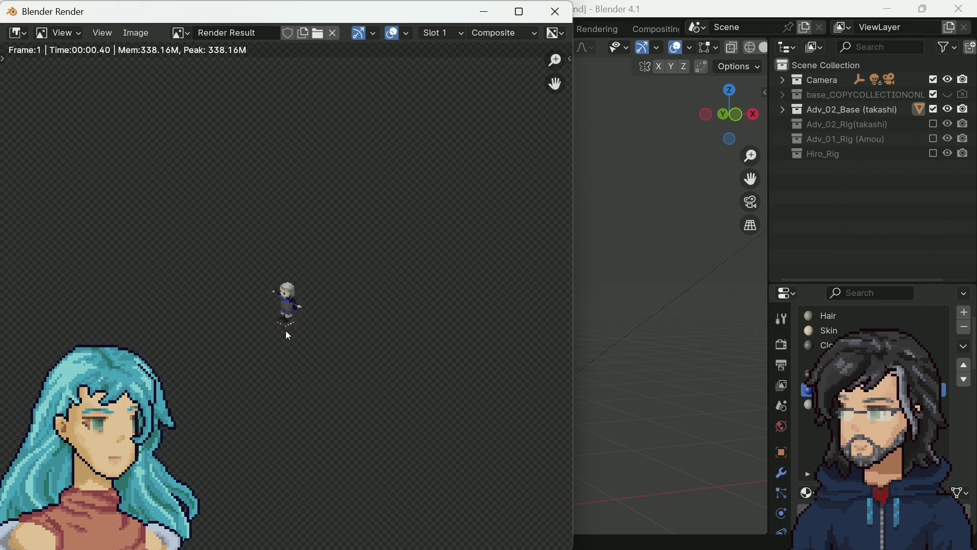
{"action": "scroll", "coordinate": [288, 328], "scroll_direction": "up", "scroll_amount": 10}
{"action": "scroll", "coordinate": [312, 355], "scroll_direction": "down", "scroll_amount": 3}
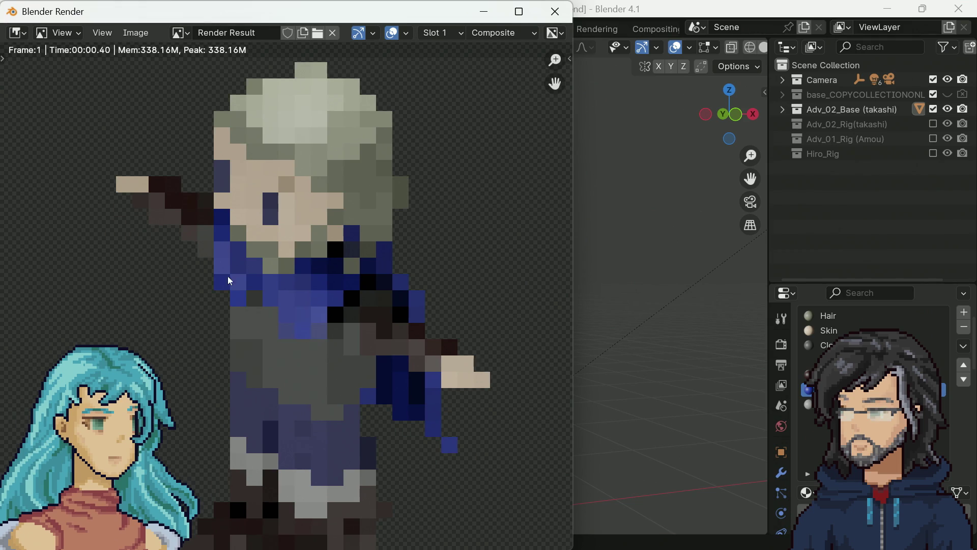
{"action": "scroll", "coordinate": [303, 298], "scroll_direction": "down", "scroll_amount": 5}
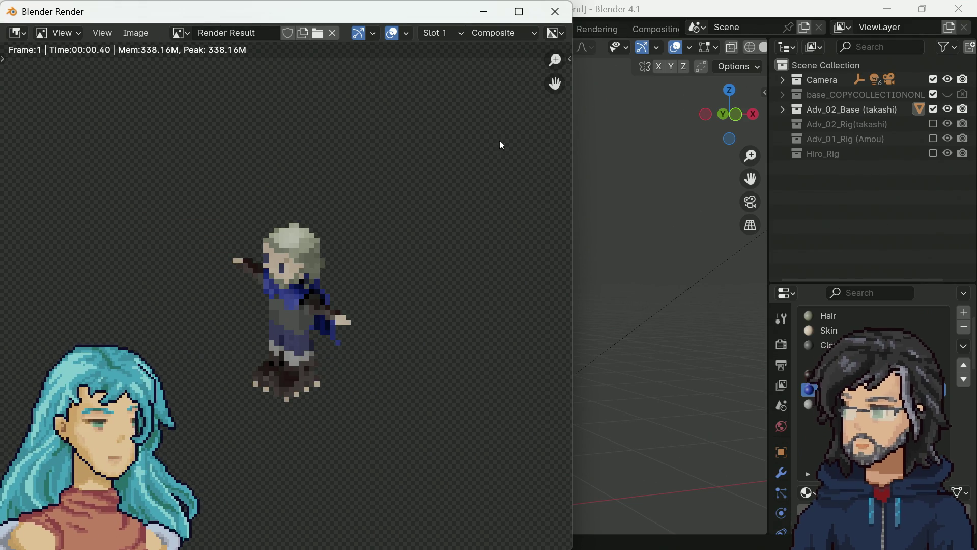
{"action": "scroll", "coordinate": [347, 317], "scroll_direction": "down", "scroll_amount": 2}
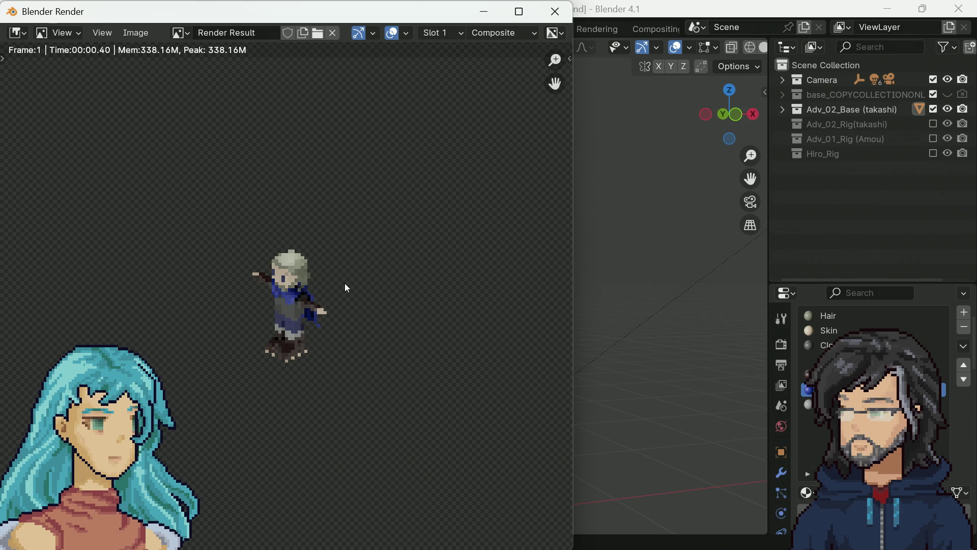
{"action": "left_click", "coordinate": [566, 12]}
Save the blend file incrementally as ADV_Base_02.
{"action": "scroll", "coordinate": [356, 275], "scroll_direction": "up", "scroll_amount": 2}
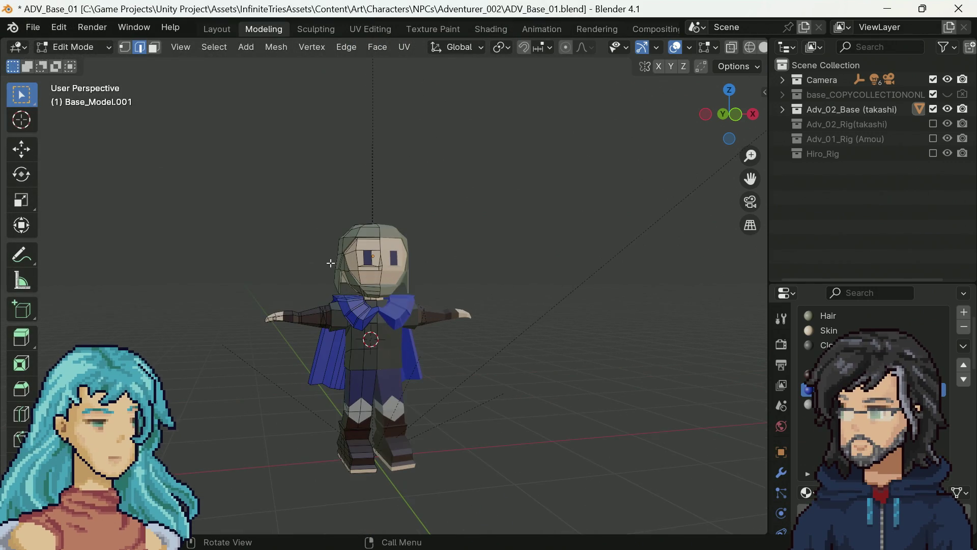
{"action": "scroll", "coordinate": [277, 284], "scroll_direction": "up", "scroll_amount": 1}
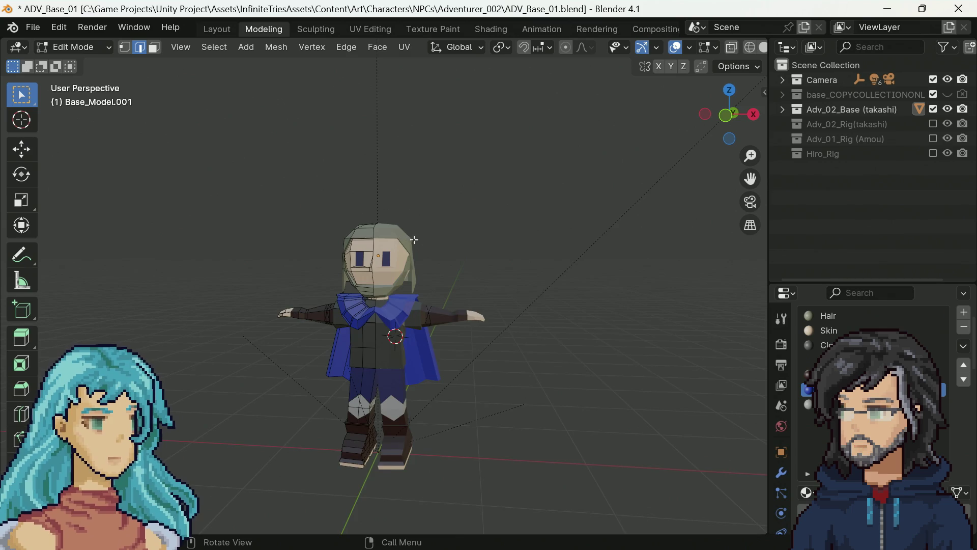
{"action": "left_click_drag", "start_coordinate": [478, 151], "coordinate": [437, 255]}
{"action": "left_click", "coordinate": [33, 27]}
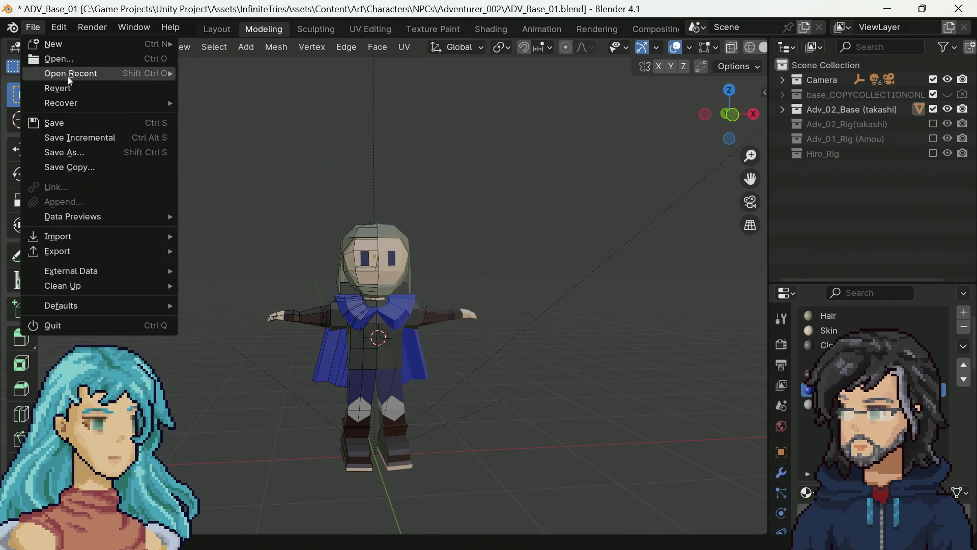
{"action": "left_click", "coordinate": [90, 140]}
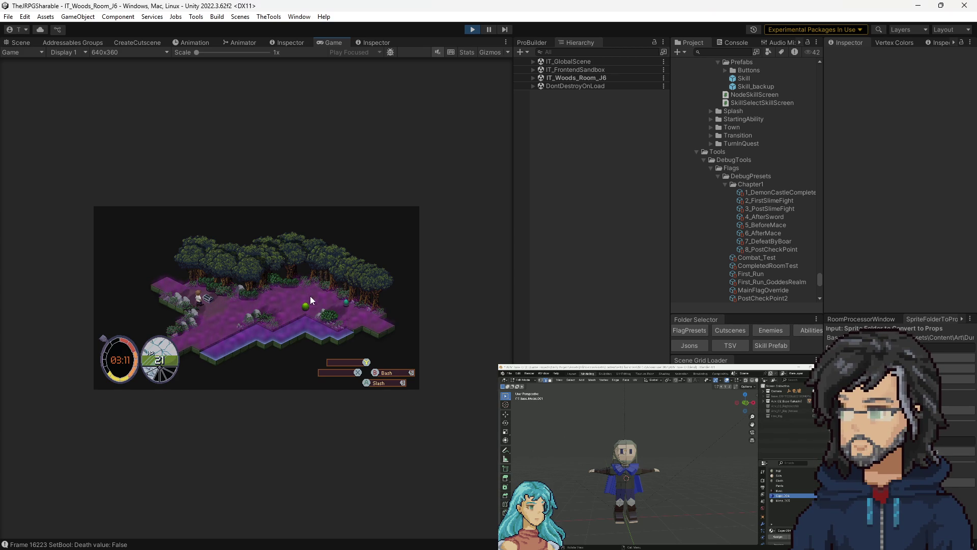
Walk to the green slime, slash it twice, zoom the Game view to about 2x, and stop play.
{"action": "key", "text": "d"}
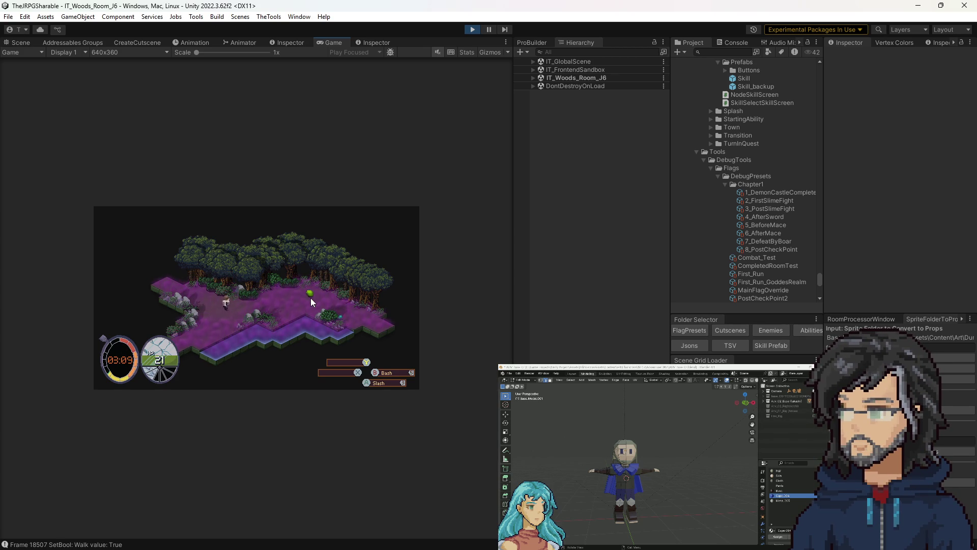
{"action": "key", "text": "w"}
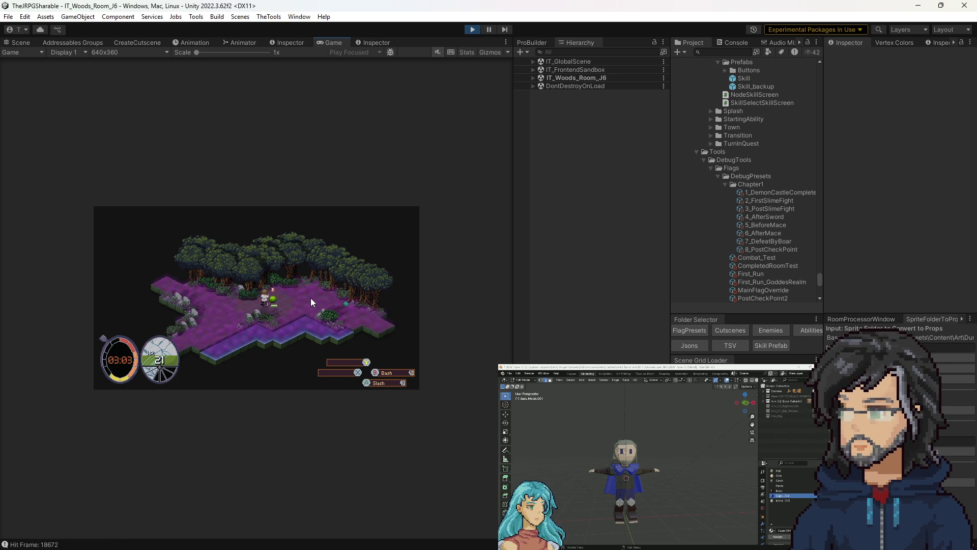
{"action": "key", "text": "space"}
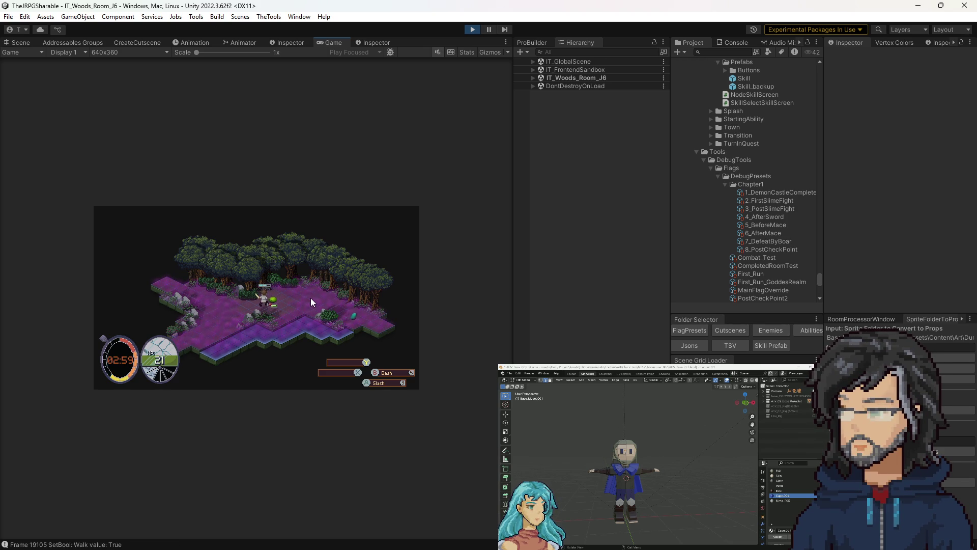
{"action": "key", "text": "space"}
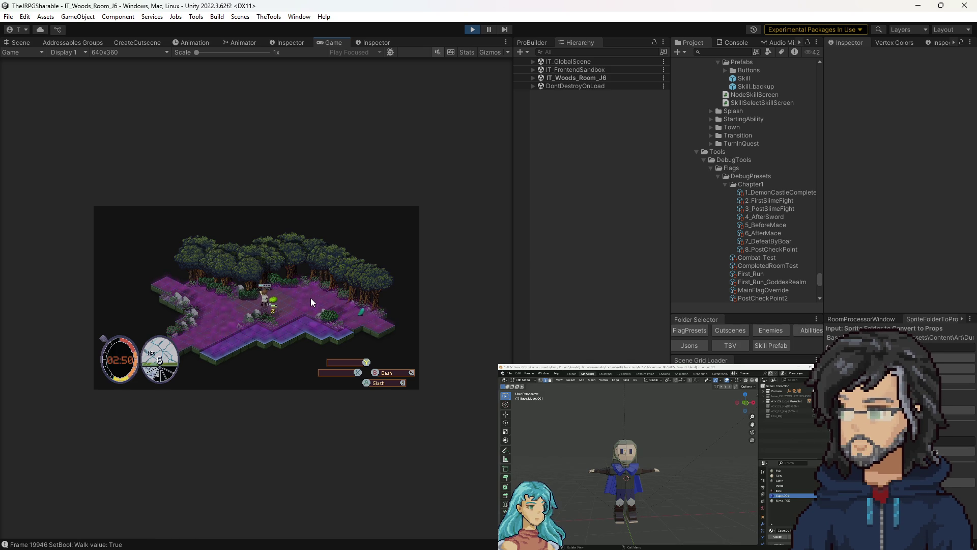
{"action": "left_click_drag", "start_coordinate": [225, 53], "coordinate": [225, 53]}
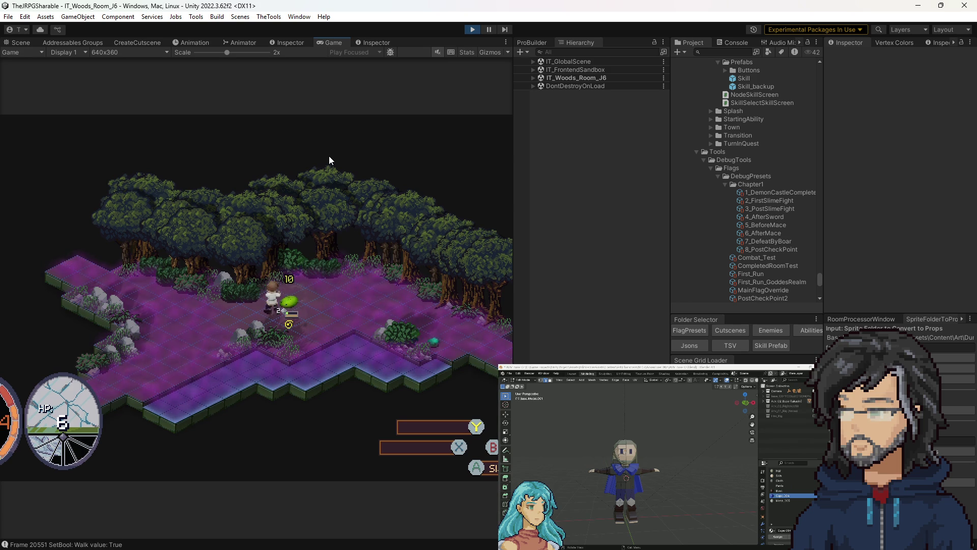
{"action": "left_click", "coordinate": [473, 30]}
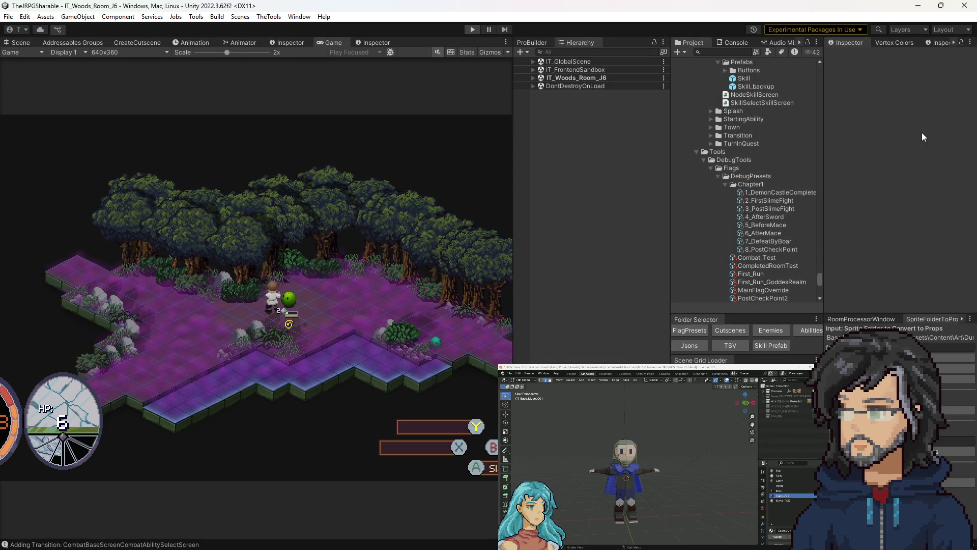
From the Enemies folder, open the IT_Slime prefab in Prefab Mode.
{"action": "scroll", "coordinate": [768, 211], "scroll_direction": "up", "scroll_amount": 10}
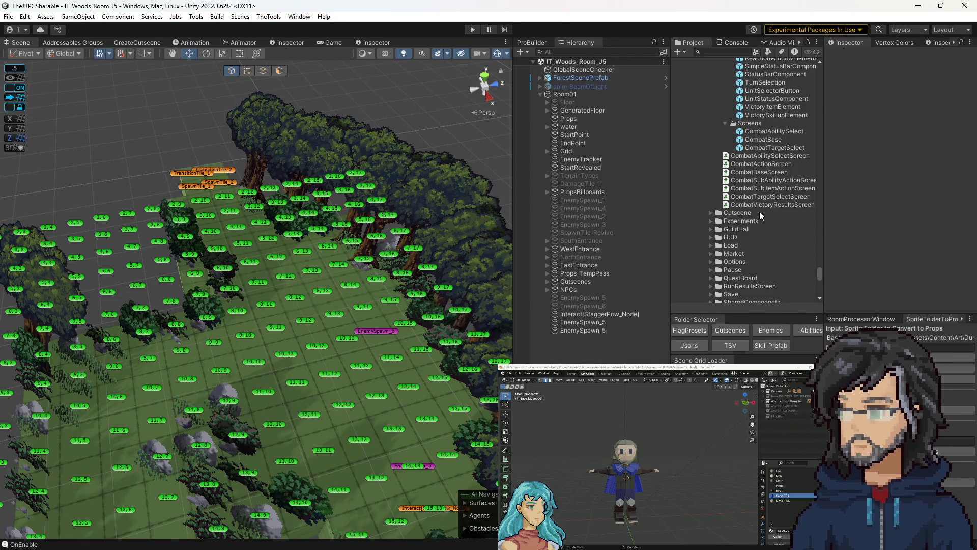
{"action": "scroll", "coordinate": [746, 183], "scroll_direction": "down", "scroll_amount": 10}
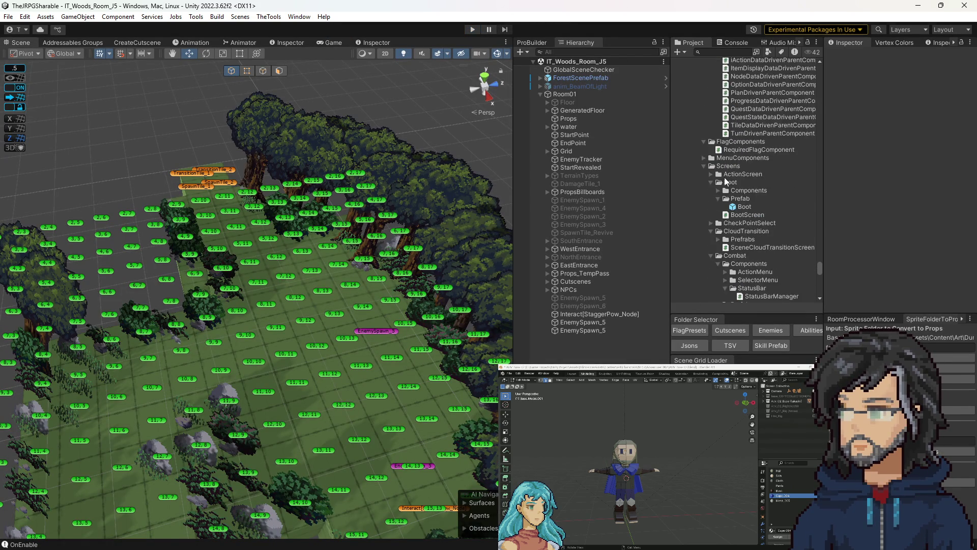
{"action": "scroll", "coordinate": [718, 189], "scroll_direction": "up", "scroll_amount": 3}
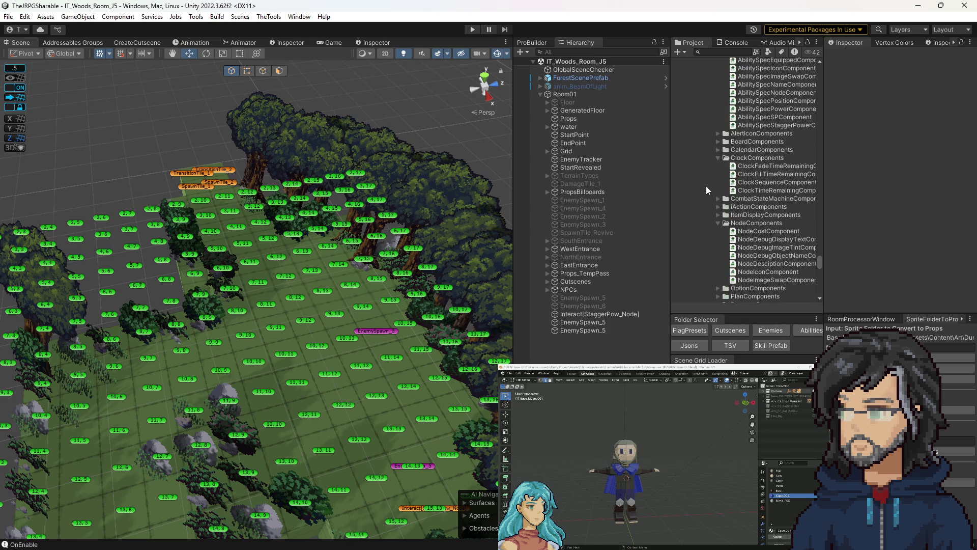
{"action": "scroll", "coordinate": [708, 183], "scroll_direction": "down", "scroll_amount": 15}
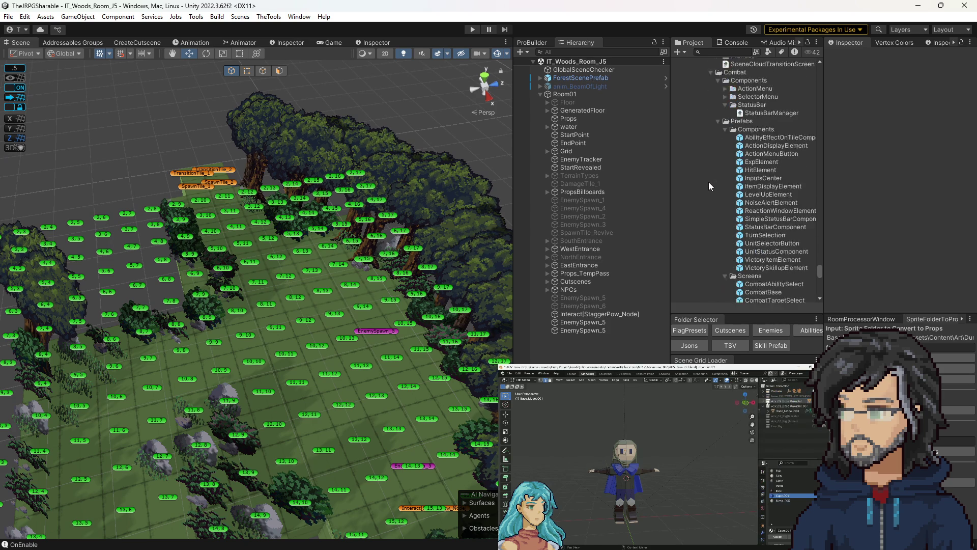
{"action": "scroll", "coordinate": [747, 191], "scroll_direction": "down", "scroll_amount": 10}
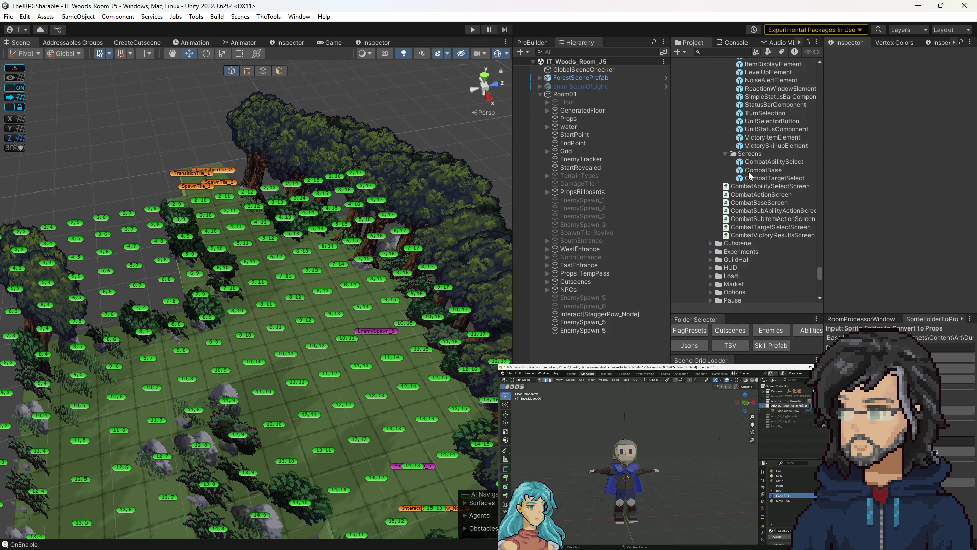
{"action": "scroll", "coordinate": [743, 158], "scroll_direction": "down", "scroll_amount": 15}
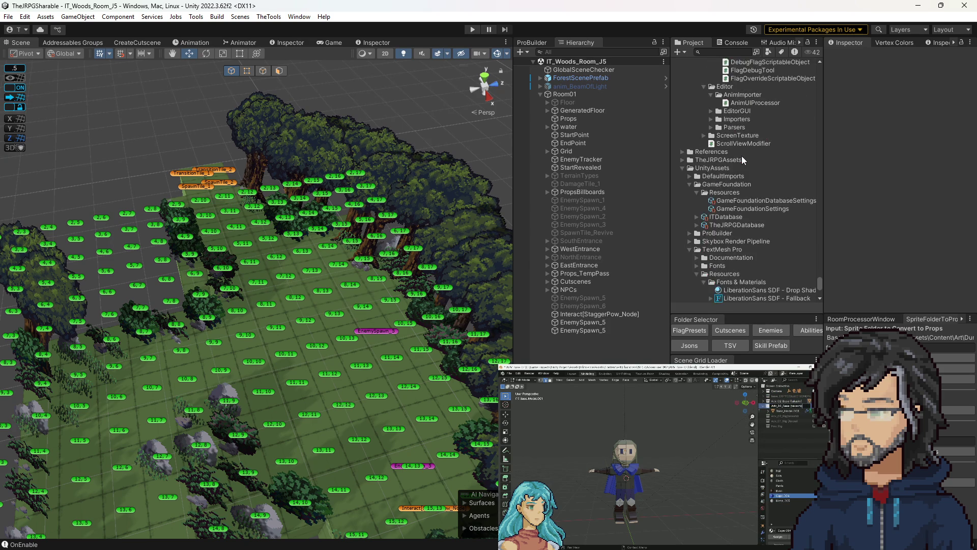
{"action": "scroll", "coordinate": [740, 156], "scroll_direction": "up", "scroll_amount": 20}
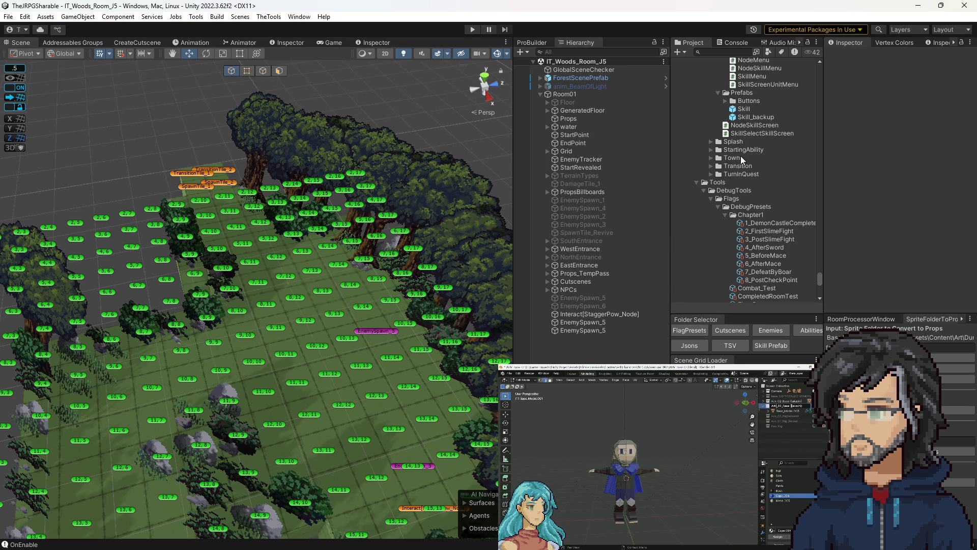
{"action": "left_click", "coordinate": [770, 330]}
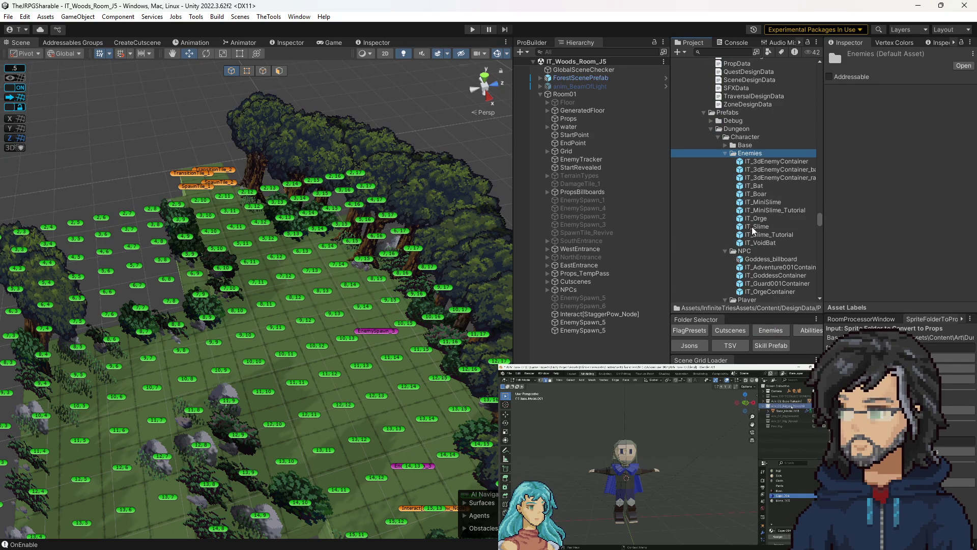
{"action": "double_click", "coordinate": [754, 226]}
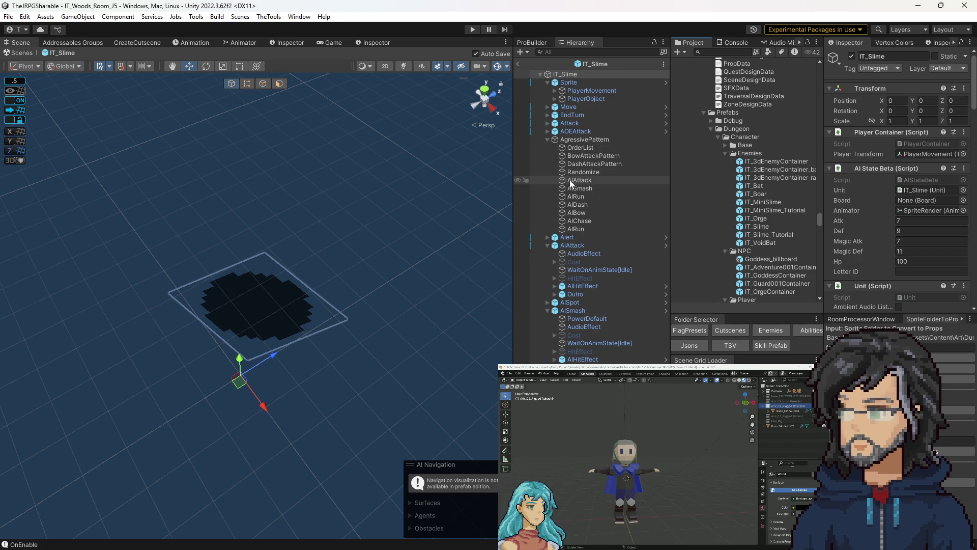
Delete AIAttack from the AgressivePattern Randomize pickers, leaving only AISmash and AIChase.
{"action": "left_click", "coordinate": [586, 139]}
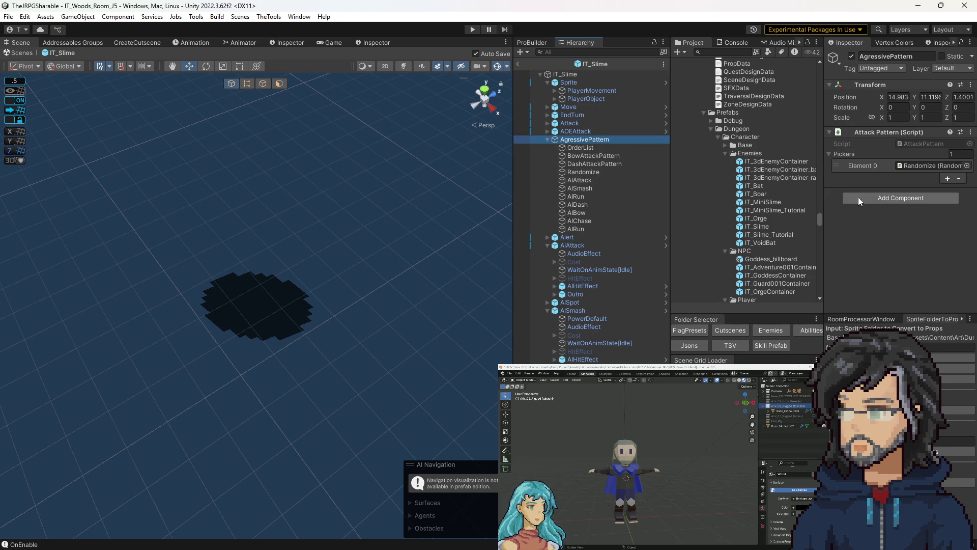
{"action": "left_click", "coordinate": [906, 165]}
{"action": "double_click", "coordinate": [906, 166]}
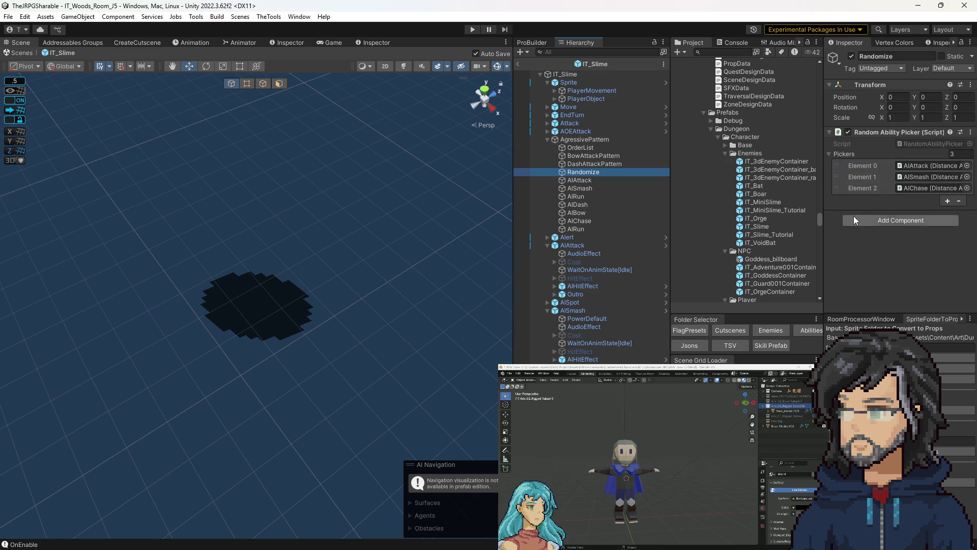
{"action": "left_click", "coordinate": [915, 168]}
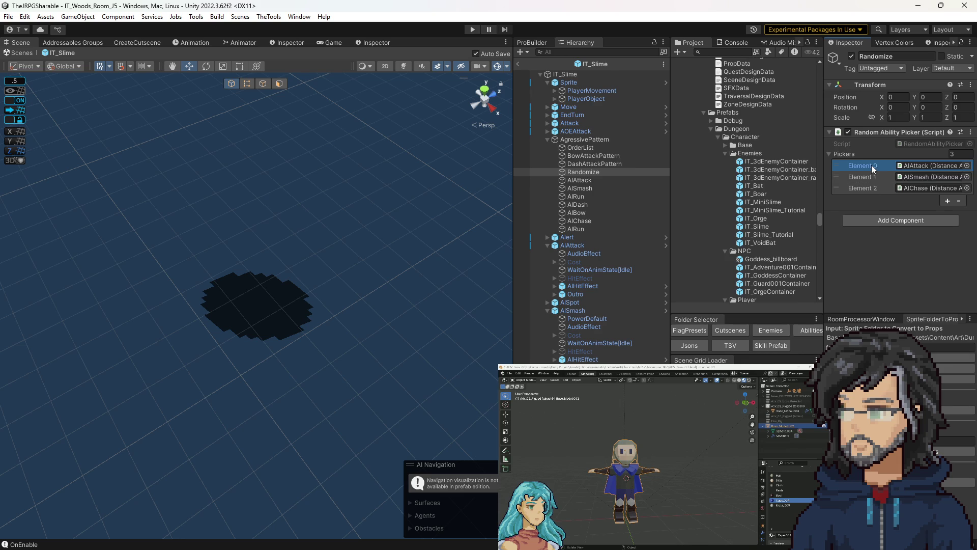
{"action": "key", "text": "Delete"}
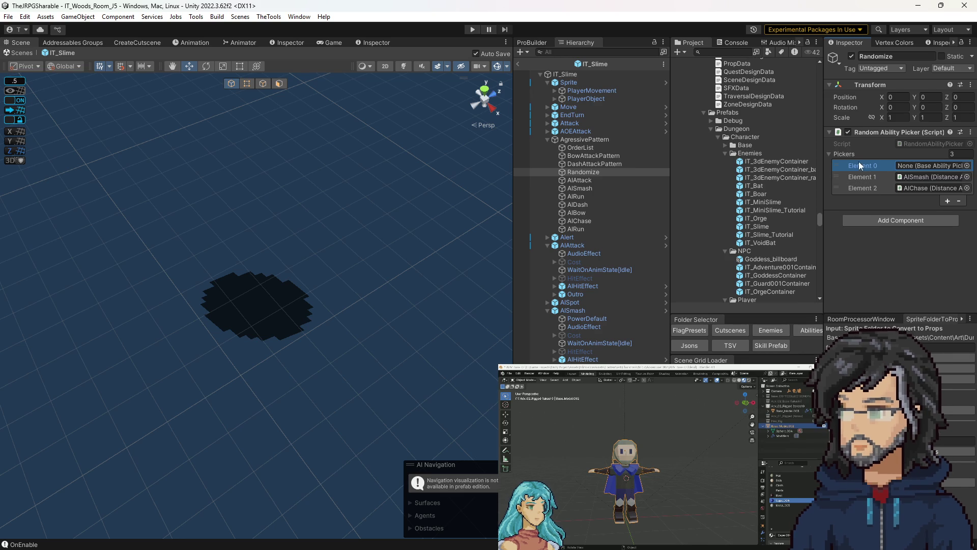
{"action": "left_click", "coordinate": [959, 202]}
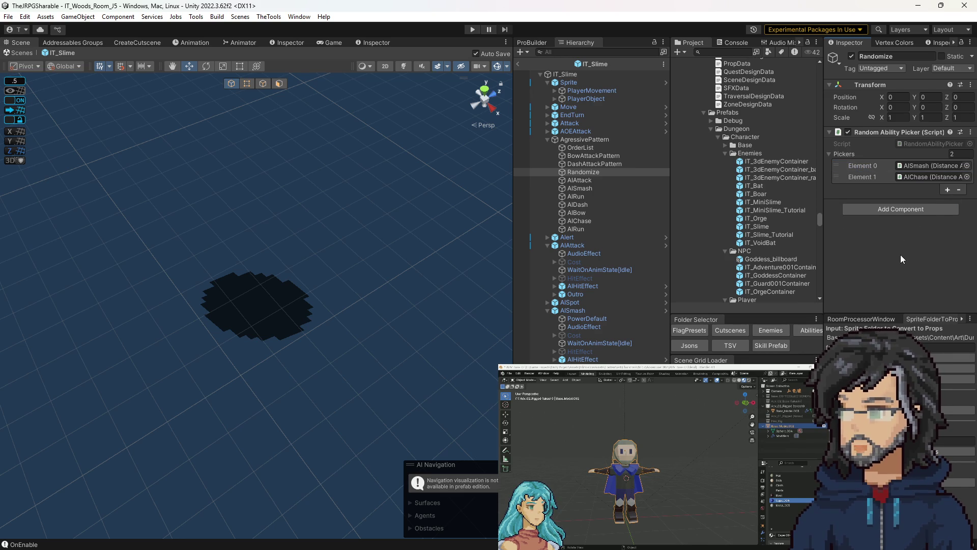
Back in IT_Woods_Room_J6, play the game in a widened Game view and walk the adventurer.
{"action": "left_click", "coordinate": [519, 63]}
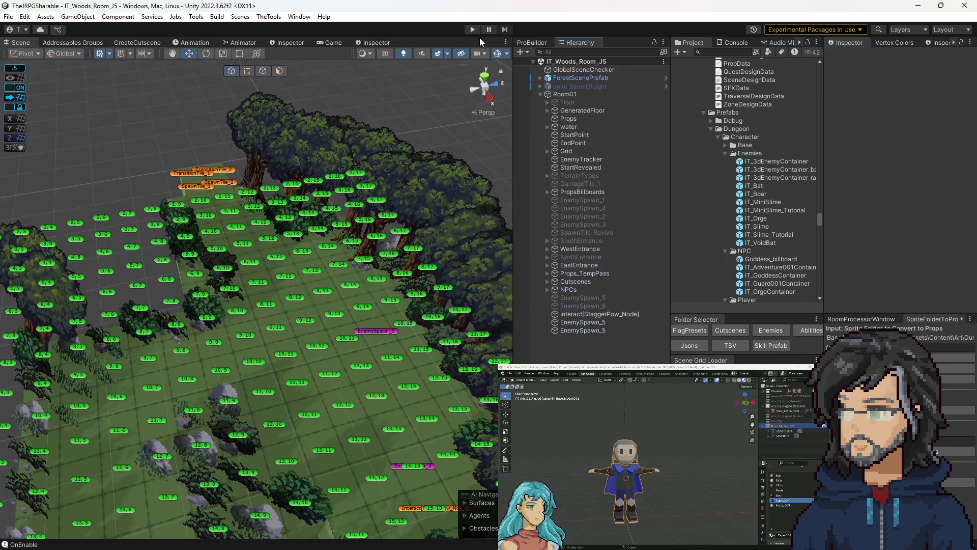
{"action": "left_click", "coordinate": [472, 31]}
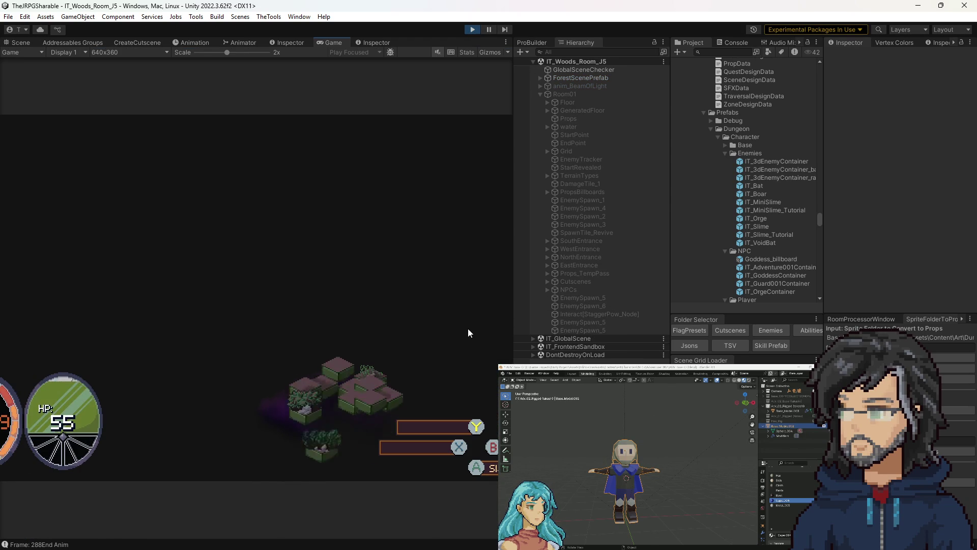
{"action": "left_click_drag", "start_coordinate": [513, 263], "coordinate": [690, 257]}
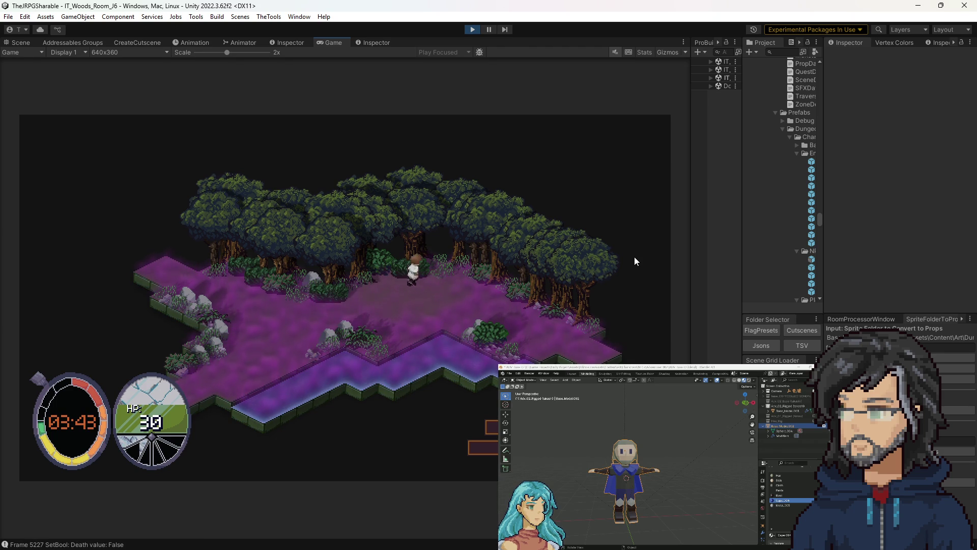
{"action": "key", "text": "d"}
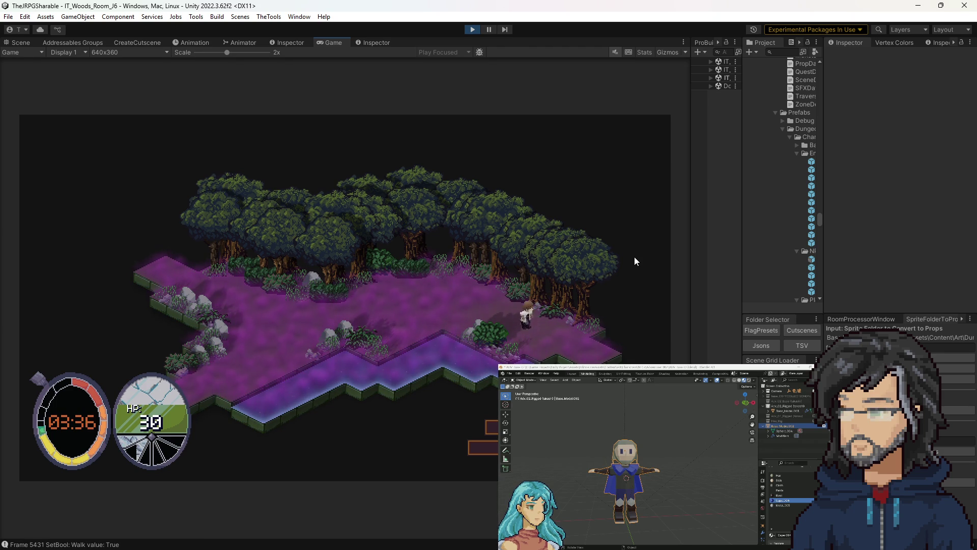
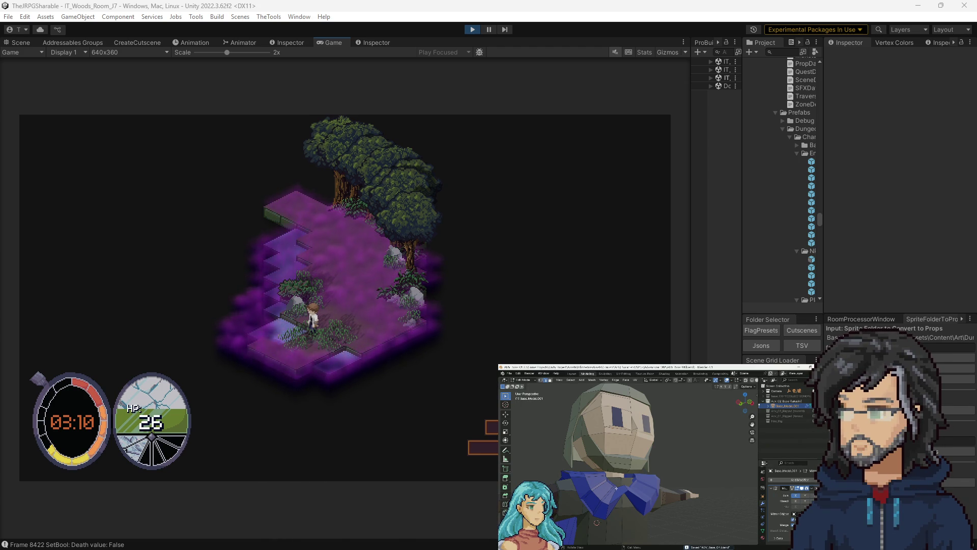
Apply the adventurer mesh's modifier in Blender, making the mesh single-user.
{"action": "left_click", "coordinate": [525, 380]}
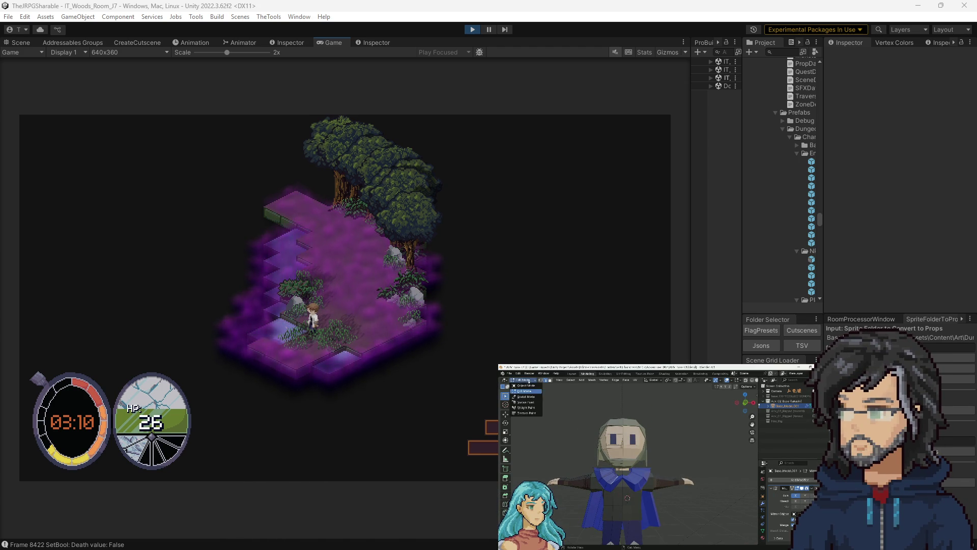
{"action": "left_click", "coordinate": [524, 385]}
{"action": "left_click", "coordinate": [813, 488]}
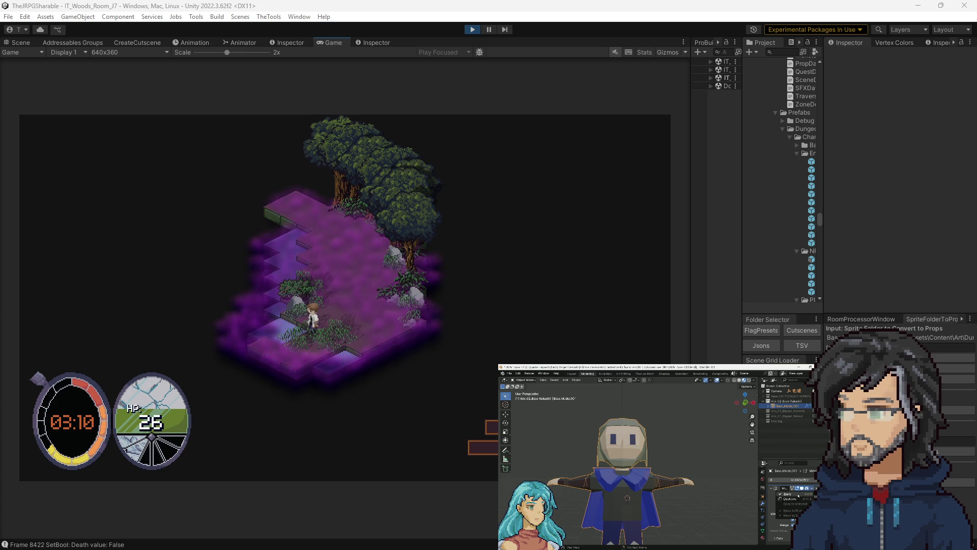
{"action": "left_click", "coordinate": [798, 494]}
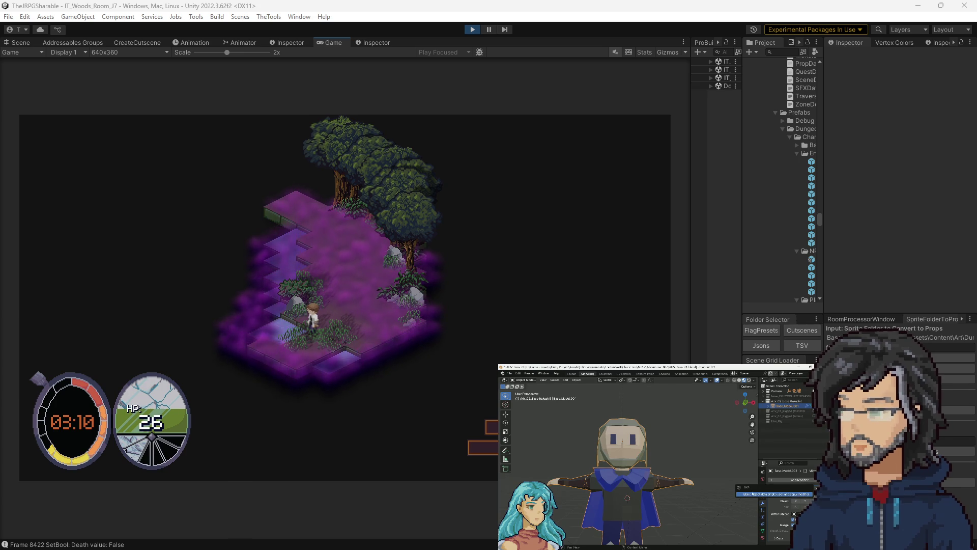
{"action": "left_click", "coordinate": [779, 494]}
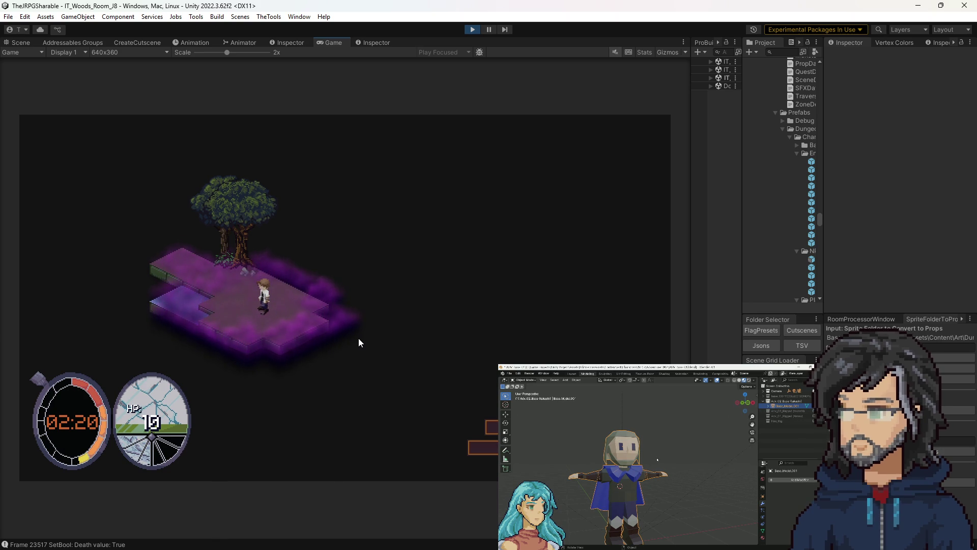
Walk the hero down-right, then down-left along the lower path past the water pool.
{"action": "key", "text": "d"}
{"action": "key", "text": "d"}
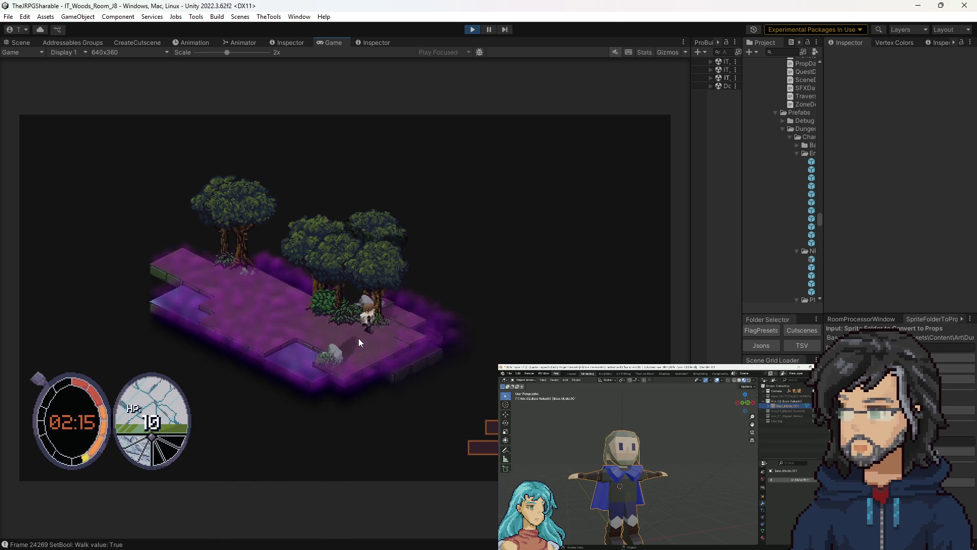
{"action": "key", "text": "s"}
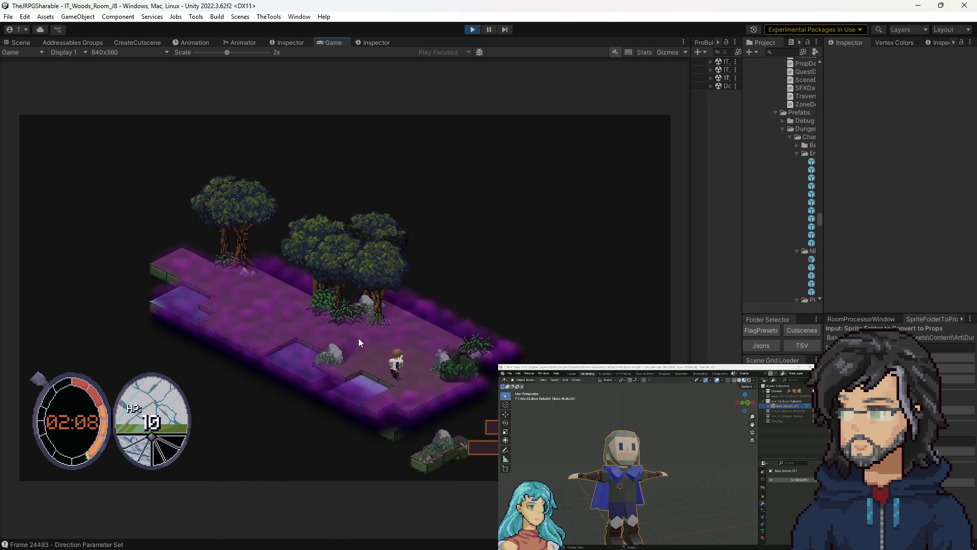
{"action": "key", "text": "s"}
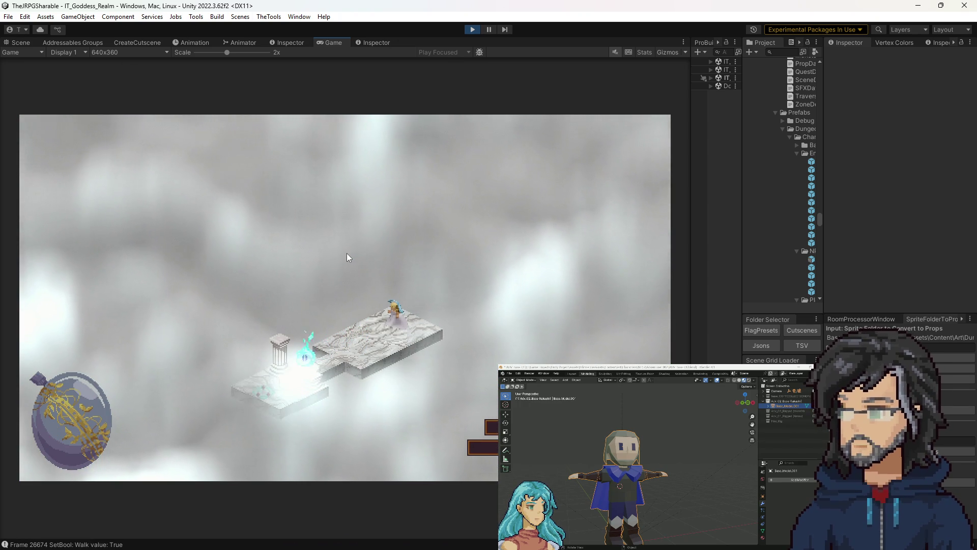
Travel from the world map into IT_Woods_Room_I6 and keep playing.
{"action": "key", "text": "Return"}
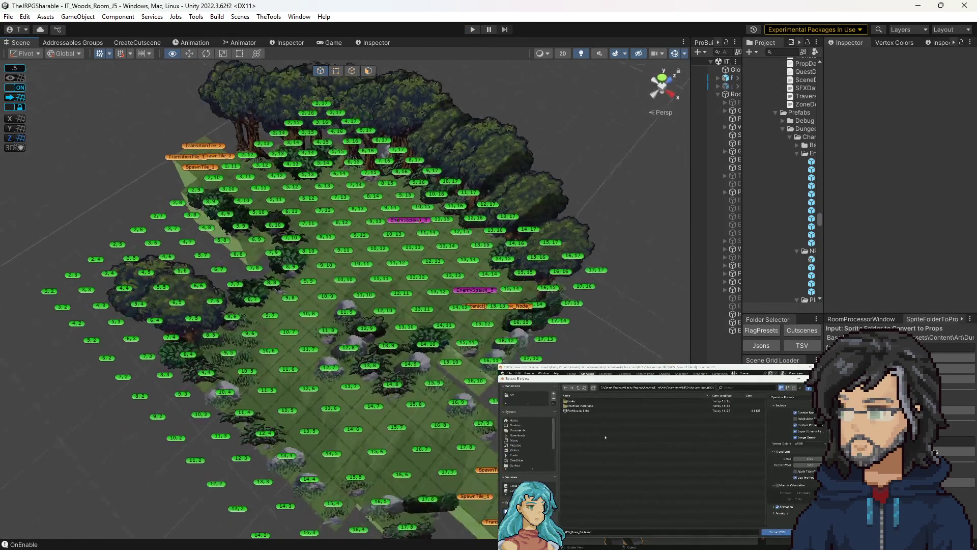
Widen the side panels to show the Hierarchy and orbit to an oblique view of the tile grid.
{"action": "scroll", "coordinate": [346, 300], "scroll_direction": "up", "scroll_amount": 2}
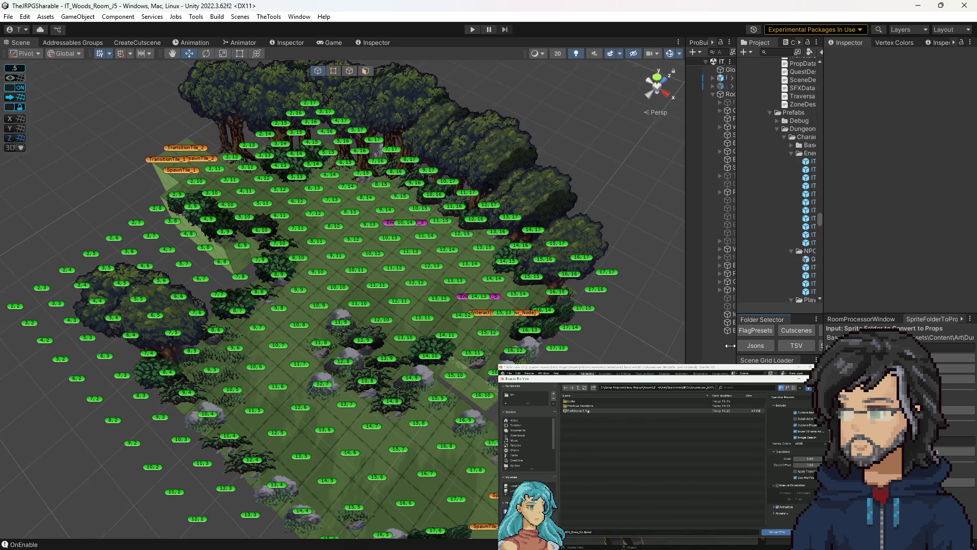
{"action": "left_click_drag", "start_coordinate": [691, 350], "coordinate": [519, 351]}
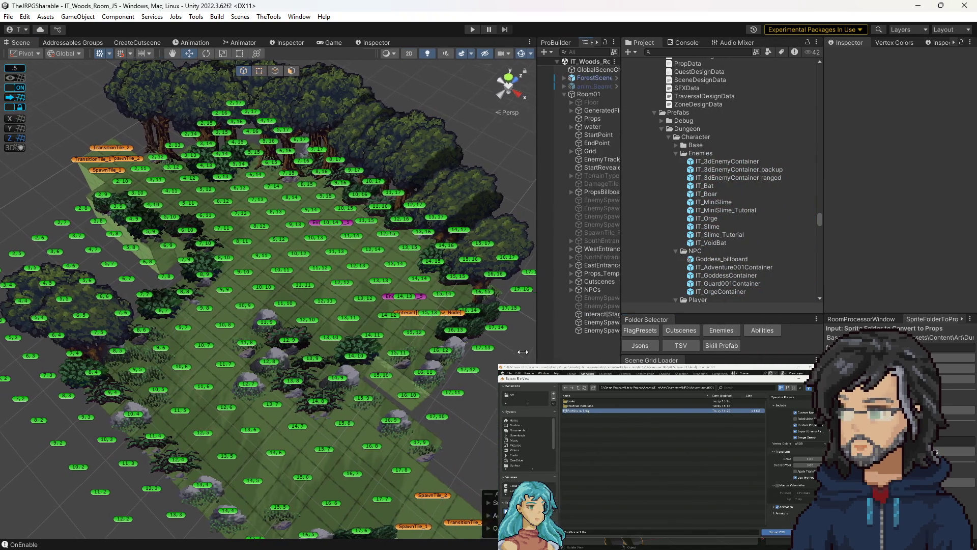
{"action": "scroll", "coordinate": [305, 305], "scroll_direction": "down", "scroll_amount": 5}
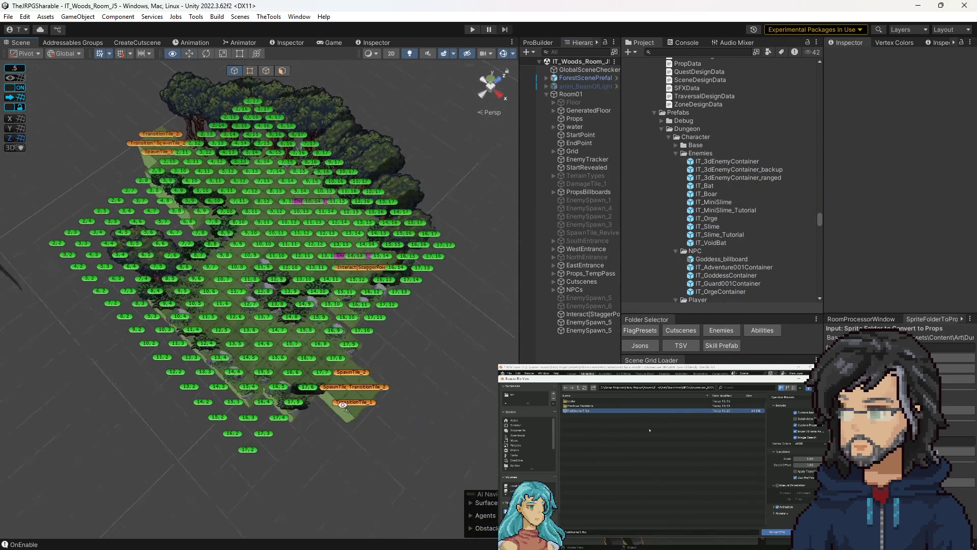
{"action": "left_click_drag", "start_coordinate": [347, 407], "coordinate": [237, 342]}
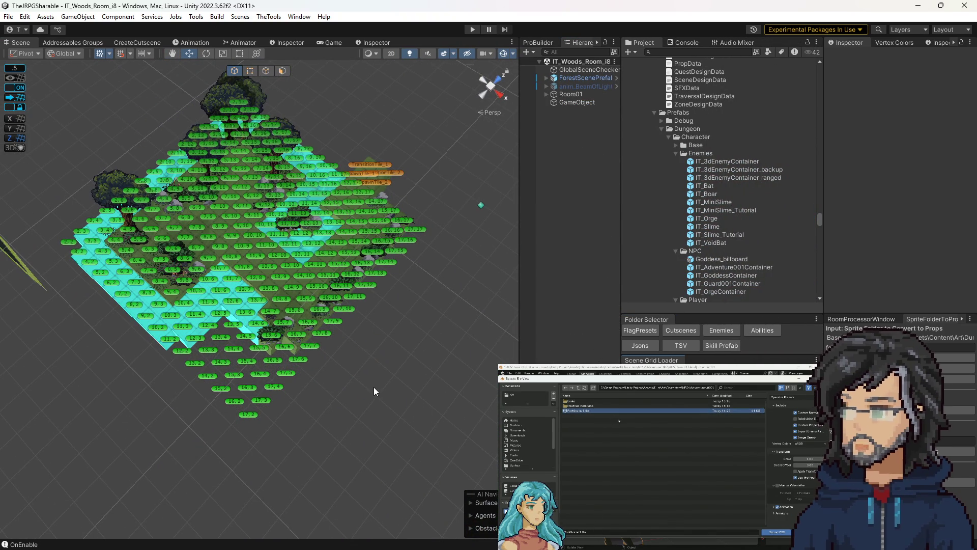
{"action": "scroll", "coordinate": [382, 384], "scroll_direction": "up", "scroll_amount": 3}
{"action": "left_click_drag", "start_coordinate": [380, 381], "coordinate": [381, 356]}
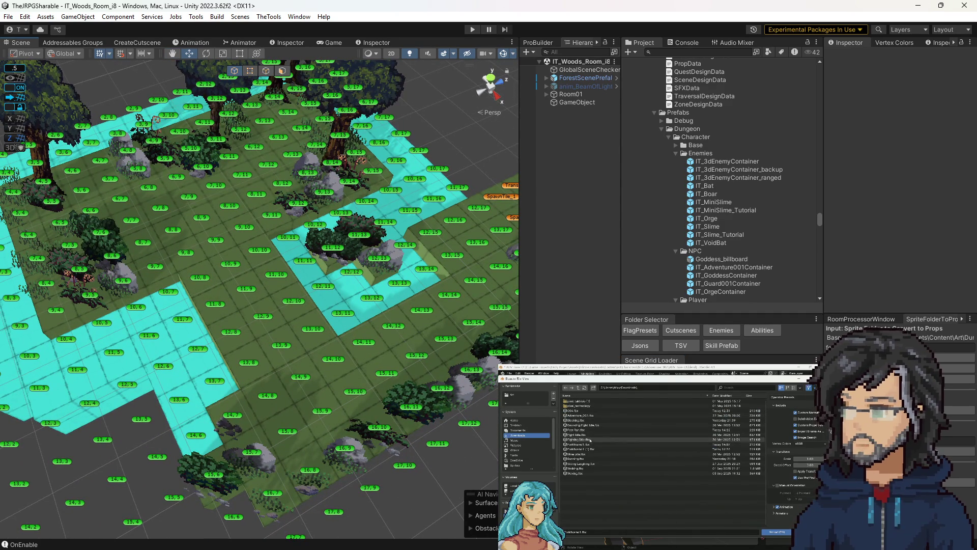
Import ForkNome1 (1).fbx into Blender and select its base mesh.
{"action": "left_click", "coordinate": [580, 449]}
{"action": "left_click", "coordinate": [776, 532]}
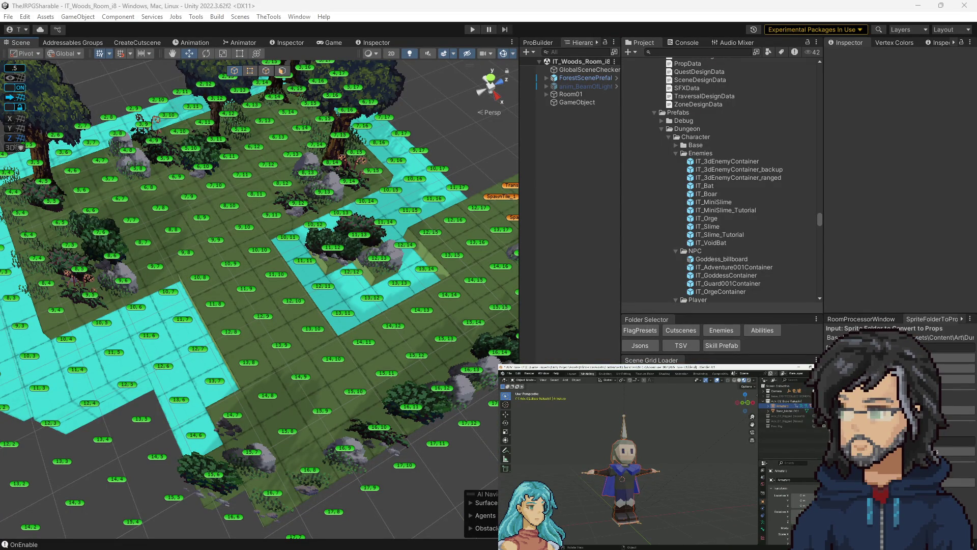
{"action": "left_click", "coordinate": [786, 411]}
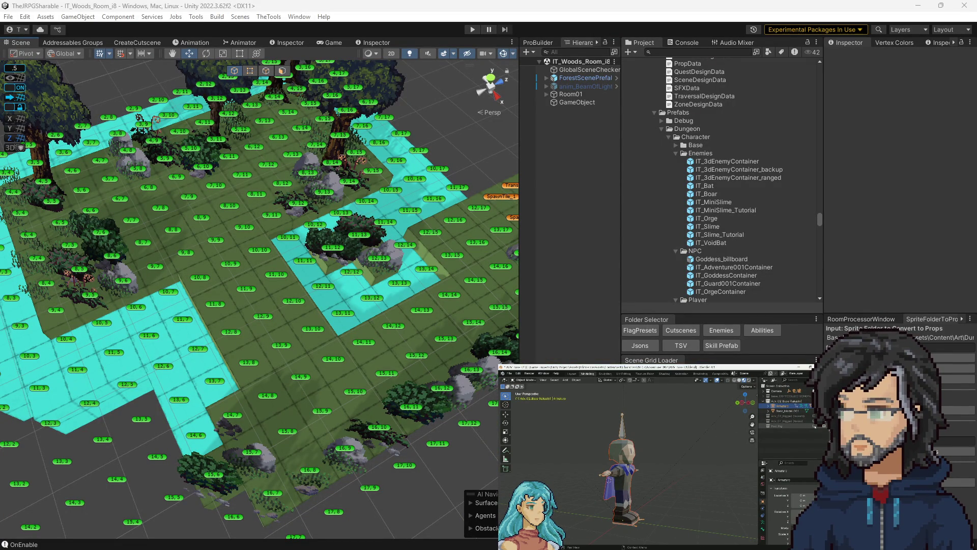
Unassign the imported character's current action in the Animation workspace.
{"action": "left_click", "coordinate": [686, 374]}
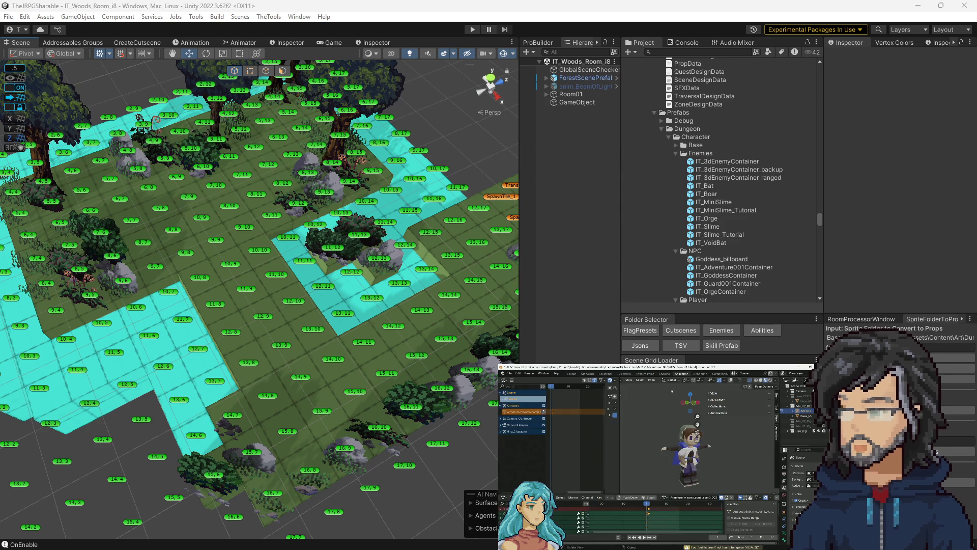
{"action": "left_click", "coordinate": [518, 425]}
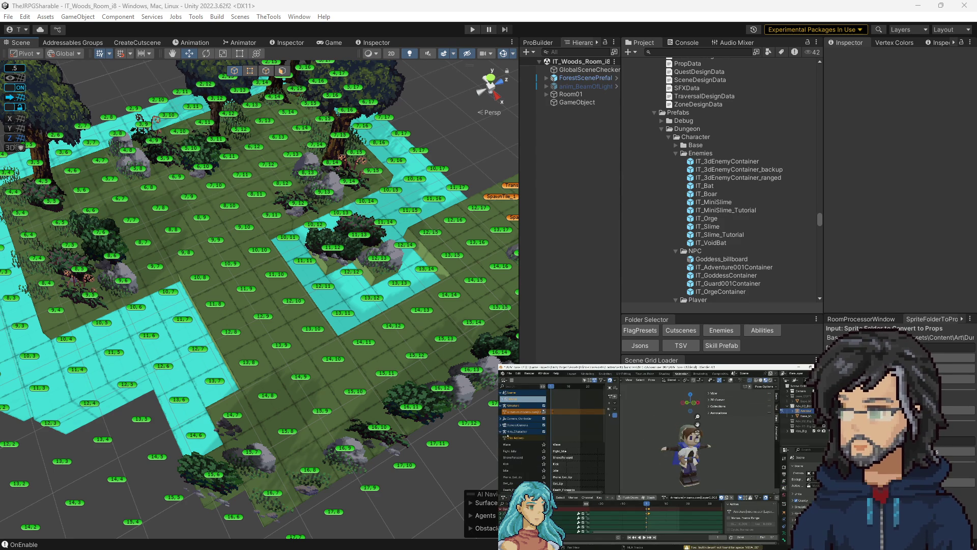
{"action": "left_click", "coordinate": [516, 432]}
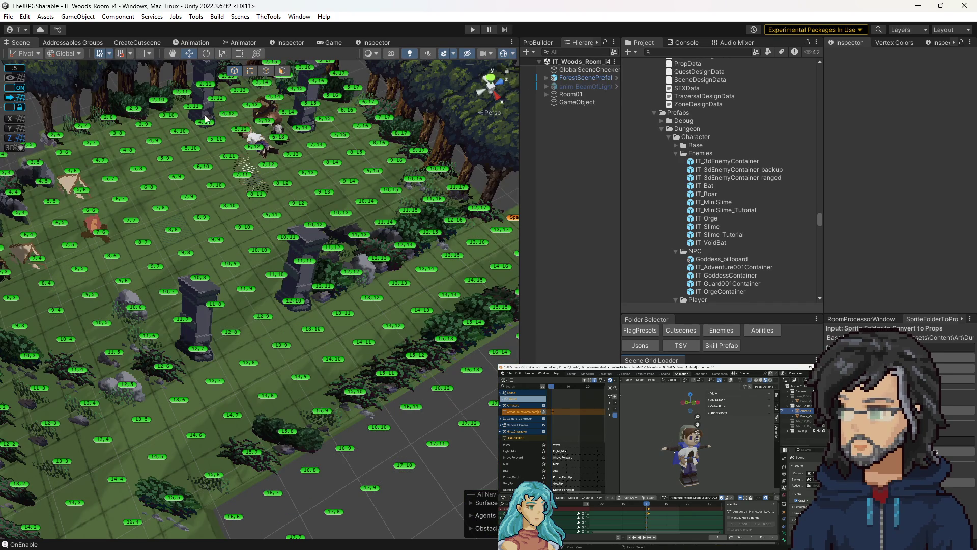
Orbit and zoom around Woods Room i4, closing in on the characters, then pulling back to the trees.
{"action": "scroll", "coordinate": [333, 189], "scroll_direction": "down", "scroll_amount": 2}
{"action": "scroll", "coordinate": [342, 213], "scroll_direction": "down", "scroll_amount": 2}
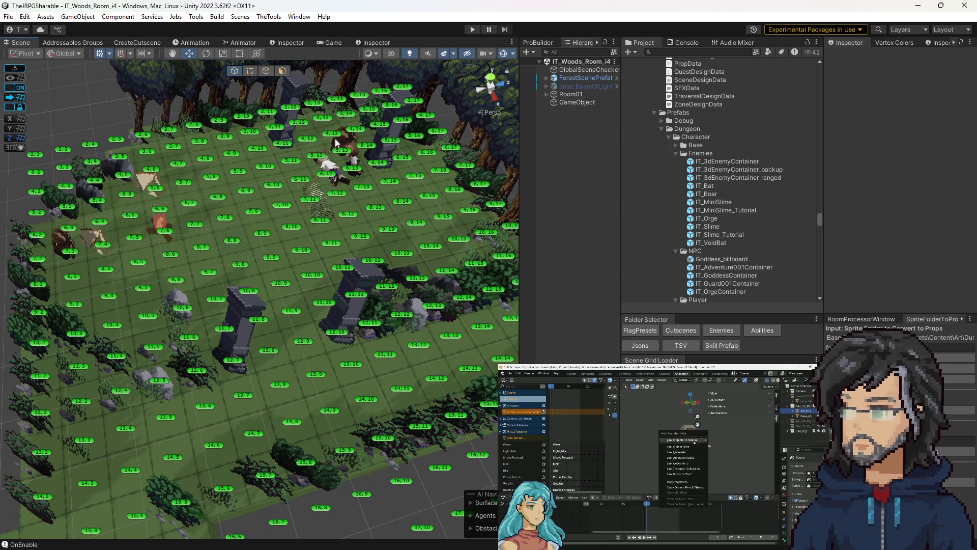
{"action": "left_click_drag", "start_coordinate": [360, 177], "coordinate": [395, 156]}
{"action": "scroll", "coordinate": [240, 319], "scroll_direction": "down", "scroll_amount": 5}
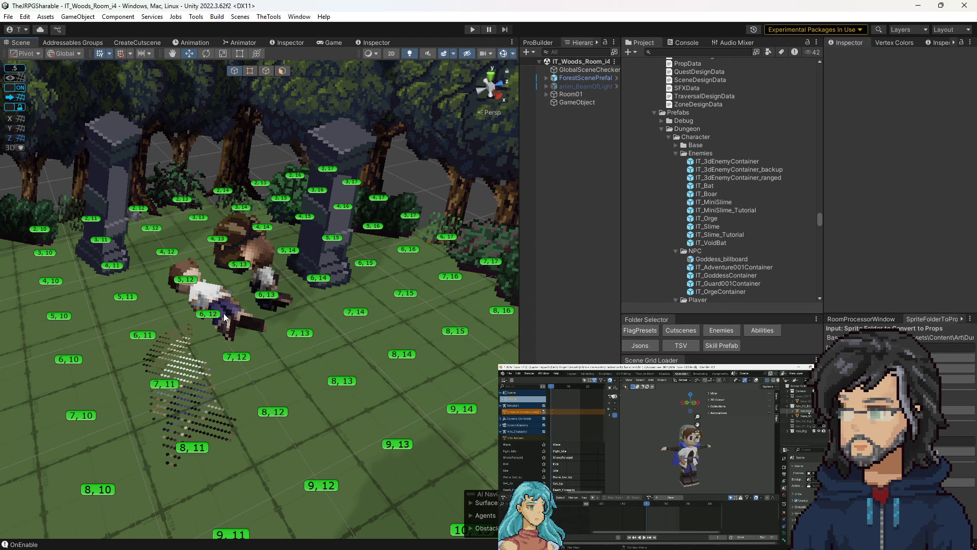
{"action": "scroll", "coordinate": [224, 313], "scroll_direction": "up", "scroll_amount": 3}
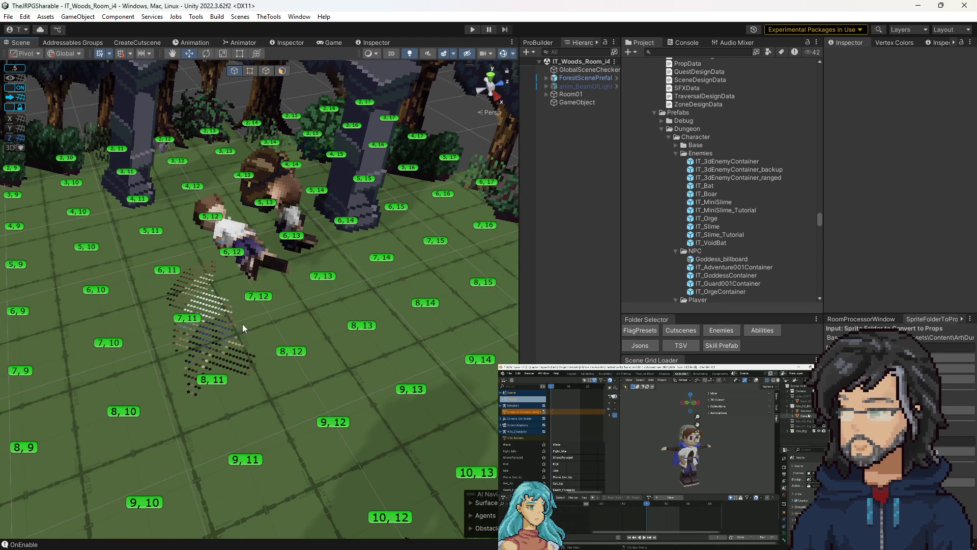
{"action": "scroll", "coordinate": [243, 328], "scroll_direction": "down", "scroll_amount": 3}
{"action": "left_click_drag", "start_coordinate": [92, 302], "coordinate": [264, 323]}
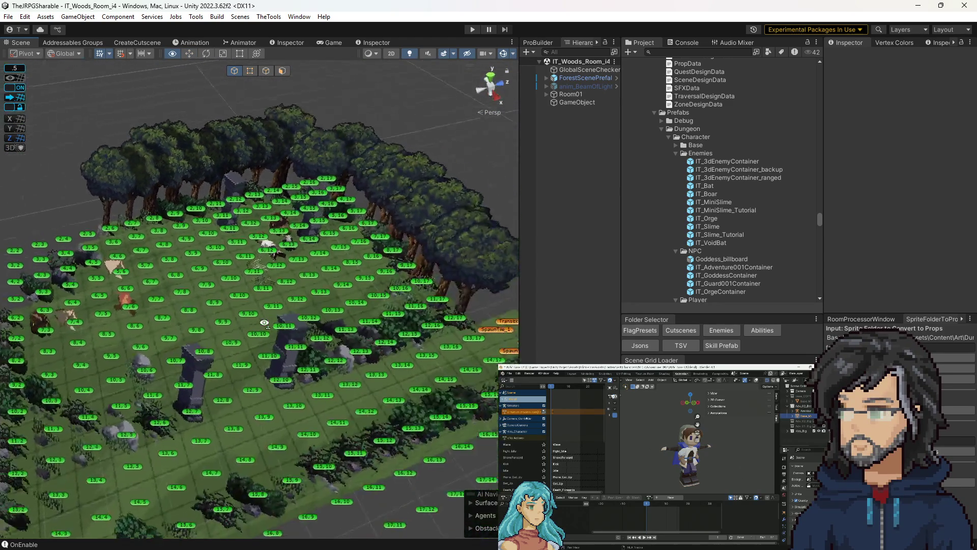
{"action": "scroll", "coordinate": [265, 322], "scroll_direction": "up", "scroll_amount": 5}
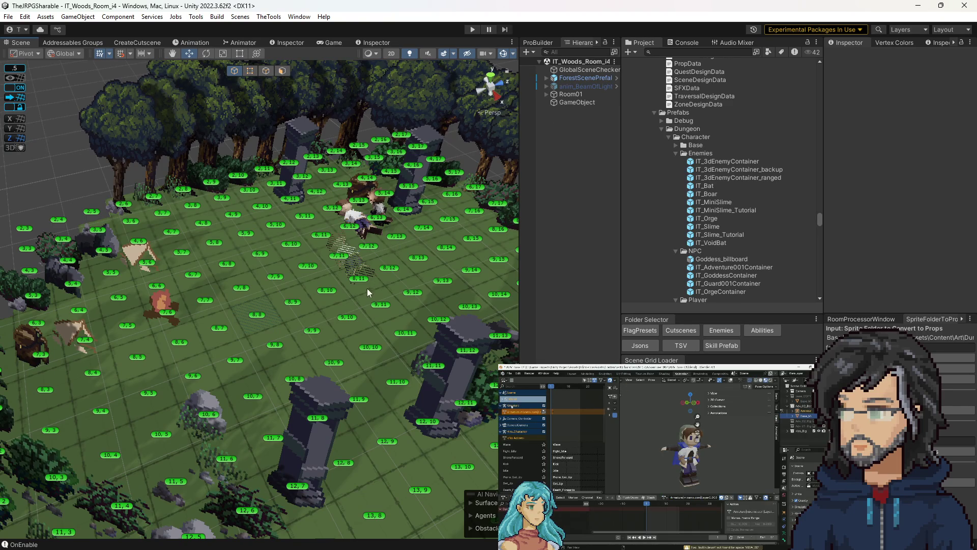
{"action": "left_click_drag", "start_coordinate": [368, 288], "coordinate": [268, 248]}
Set tile 5, 7's Center Option to Z_DEBUG/Companion.
{"action": "left_click", "coordinate": [256, 242]}
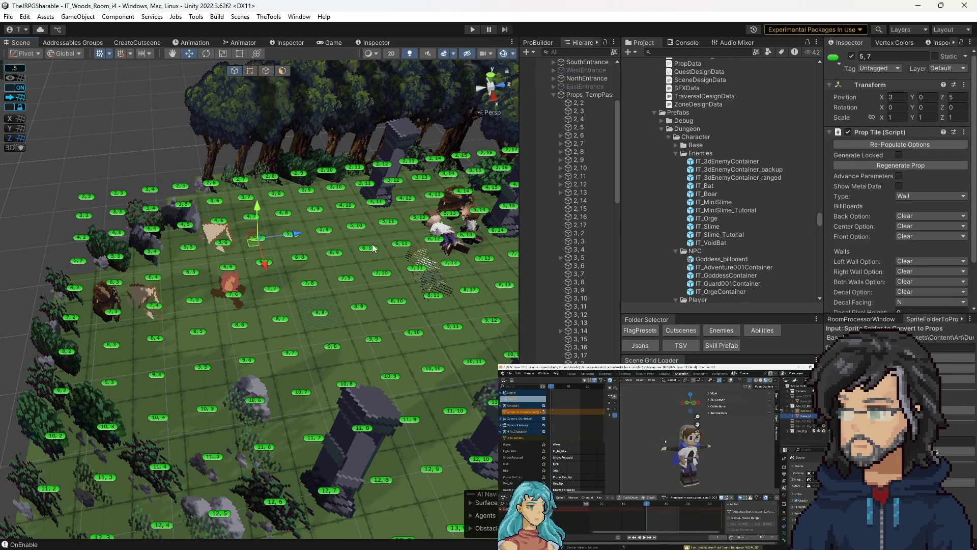
{"action": "left_click", "coordinate": [939, 237]}
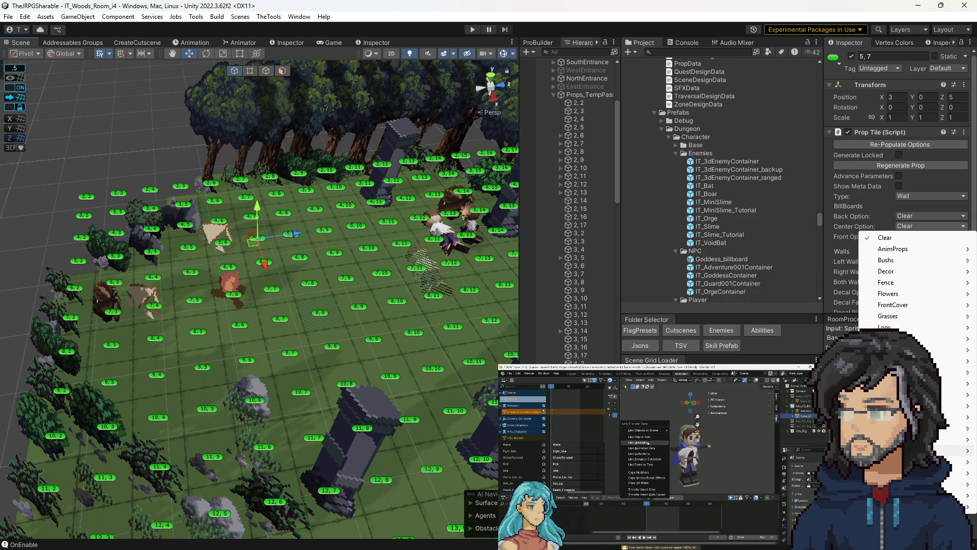
{"action": "left_click", "coordinate": [814, 450]}
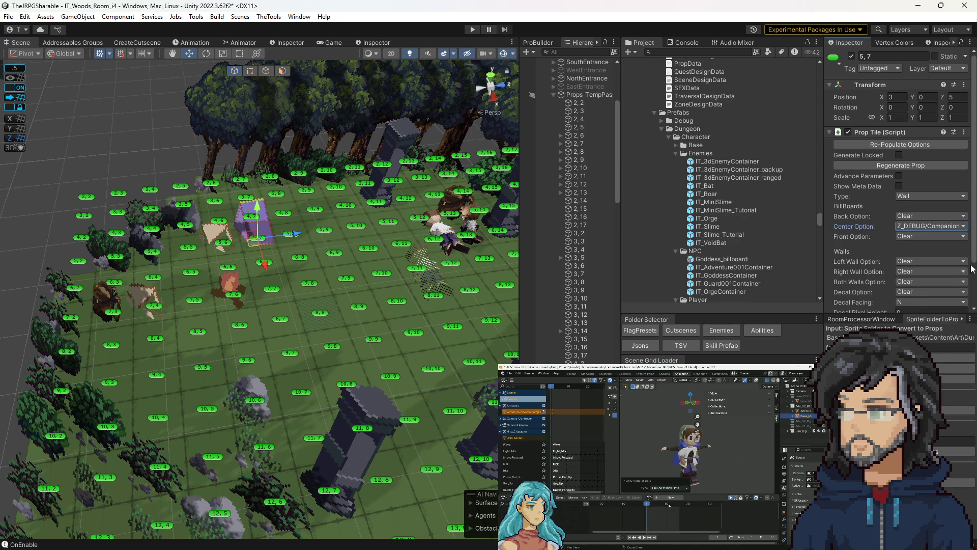
{"action": "left_click", "coordinate": [921, 227]}
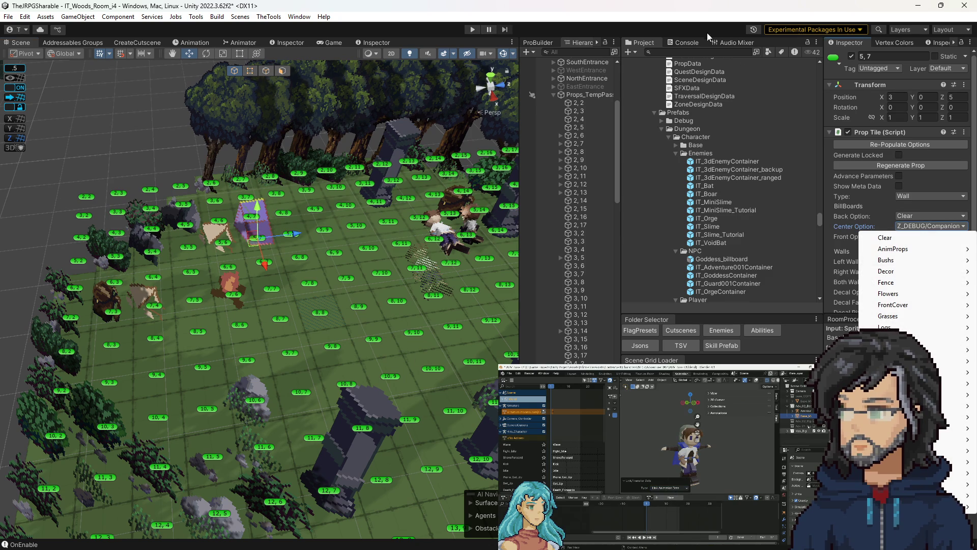
Search the Project panel for 'camp', then change the search to 'comp'.
{"action": "left_click", "coordinate": [705, 48]}
{"action": "type", "text": "camp"}
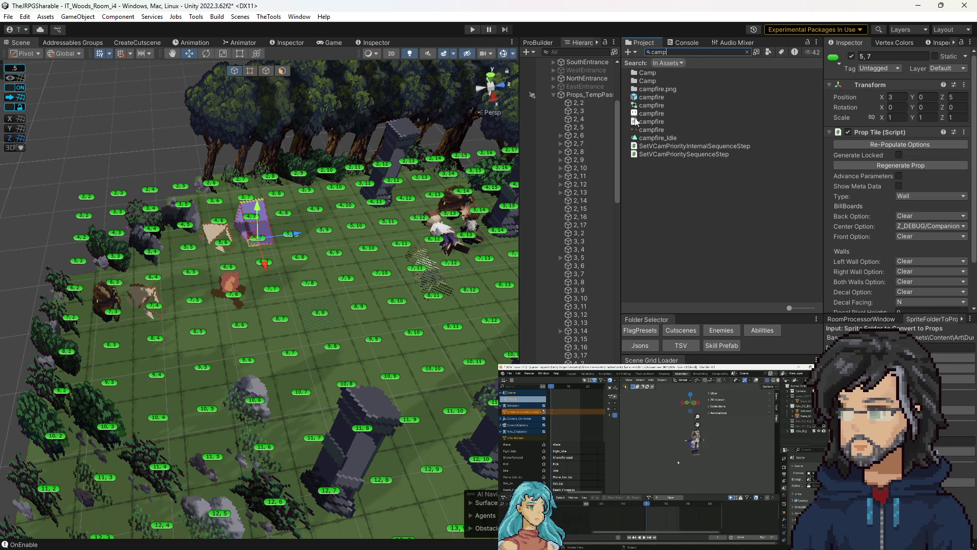
{"action": "left_click", "coordinate": [747, 52]}
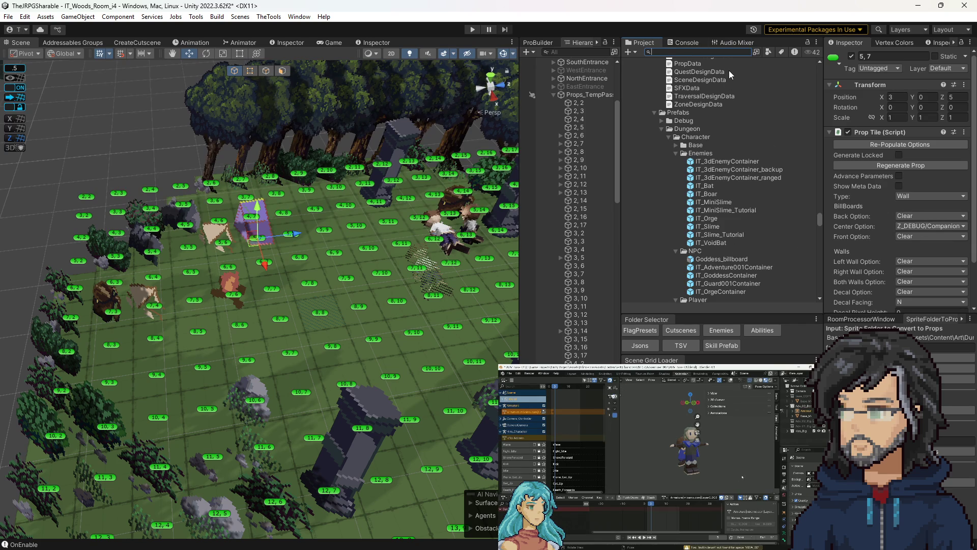
{"action": "type", "text": "comp"}
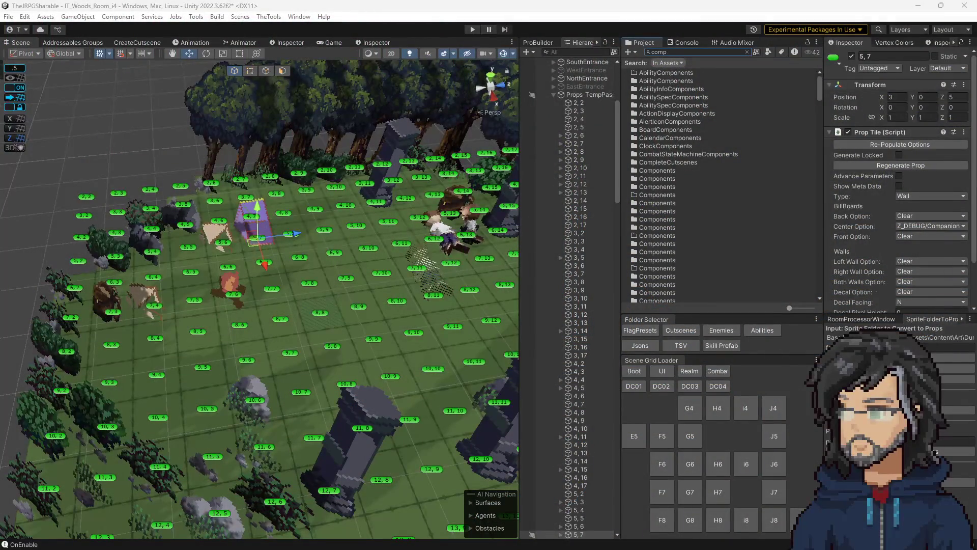
Inspect tiles 5,6, 7,4, 7,3, 7,6 and 7,11, then orbit to show the whole grid.
{"action": "mouse_move", "coordinate": [448, 300]}
{"action": "left_mouse_down"}
{"action": "mouse_move", "coordinate": [366, 321]}
{"action": "mouse_move", "coordinate": [209, 285]}
{"action": "left_mouse_up"}
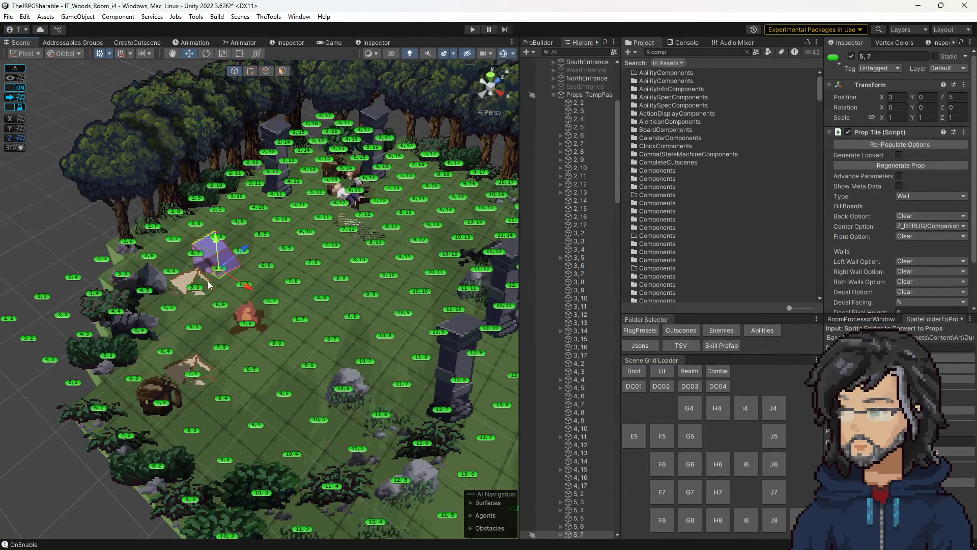
{"action": "left_click", "coordinate": [207, 287]}
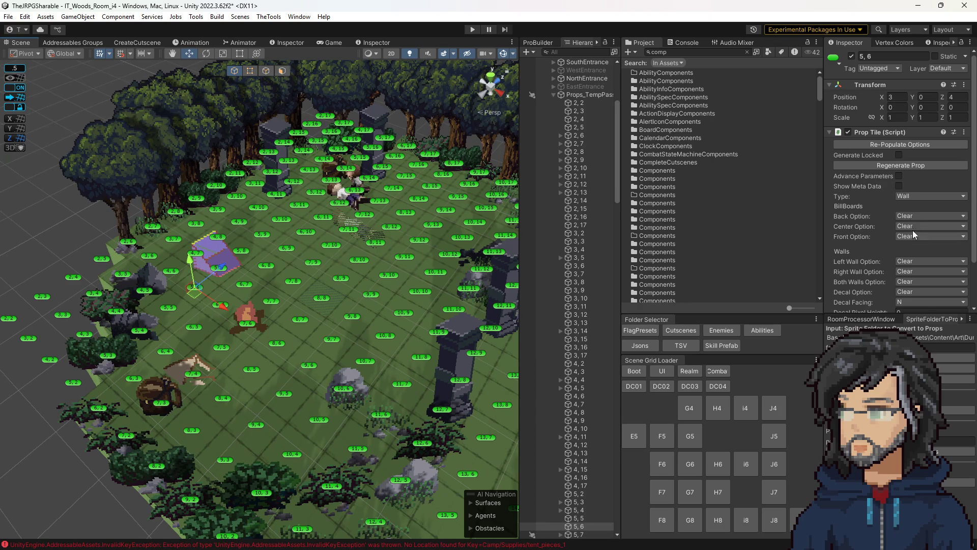
{"action": "scroll", "coordinate": [912, 230], "scroll_direction": "down", "scroll_amount": 3}
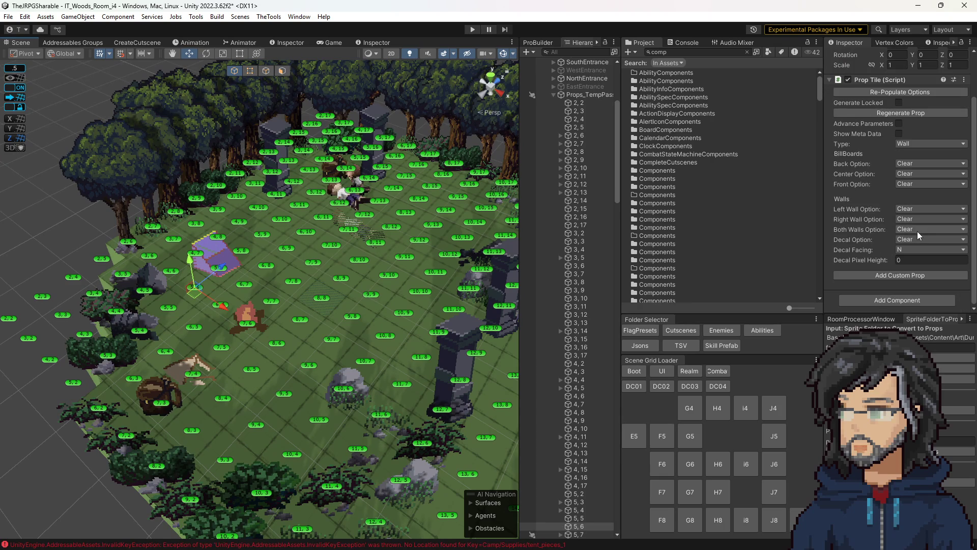
{"action": "left_click", "coordinate": [194, 366]}
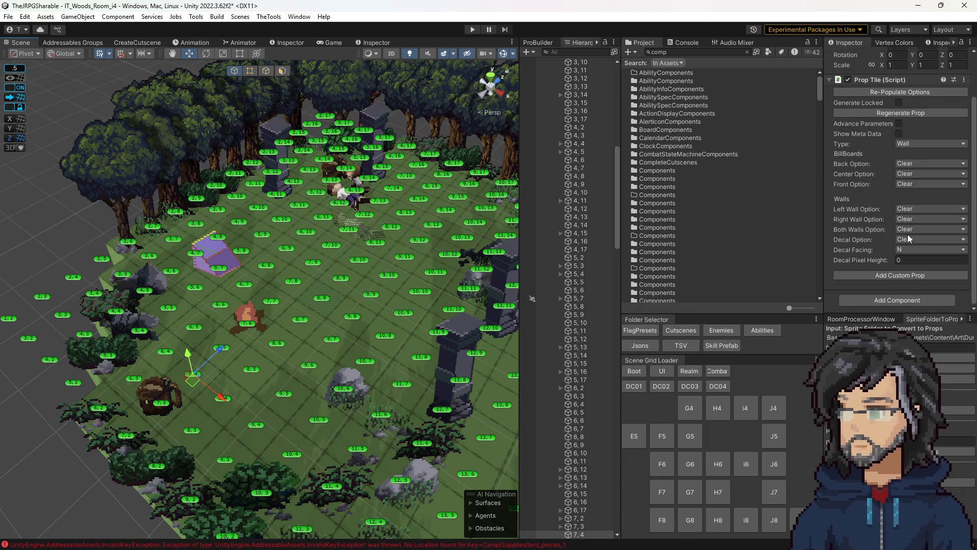
{"action": "left_click", "coordinate": [152, 407]}
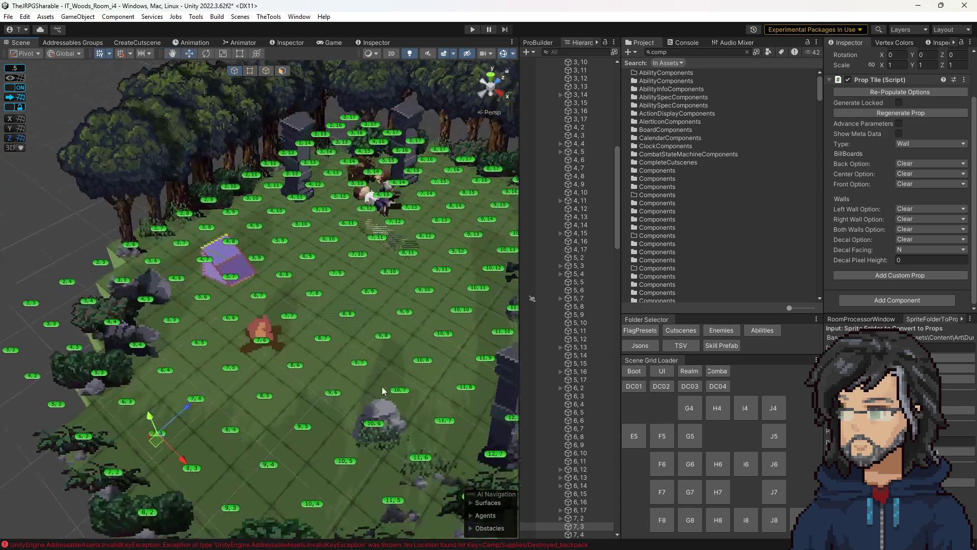
{"action": "left_click", "coordinate": [283, 345]}
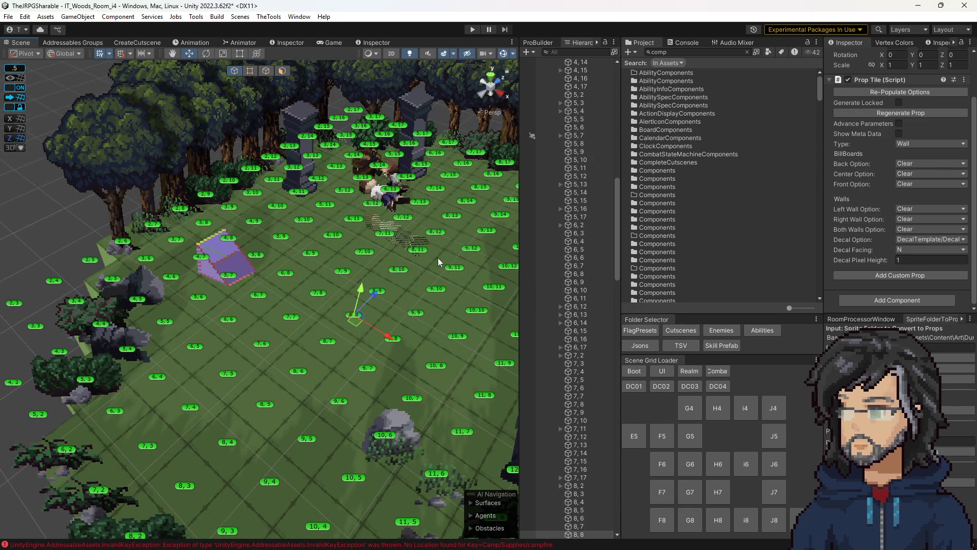
{"action": "left_click", "coordinate": [392, 237]}
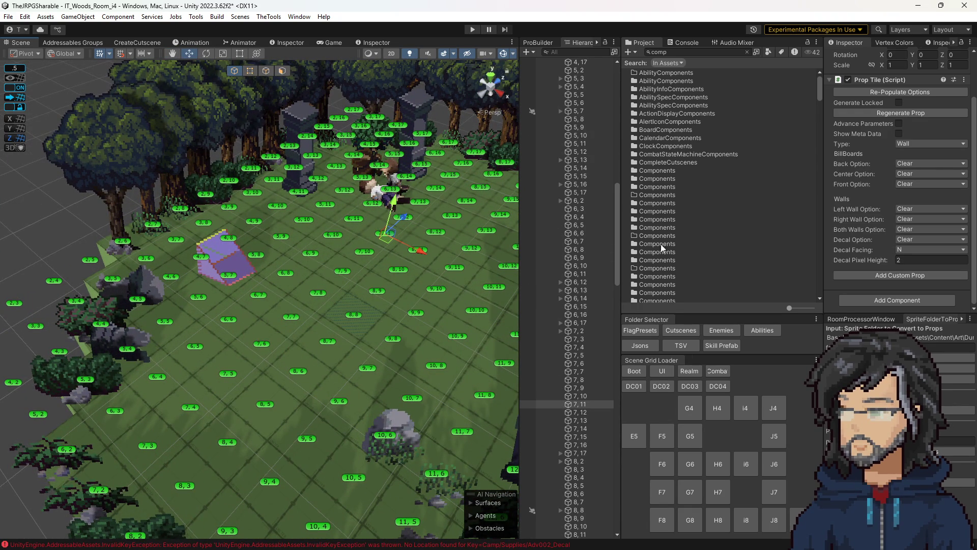
{"action": "left_click_drag", "start_coordinate": [392, 236], "coordinate": [361, 288]}
{"action": "scroll", "coordinate": [362, 285], "scroll_direction": "up", "scroll_amount": 5}
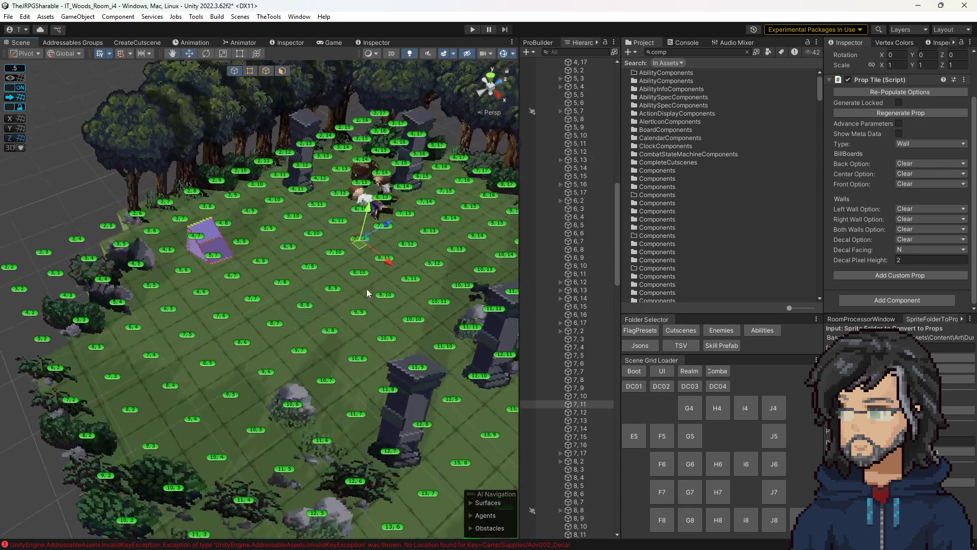
{"action": "scroll", "coordinate": [366, 262], "scroll_direction": "up", "scroll_amount": 2}
{"action": "scroll", "coordinate": [365, 261], "scroll_direction": "down", "scroll_amount": 6}
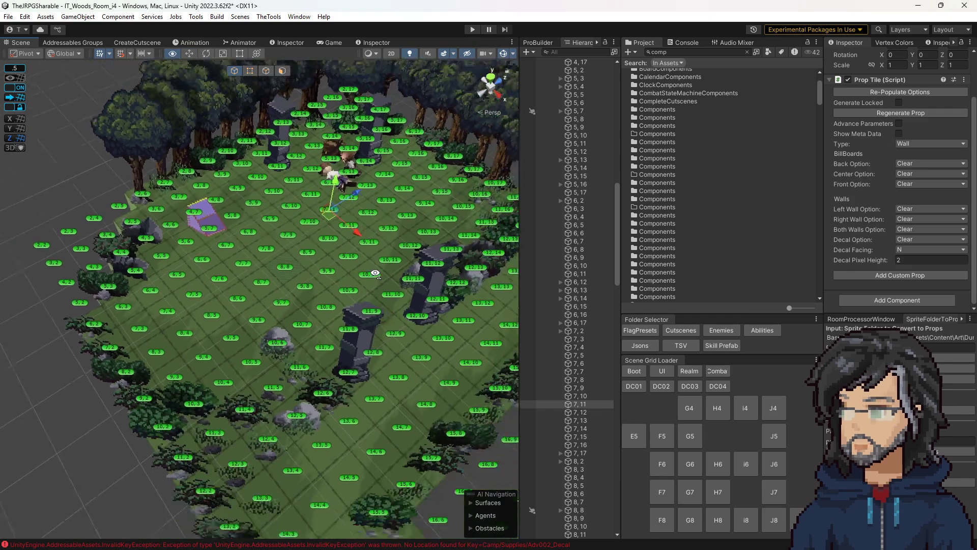
{"action": "scroll", "coordinate": [372, 279], "scroll_direction": "up", "scroll_amount": 5}
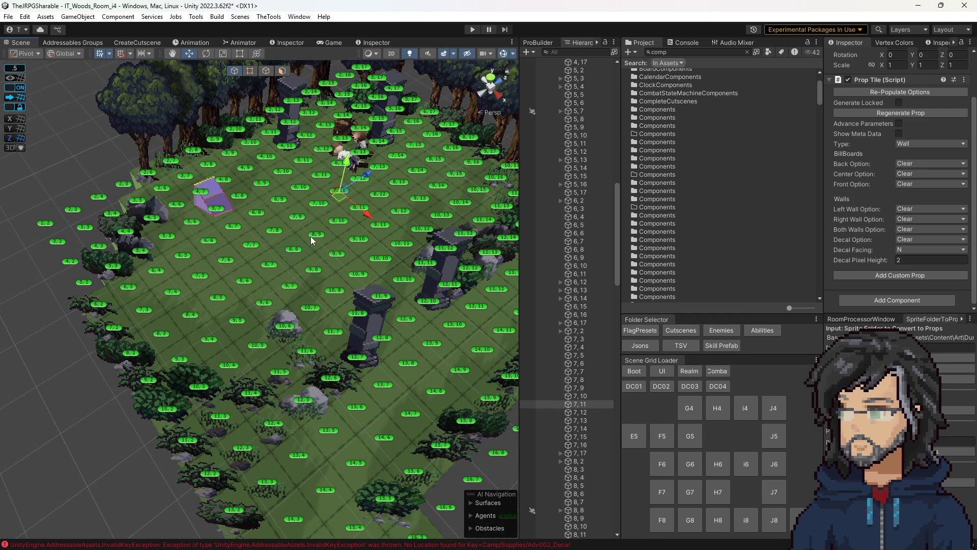
Set the selected floor tile's Decal Option to Clear.
{"action": "left_click", "coordinate": [294, 255]}
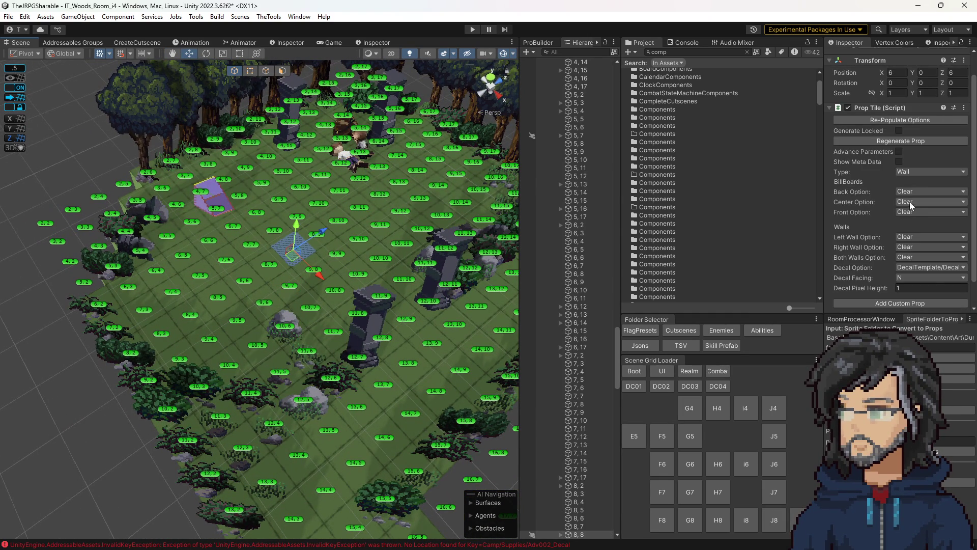
{"action": "left_click", "coordinate": [918, 268]}
{"action": "left_click", "coordinate": [911, 315]}
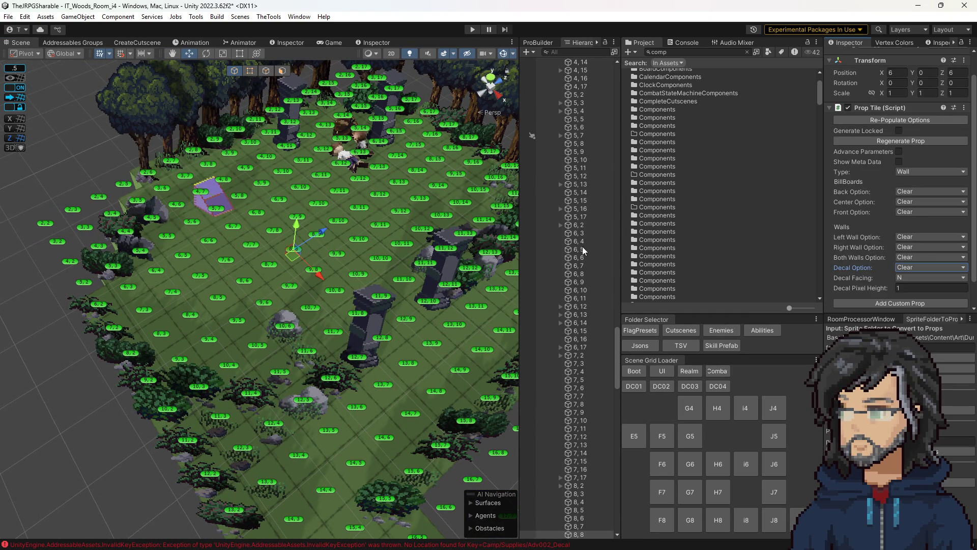
Set tile 5,7's Center Option to Clear, removing the purple debug cube.
{"action": "left_click", "coordinate": [232, 215]}
{"action": "left_click", "coordinate": [927, 201]}
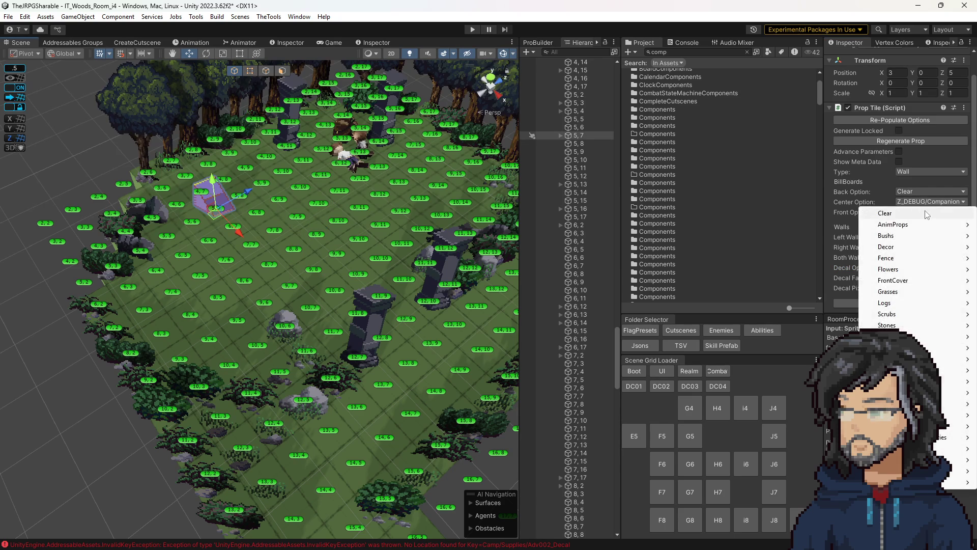
{"action": "left_click", "coordinate": [926, 214]}
{"action": "scroll", "coordinate": [271, 245], "scroll_direction": "up", "scroll_amount": 5}
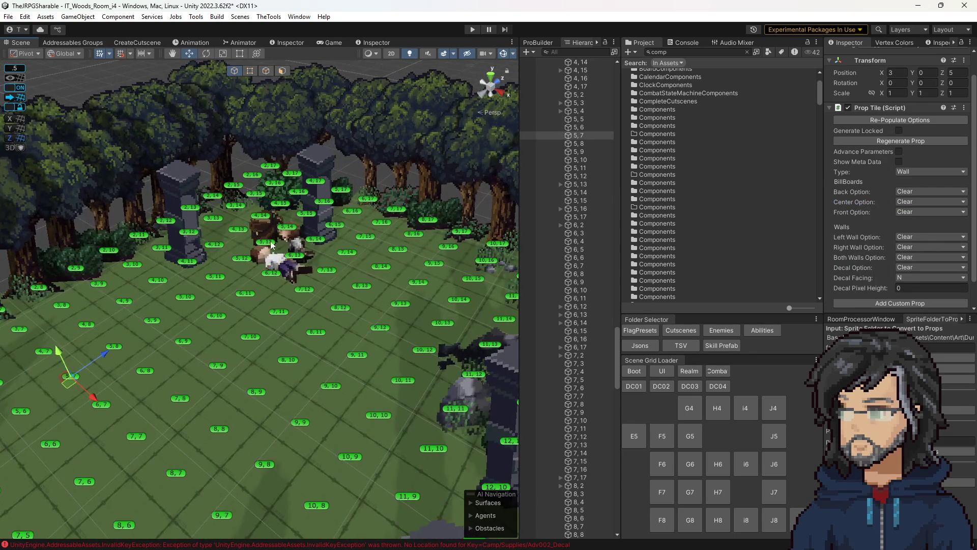
{"action": "left_click", "coordinate": [271, 245]}
{"action": "left_click_drag", "start_coordinate": [314, 231], "coordinate": [322, 272]}
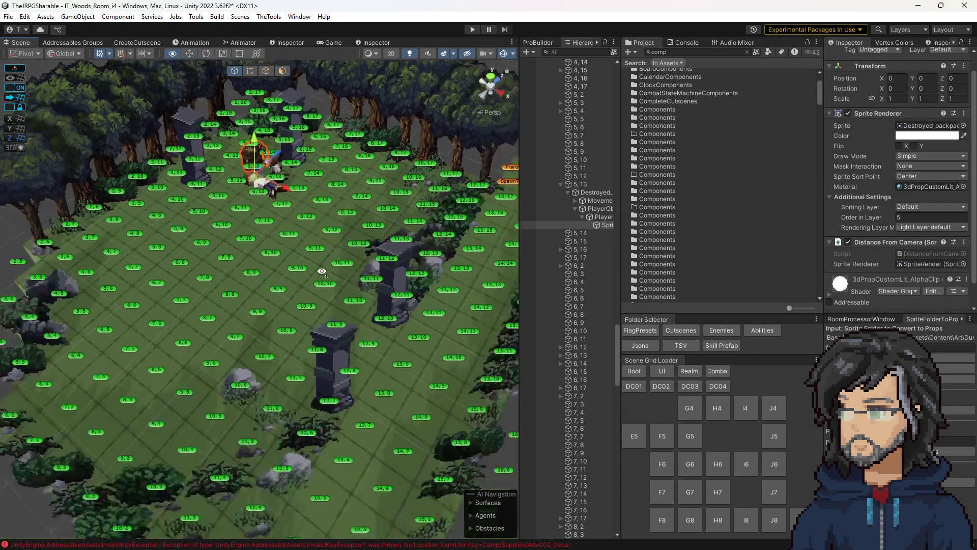
{"action": "scroll", "coordinate": [322, 271], "scroll_direction": "up", "scroll_amount": 5}
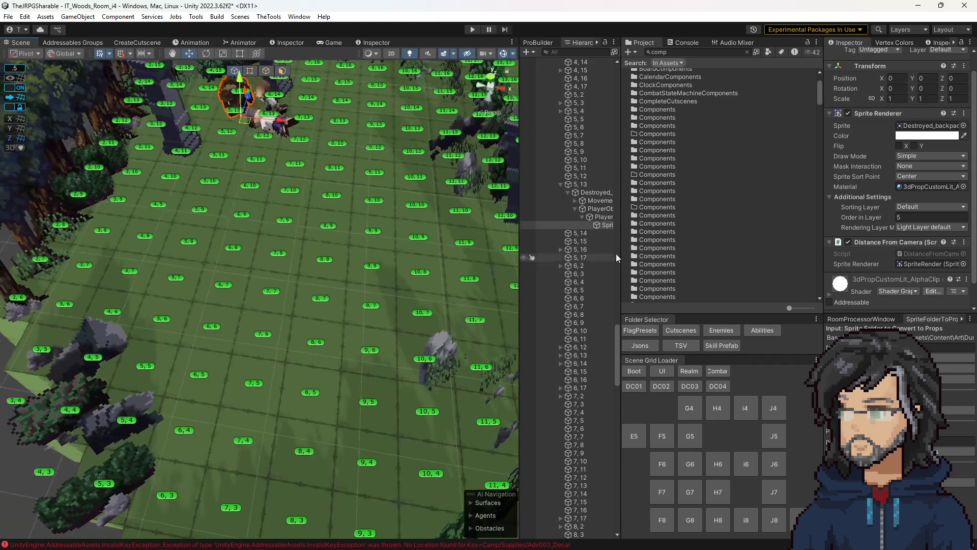
Clear the Project search and expand Props > Prefabs > Camp > Supplies in the folder tree.
{"action": "left_click", "coordinate": [689, 53]}
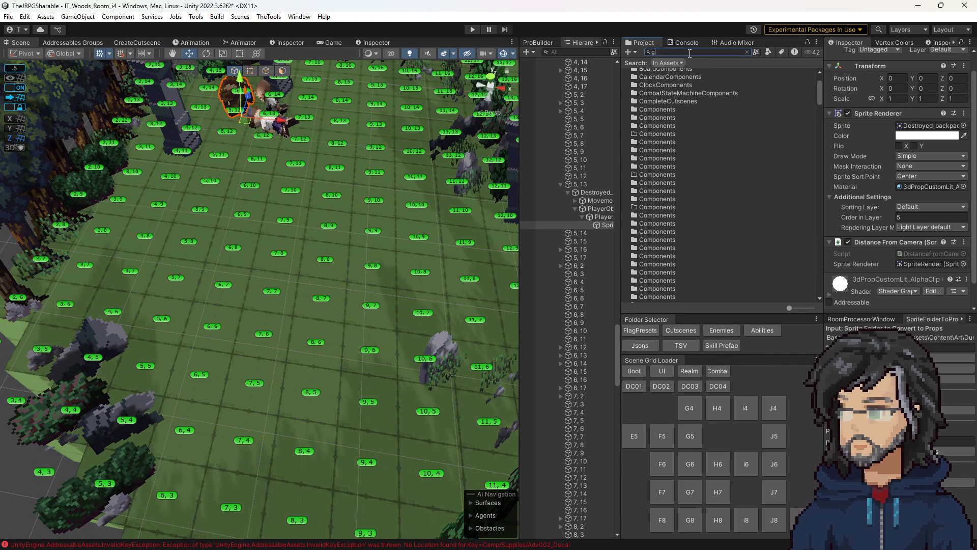
{"action": "key", "text": "BackSpace"}
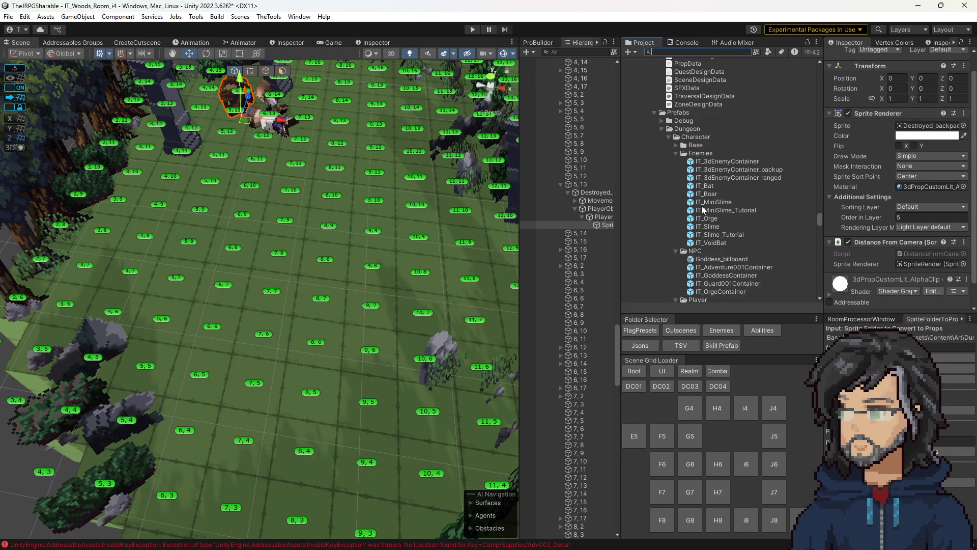
{"action": "scroll", "coordinate": [702, 203], "scroll_direction": "up", "scroll_amount": 10}
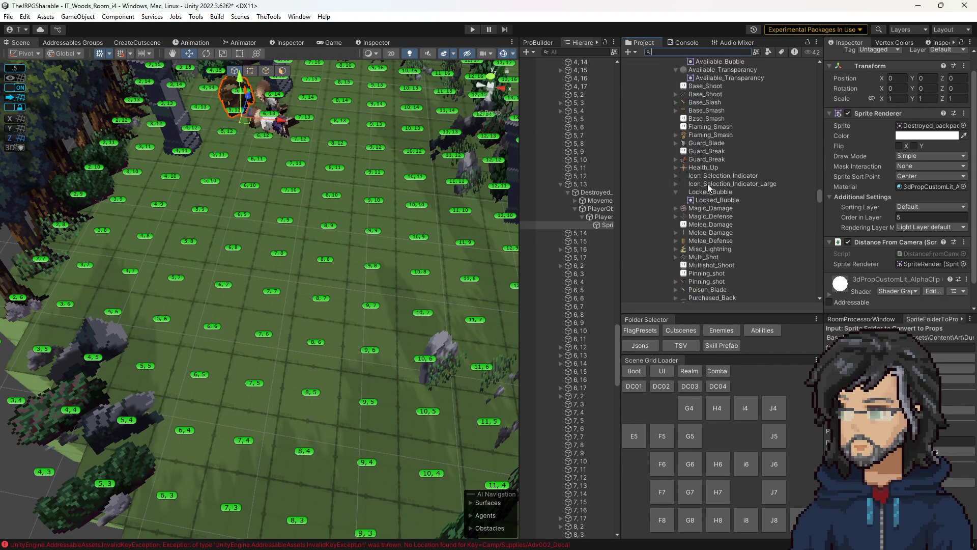
{"action": "scroll", "coordinate": [708, 187], "scroll_direction": "up", "scroll_amount": 10}
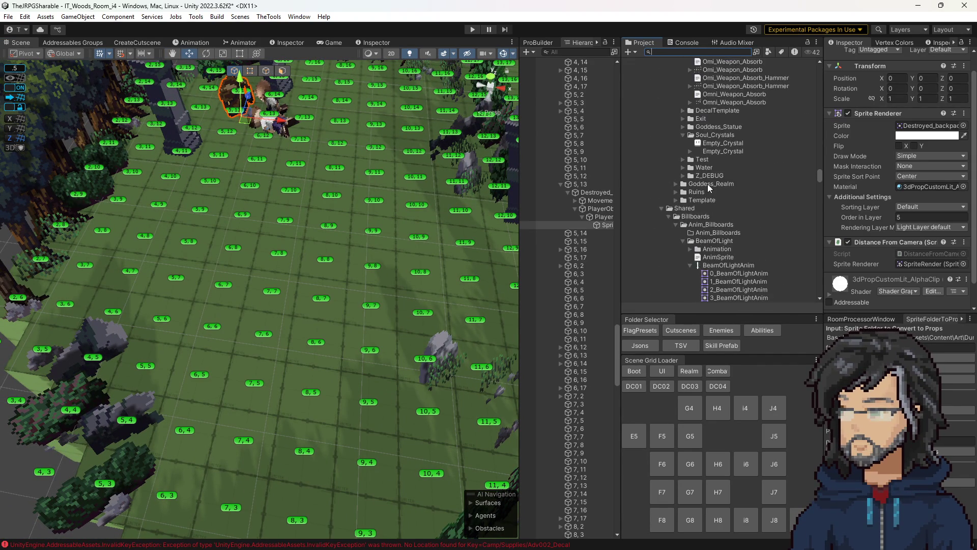
{"action": "scroll", "coordinate": [707, 184], "scroll_direction": "up", "scroll_amount": 10}
{"action": "left_click", "coordinate": [674, 186]}
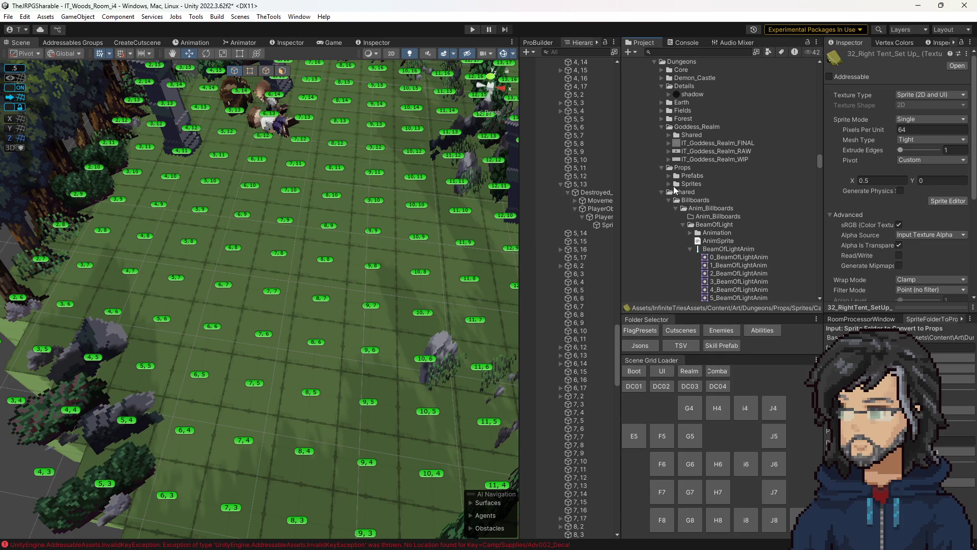
{"action": "left_click", "coordinate": [670, 184]}
{"action": "left_click", "coordinate": [675, 216]}
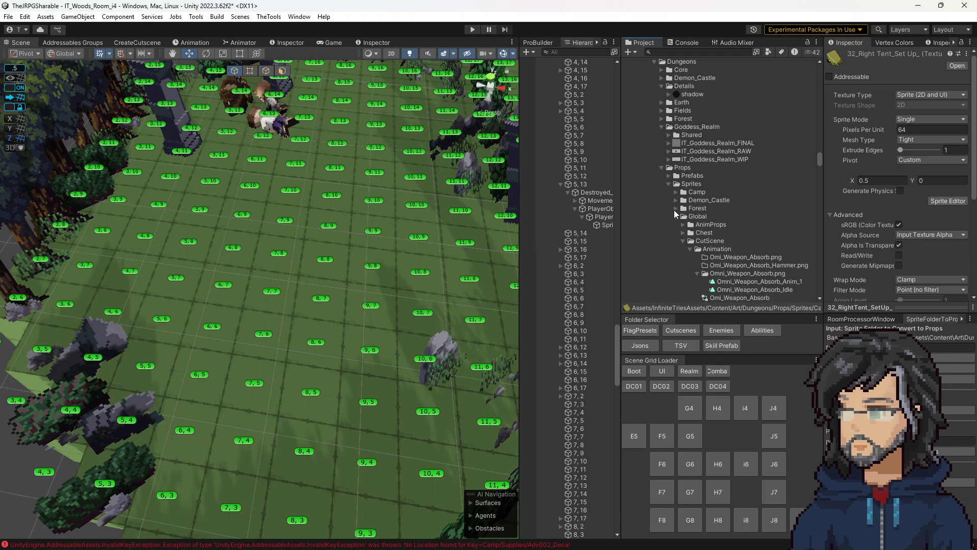
{"action": "left_click", "coordinate": [676, 193]}
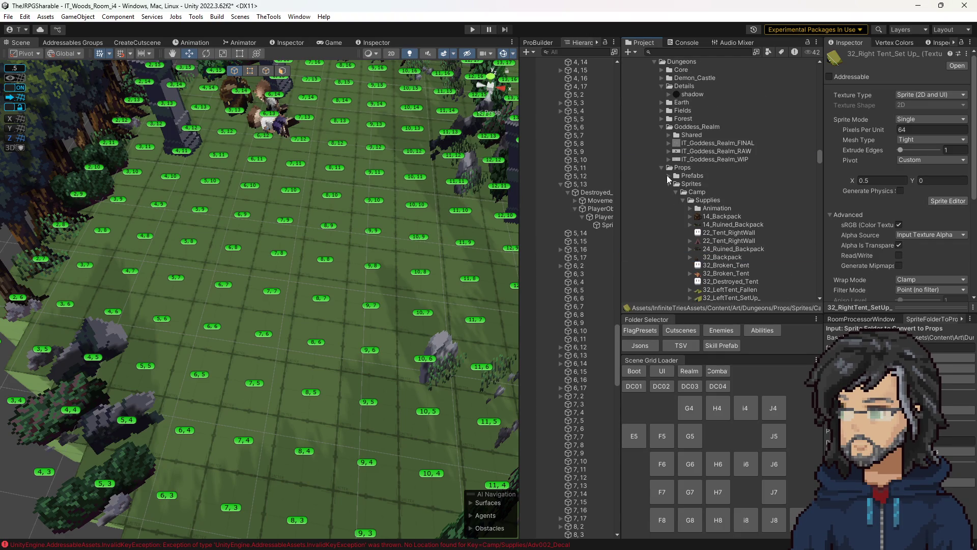
{"action": "left_click", "coordinate": [669, 175]}
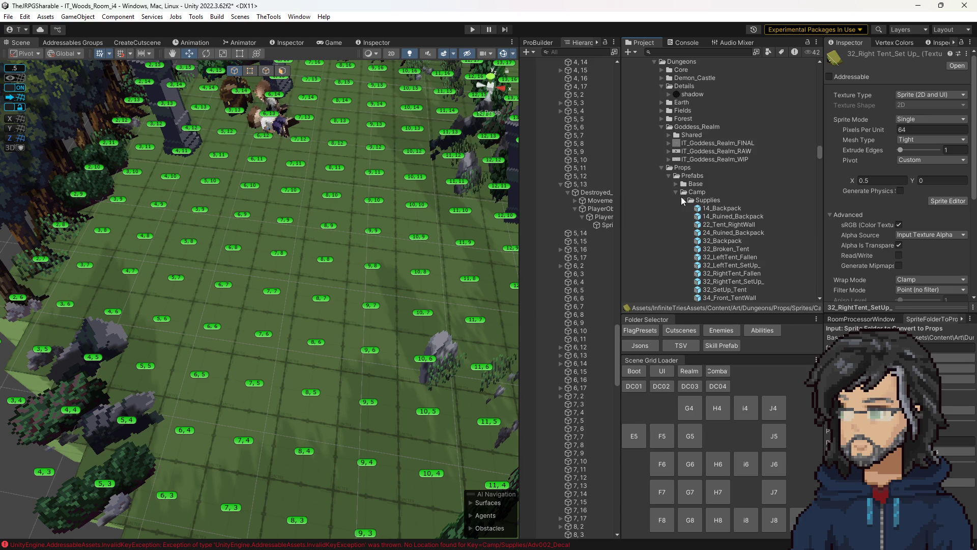
{"action": "scroll", "coordinate": [681, 196], "scroll_direction": "down", "scroll_amount": 4}
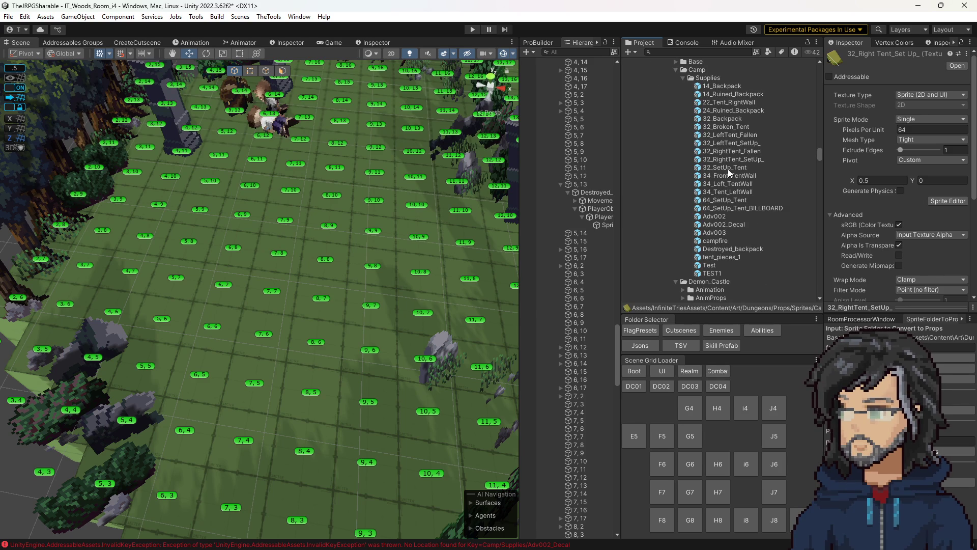
Select tile 5,7 and open its Front Option prop list.
{"action": "left_click_drag", "start_coordinate": [371, 256], "coordinate": [297, 295]}
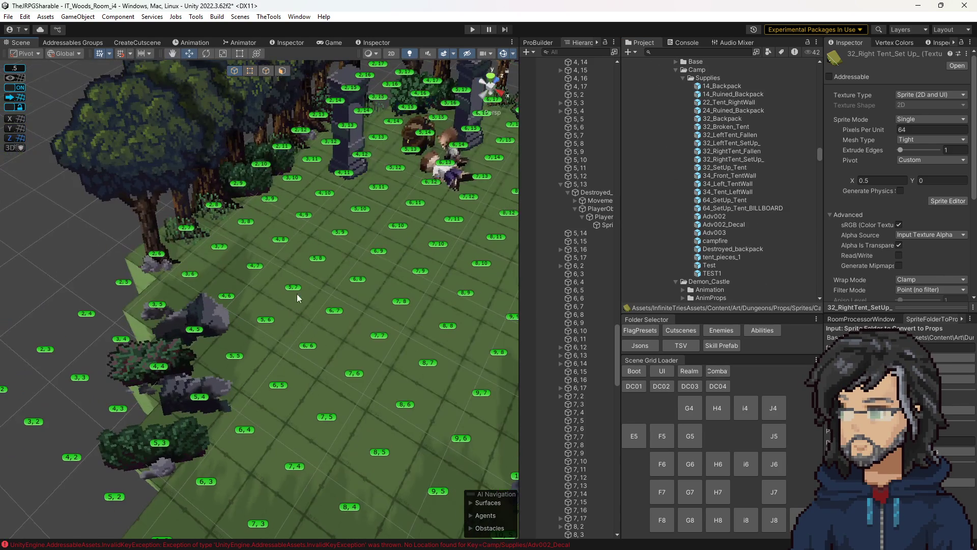
{"action": "left_click", "coordinate": [292, 284]}
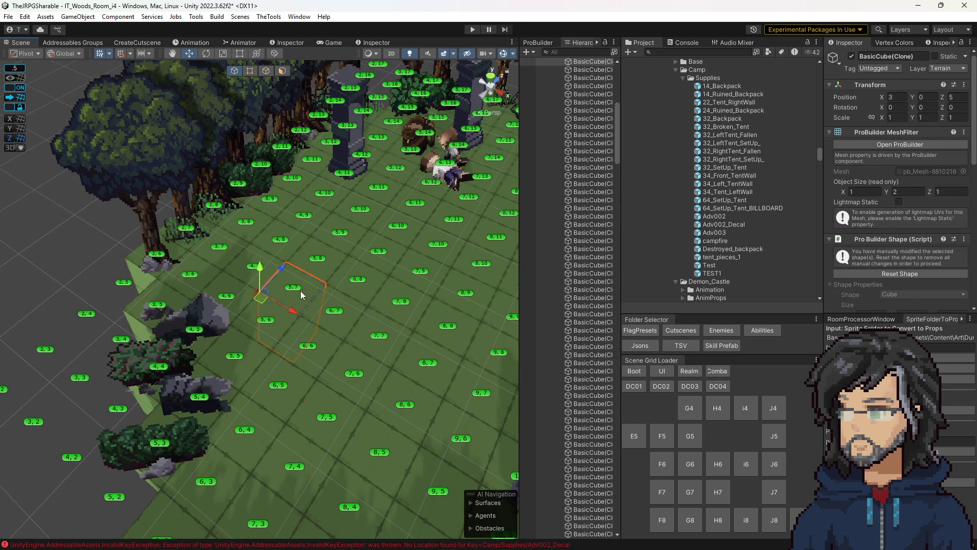
{"action": "left_click", "coordinate": [296, 287]}
{"action": "scroll", "coordinate": [886, 199], "scroll_direction": "down", "scroll_amount": 2}
{"action": "left_click", "coordinate": [908, 184]}
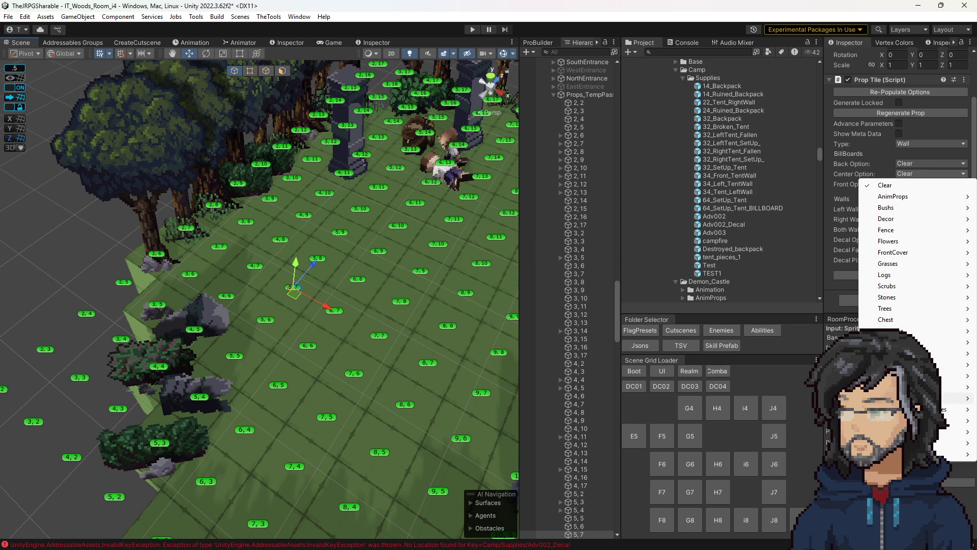
{"action": "mouse_move", "coordinate": [906, 454]}
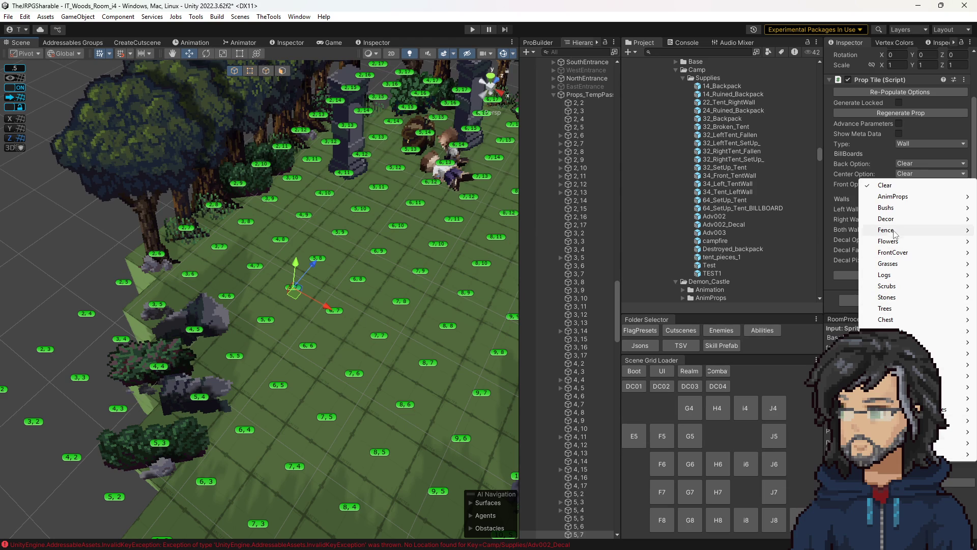
{"action": "mouse_move", "coordinate": [886, 208]}
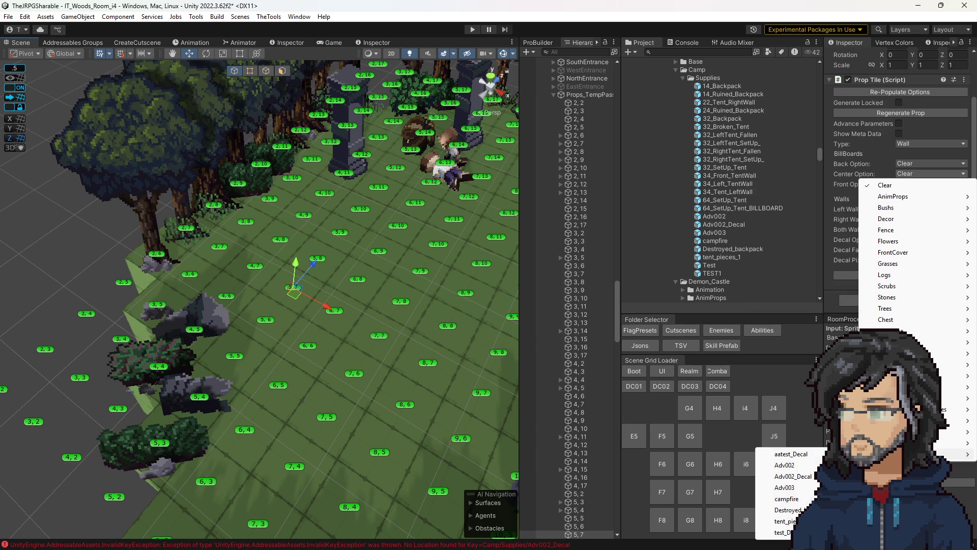
Run PopulateProps on Props_TempPass to add the camp props, then reselect tile 5,7.
{"action": "left_click", "coordinate": [571, 95]}
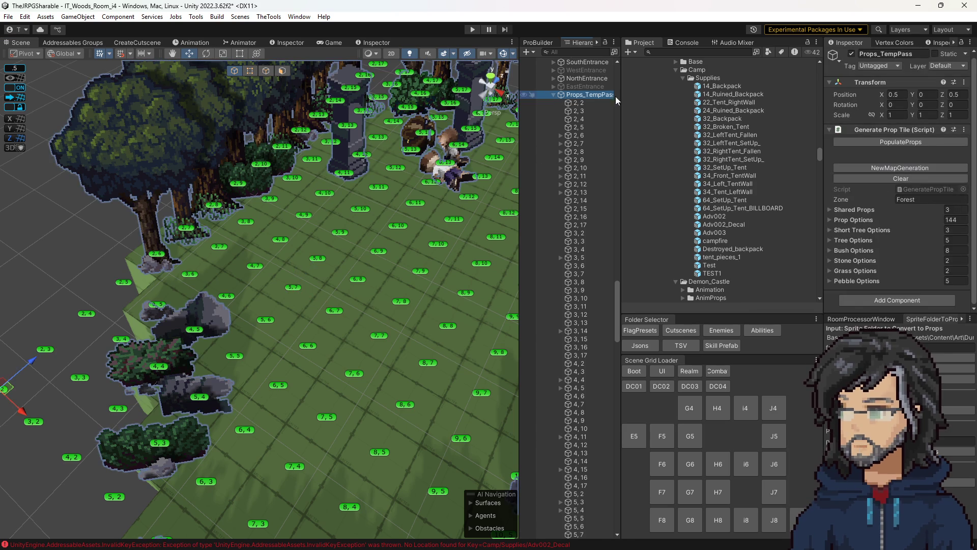
{"action": "left_click", "coordinate": [899, 142]}
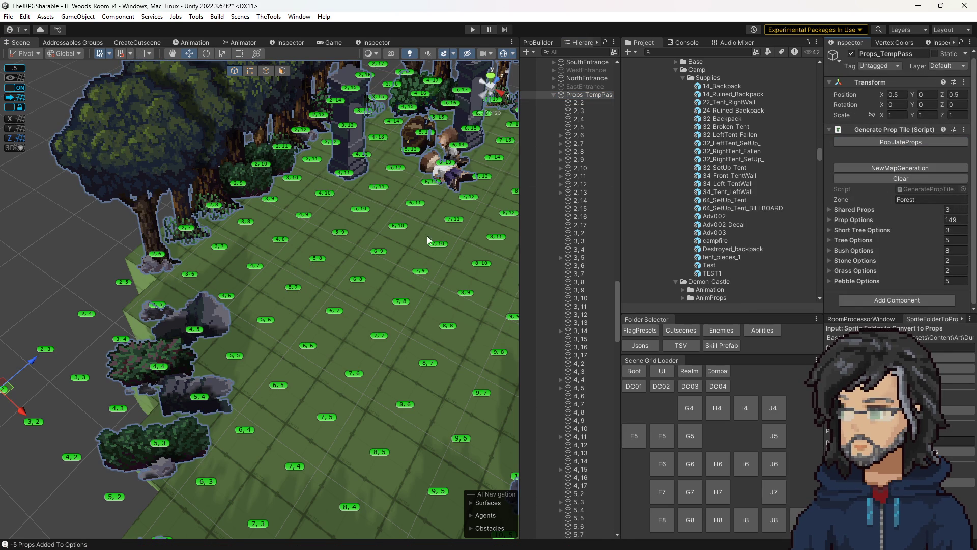
{"action": "left_click", "coordinate": [305, 284]}
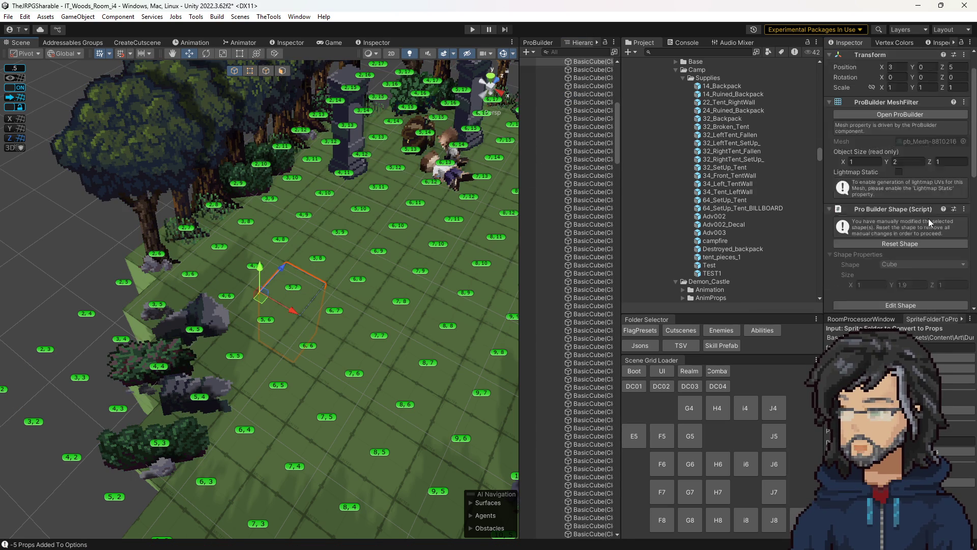
{"action": "left_click", "coordinate": [291, 287]}
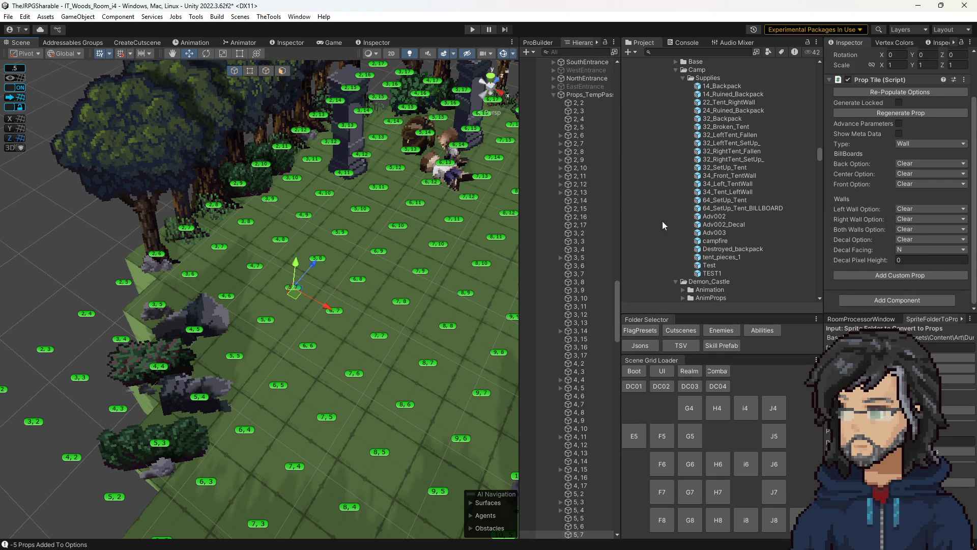
Check Props_TempPass now lists 149 Prop Options, ending with the Camp/Supplies entries.
{"action": "left_click", "coordinate": [579, 95]}
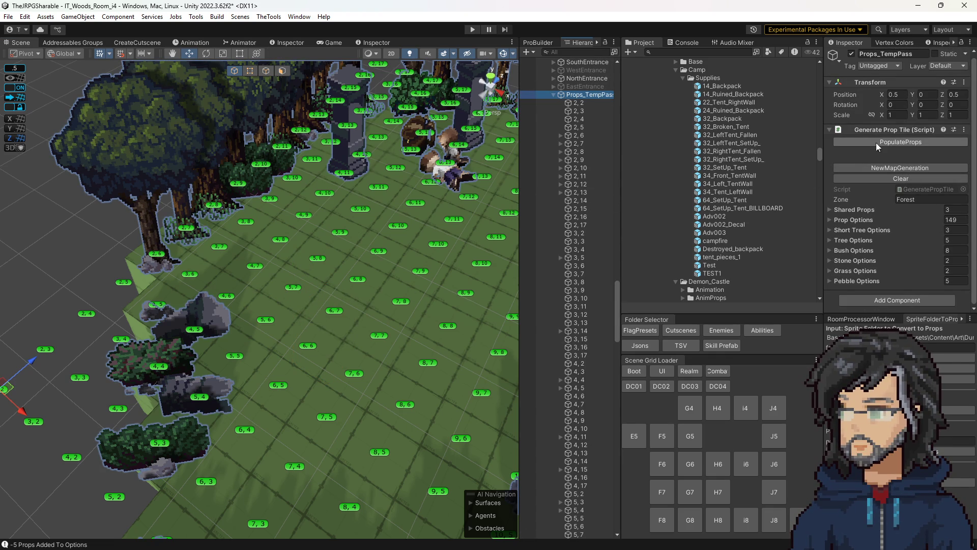
{"action": "left_click", "coordinate": [858, 219]}
{"action": "scroll", "coordinate": [890, 224], "scroll_direction": "down", "scroll_amount": 5}
{"action": "scroll", "coordinate": [890, 224], "scroll_direction": "down", "scroll_amount": 20}
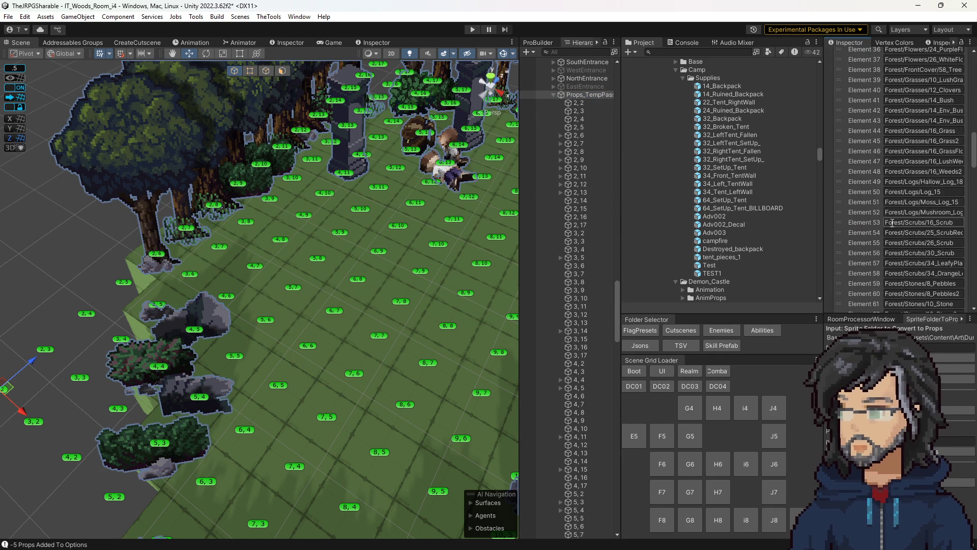
{"action": "left_click", "coordinate": [894, 228]}
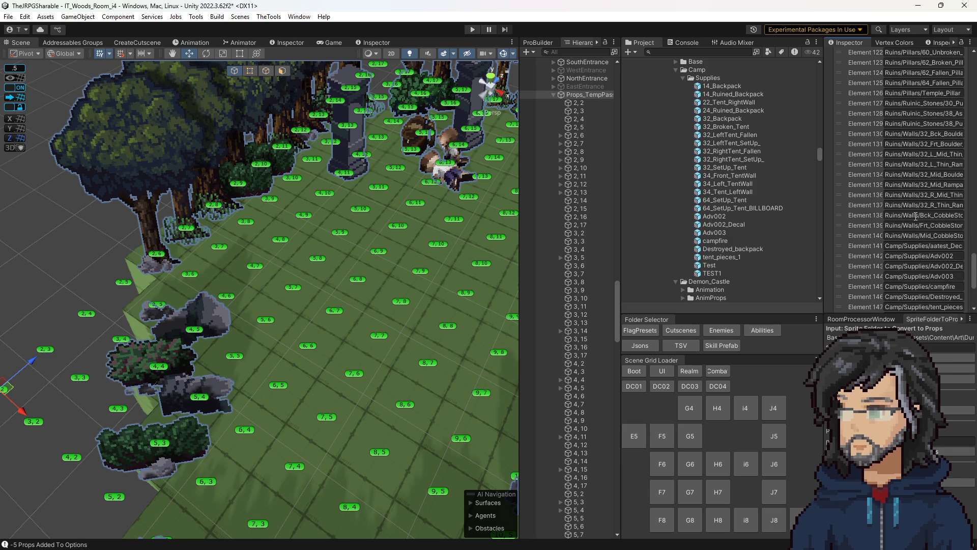
{"action": "left_click", "coordinate": [893, 228]}
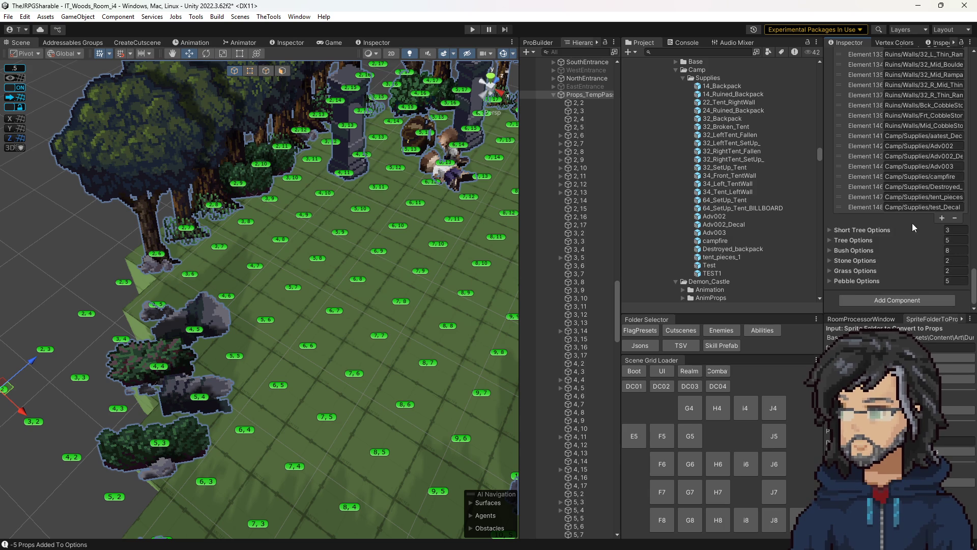
{"action": "left_click", "coordinate": [320, 254]}
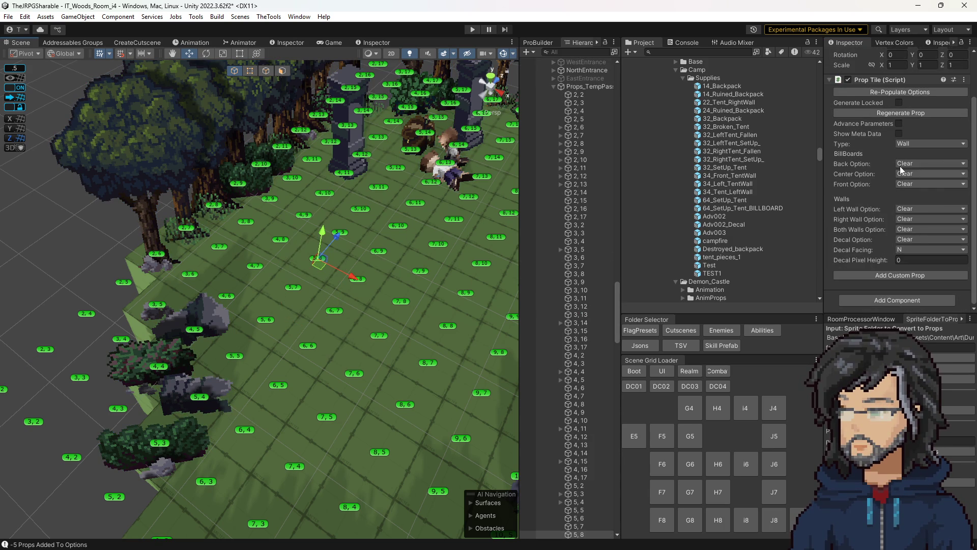
{"action": "left_click", "coordinate": [901, 173]}
{"action": "mouse_move", "coordinate": [947, 454]}
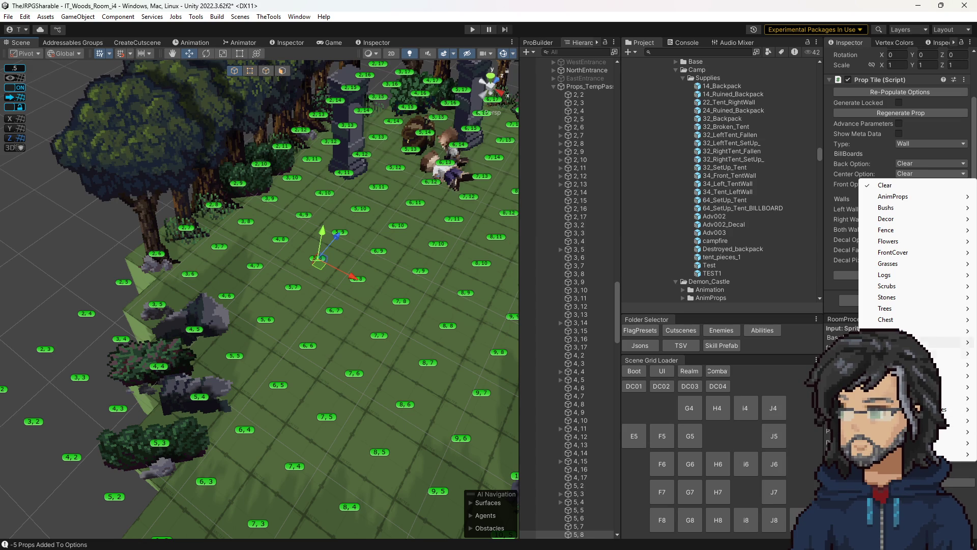
{"action": "mouse_move", "coordinate": [937, 331]}
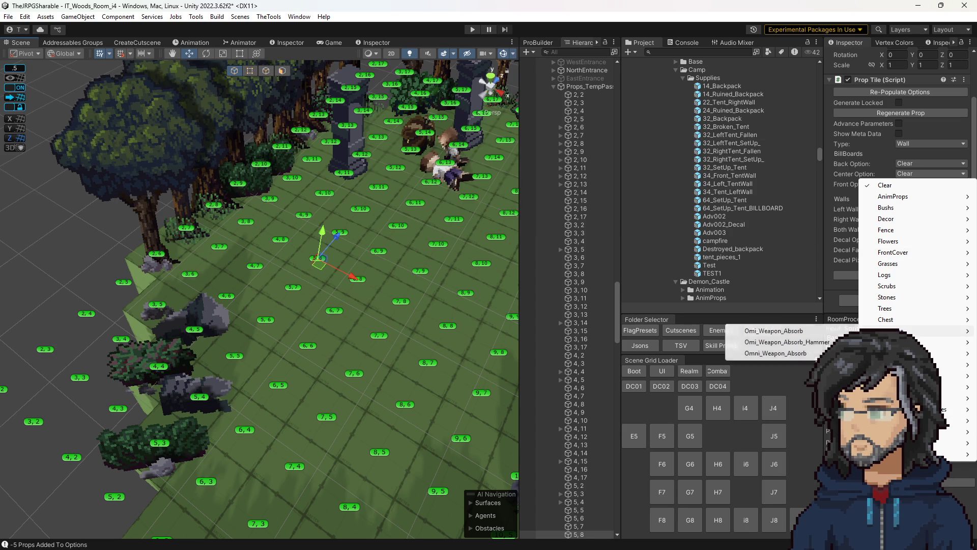
{"action": "mouse_move", "coordinate": [896, 252]}
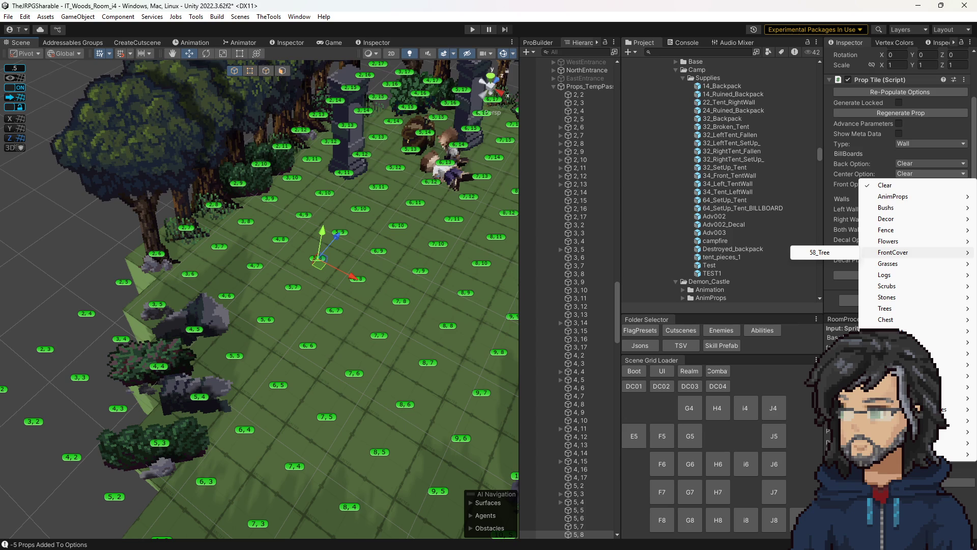
{"action": "key", "text": "Escape"}
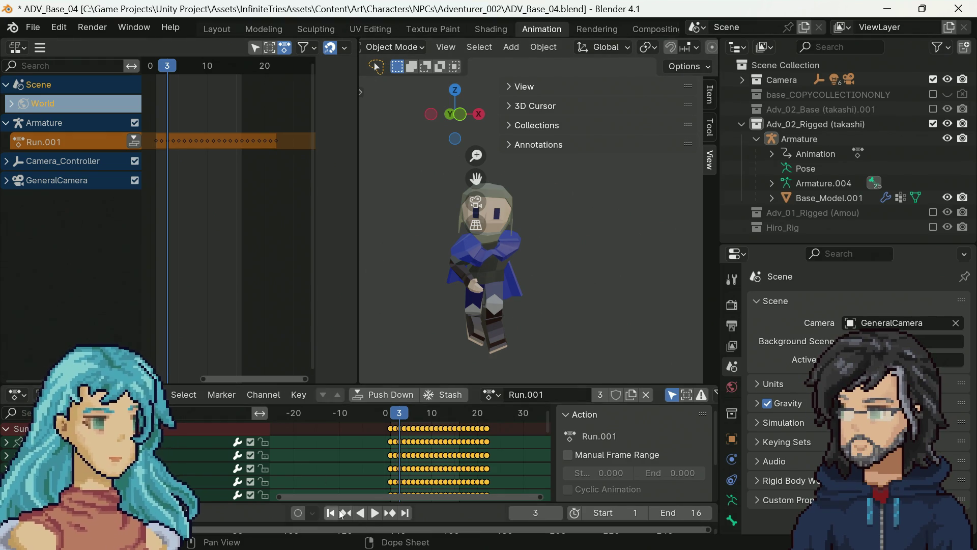
Preview the adventurer's run animation from several angles, then exclude the Adv_02_Rigged (takashi) collection.
{"action": "left_click", "coordinate": [374, 515]}
{"action": "left_click_drag", "start_coordinate": [572, 295], "coordinate": [463, 286]}
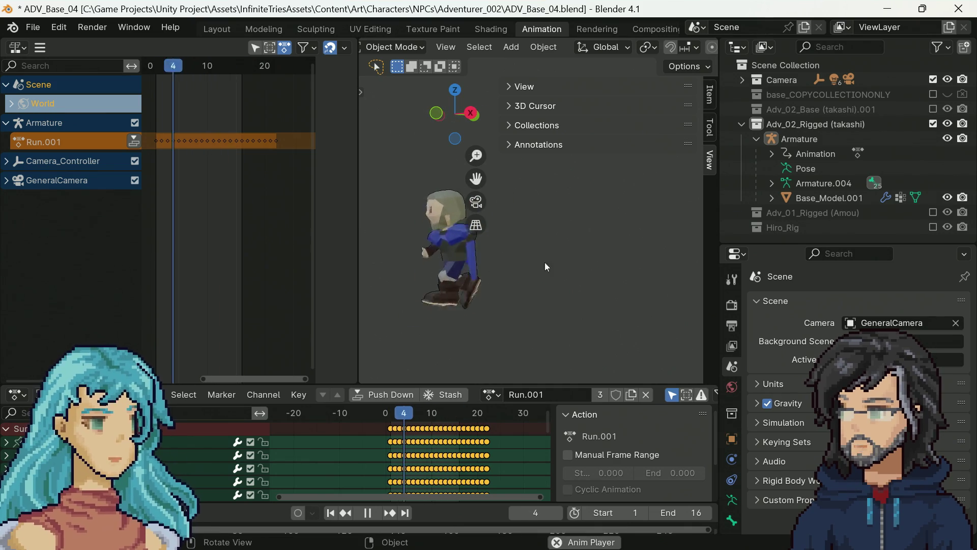
{"action": "mouse_move", "coordinate": [582, 266]}
{"action": "left_mouse_down"}
{"action": "mouse_move", "coordinate": [667, 268]}
{"action": "mouse_move", "coordinate": [377, 274]}
{"action": "mouse_move", "coordinate": [621, 269]}
{"action": "mouse_move", "coordinate": [523, 273]}
{"action": "mouse_move", "coordinate": [679, 296]}
{"action": "left_mouse_up"}
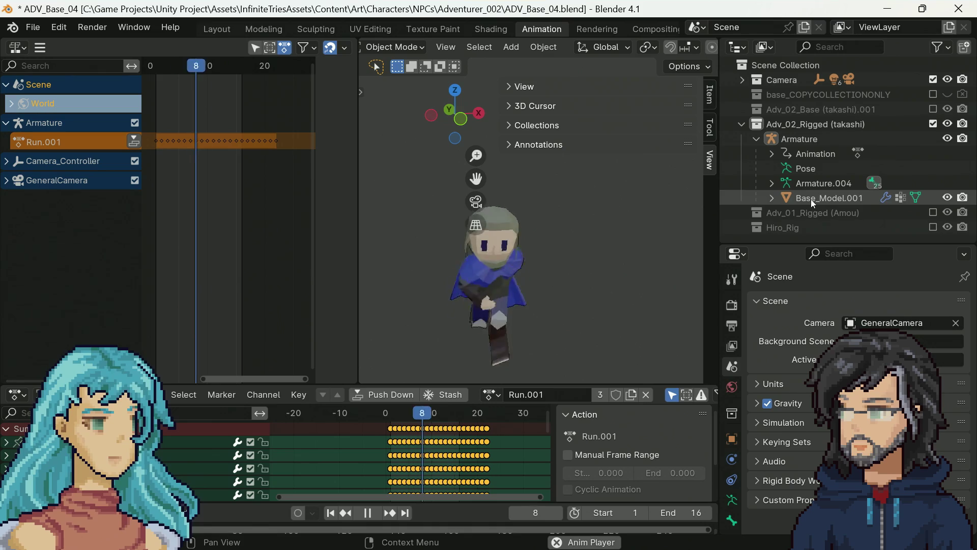
{"action": "left_click", "coordinate": [368, 512]}
{"action": "left_click", "coordinate": [933, 124]}
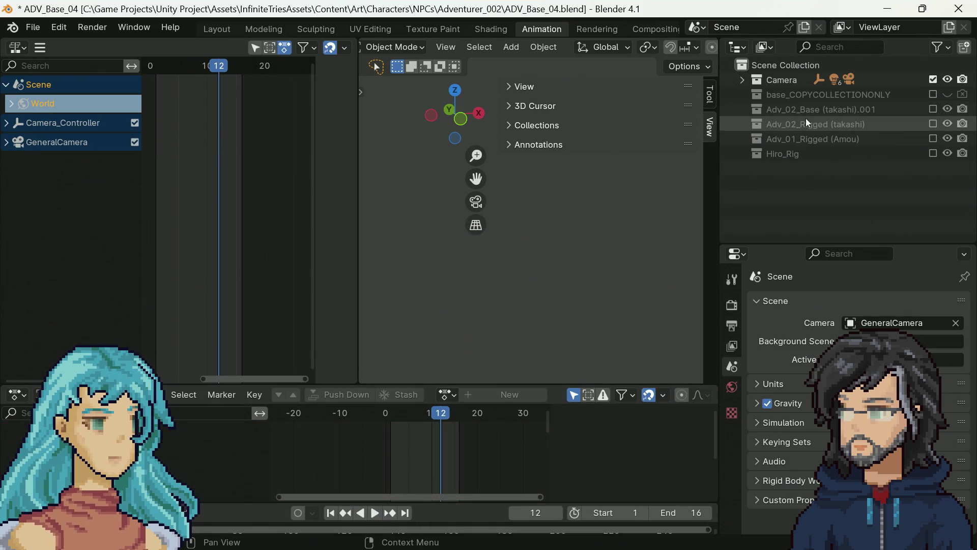
Duplicate the base_COPYCOLLECTIONONLY collection in the Outliner.
{"action": "left_click", "coordinate": [829, 96]}
{"action": "right_click", "coordinate": [823, 97]}
{"action": "left_click", "coordinate": [802, 98]}
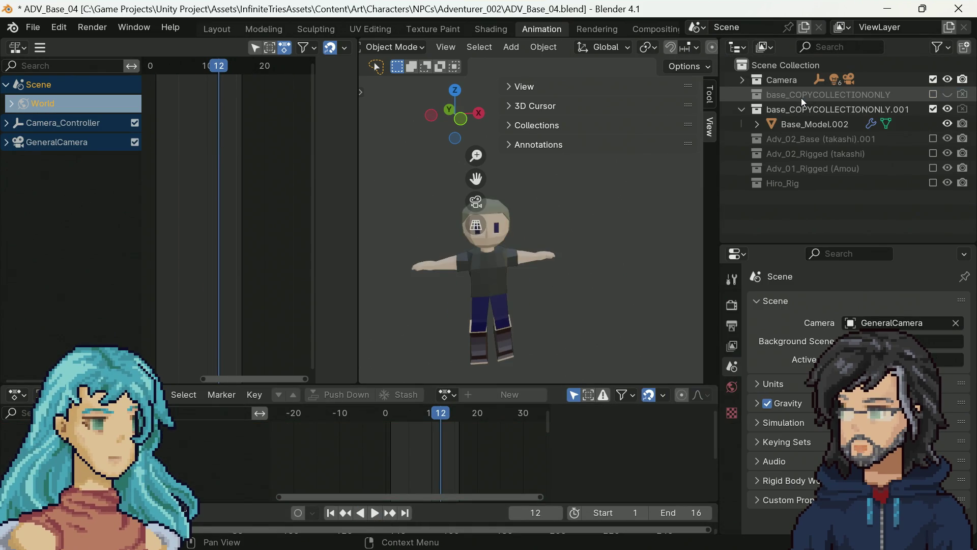
Rename the duplicated collection to Adv_03_Base.
{"action": "double_click", "coordinate": [833, 108]}
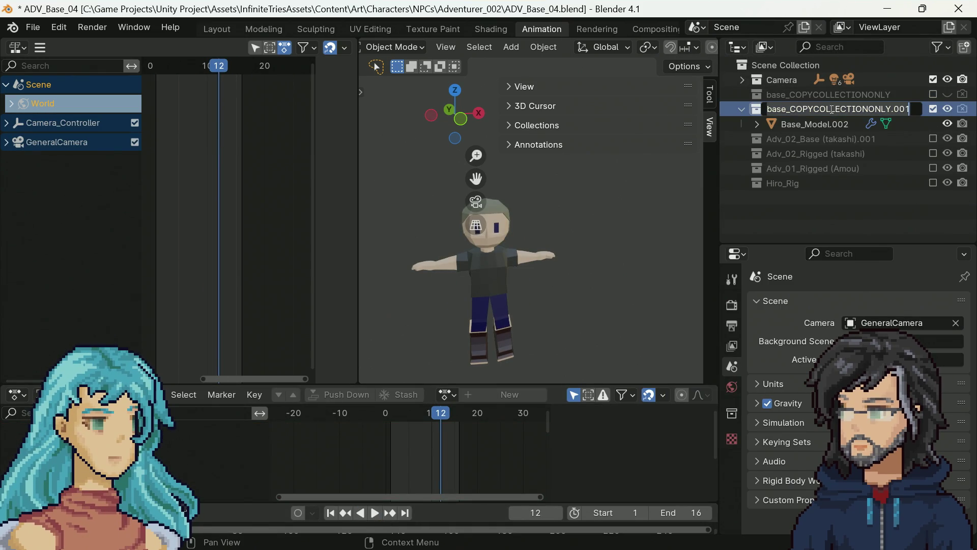
{"action": "left_click", "coordinate": [861, 109]}
{"action": "left_click_drag", "start_coordinate": [911, 109], "coordinate": [767, 115]}
{"action": "key", "text": "End"}
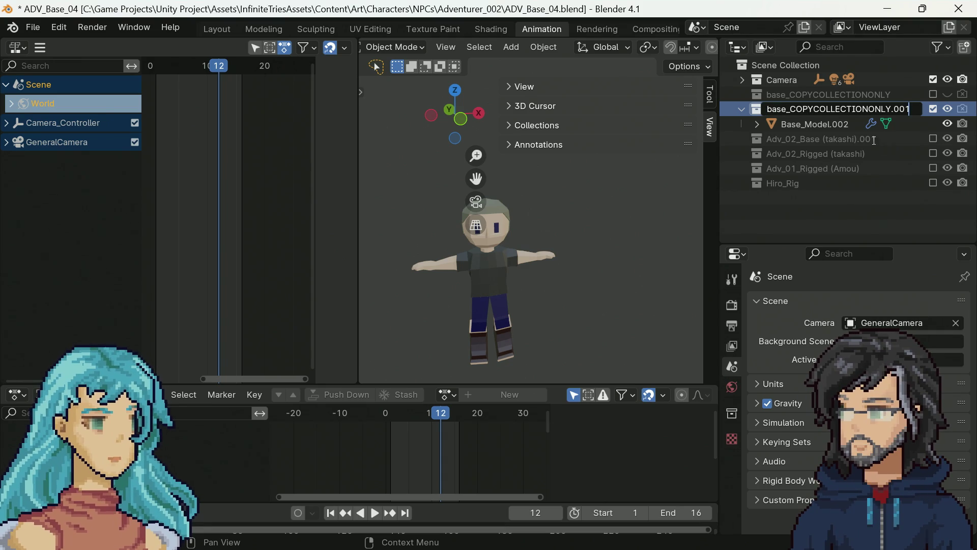
{"action": "left_click_drag", "start_coordinate": [912, 111], "coordinate": [762, 116]}
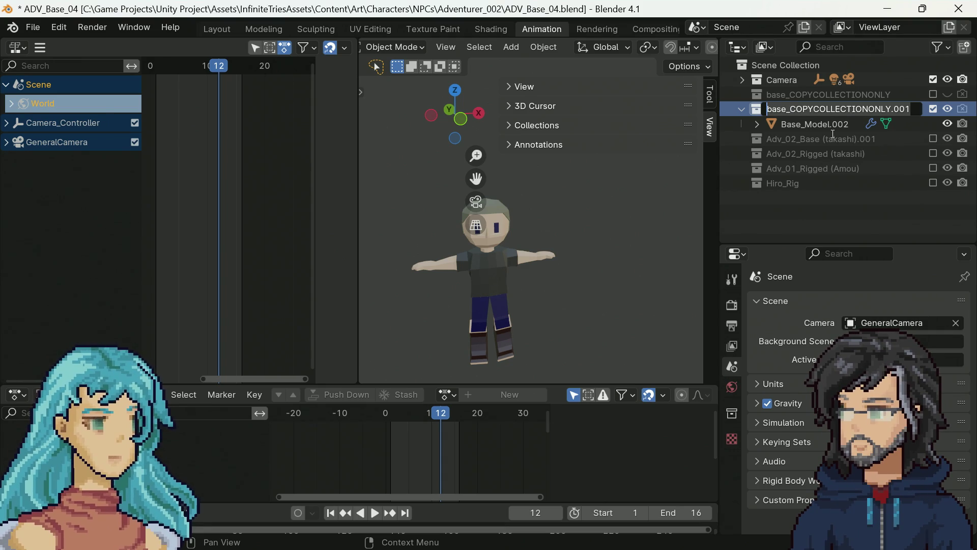
{"action": "type", "text": "Adv_03_B"}
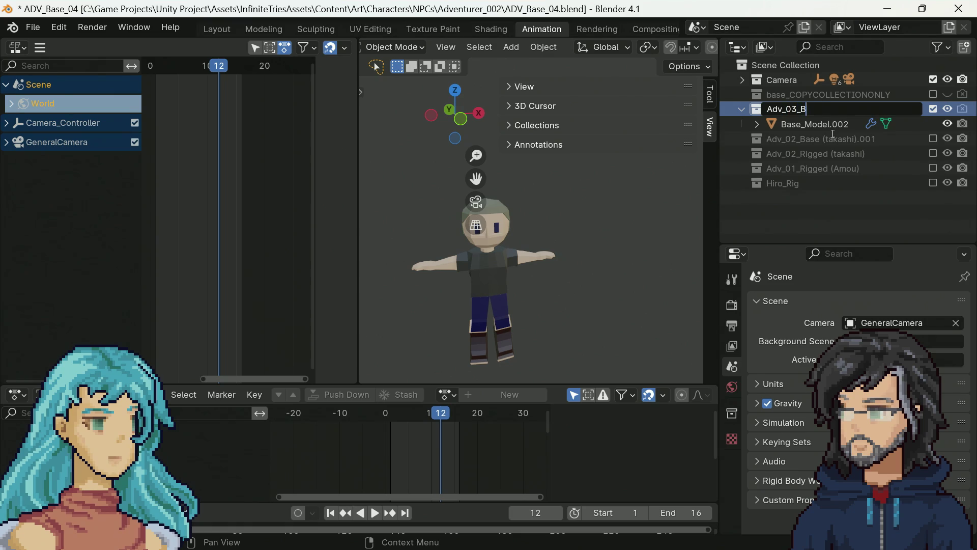
{"action": "type", "text": "ase"}
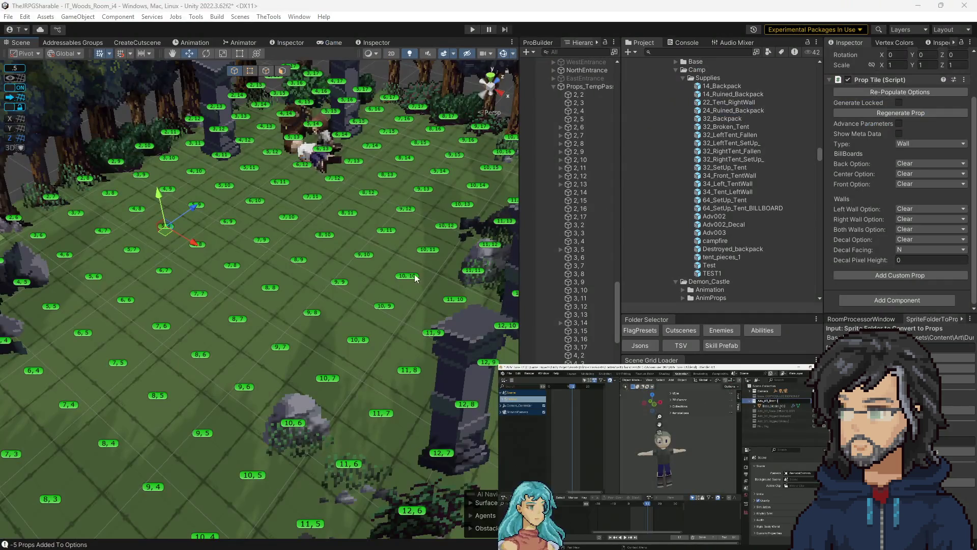
Look through a tile's prop choices and prop tile 5,10, then undo back to the Props_TempPass settings.
{"action": "scroll", "coordinate": [414, 275], "scroll_direction": "down", "scroll_amount": 5}
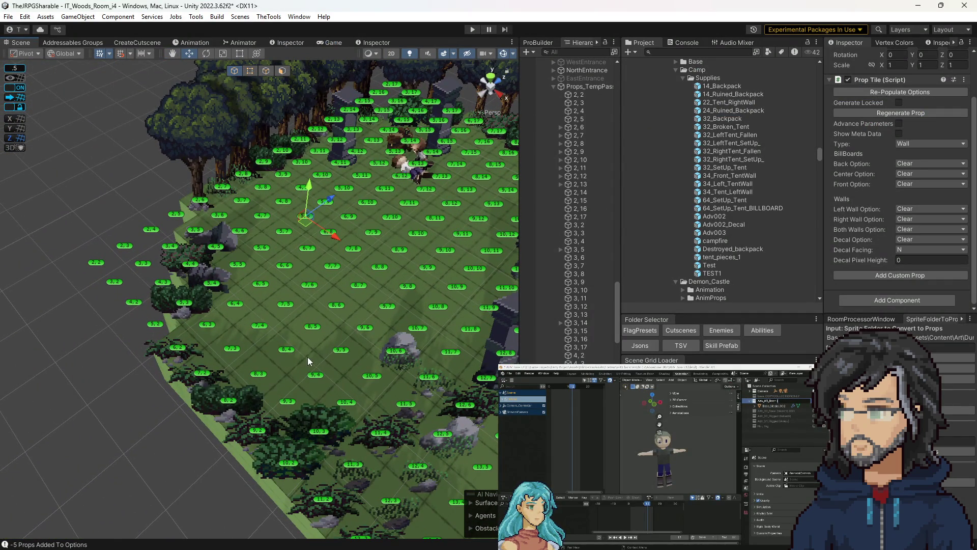
{"action": "left_click", "coordinate": [288, 347]}
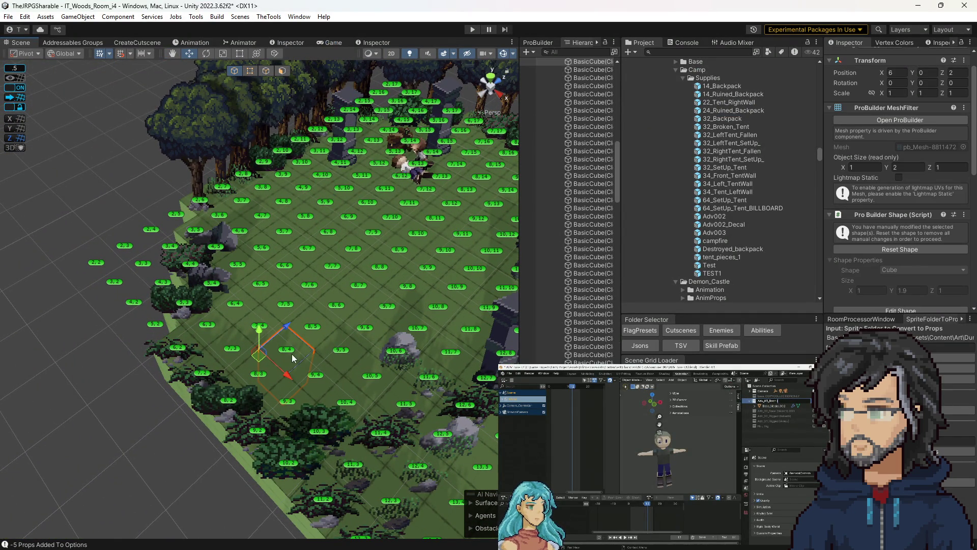
{"action": "left_click", "coordinate": [289, 352]}
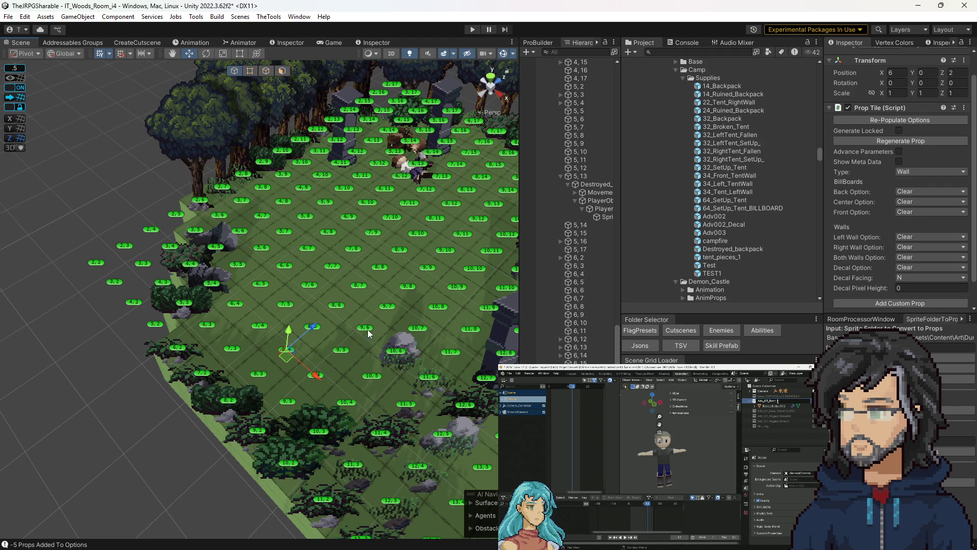
{"action": "left_click", "coordinate": [909, 202]}
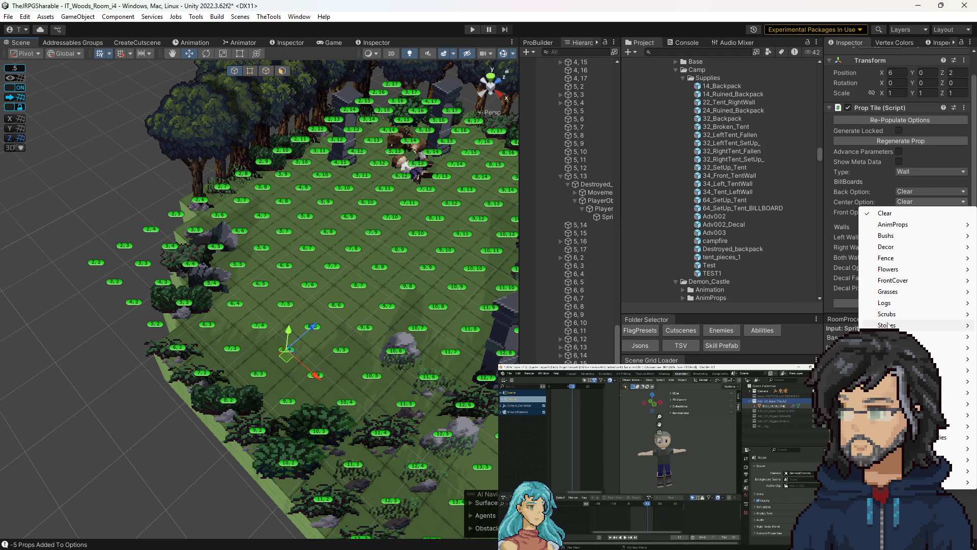
{"action": "mouse_move", "coordinate": [890, 325]}
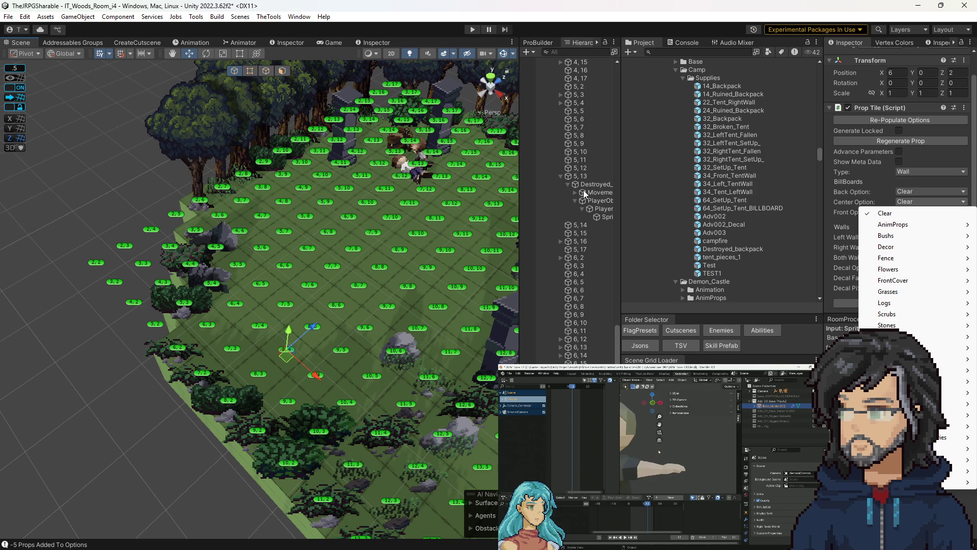
{"action": "left_click", "coordinate": [581, 151]}
{"action": "scroll", "coordinate": [585, 153], "scroll_direction": "up", "scroll_amount": 10}
{"action": "scroll", "coordinate": [586, 173], "scroll_direction": "up", "scroll_amount": 5}
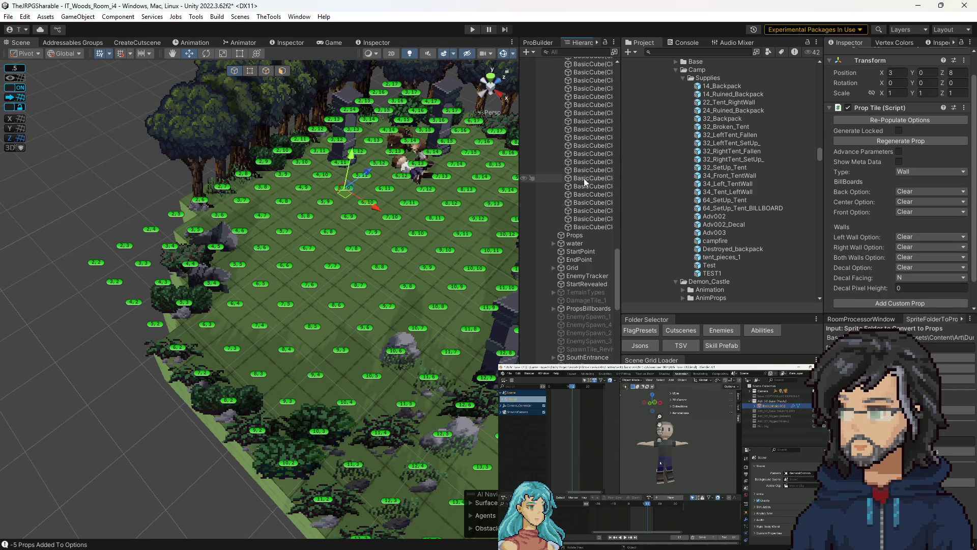
{"action": "key", "text": "ctrl+z"}
{"action": "key", "text": "ctrl+z"}
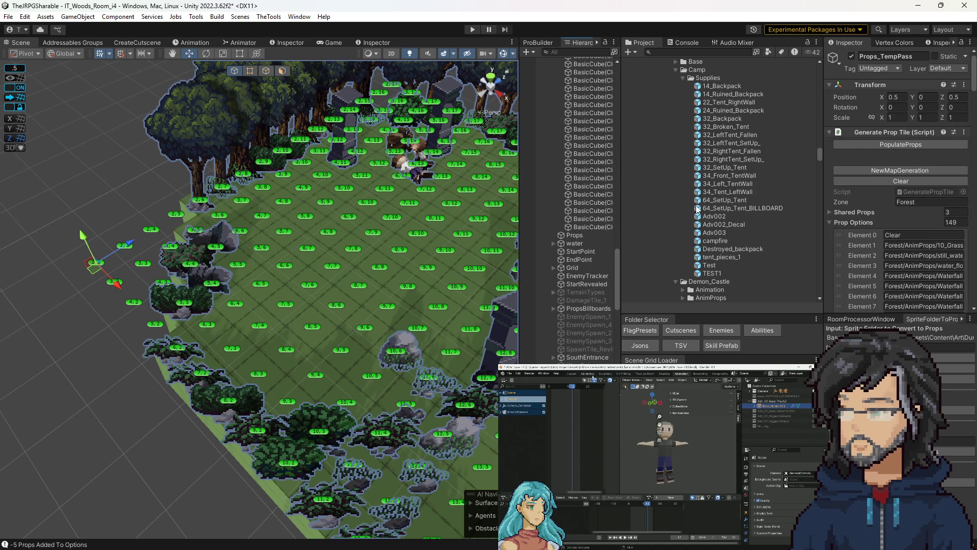
Inspect the 34_Left_TentWall, fallen tent and 34_Tent_LeftWall prefabs.
{"action": "left_click", "coordinate": [734, 185]}
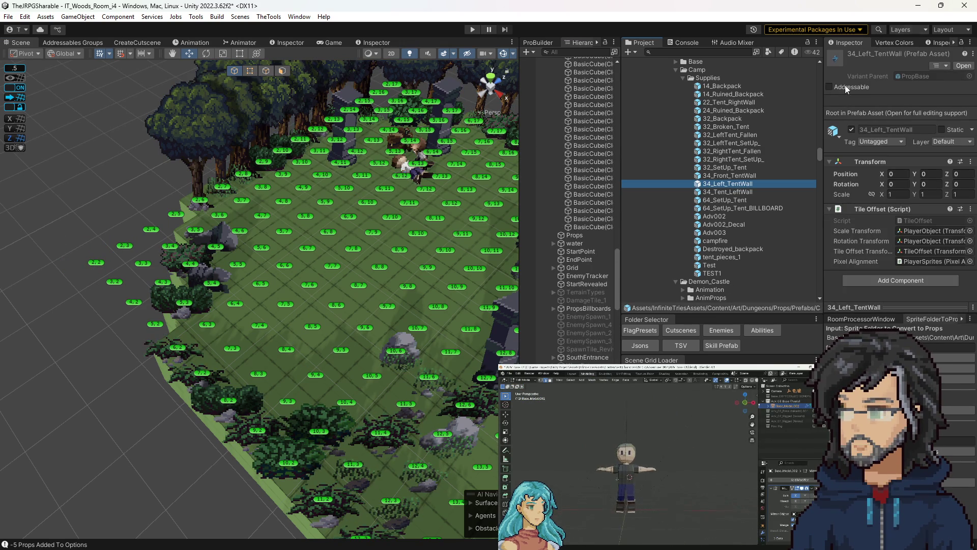
{"action": "left_click", "coordinate": [714, 136]}
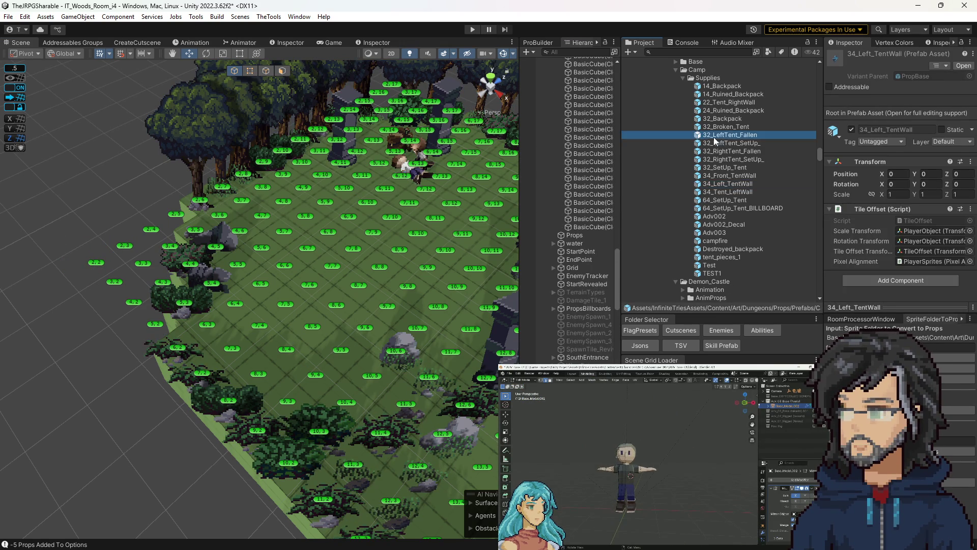
{"action": "left_click", "coordinate": [716, 193]}
In Blender, start exporting the adventurer model as FBX.
{"action": "left_click", "coordinate": [514, 372]}
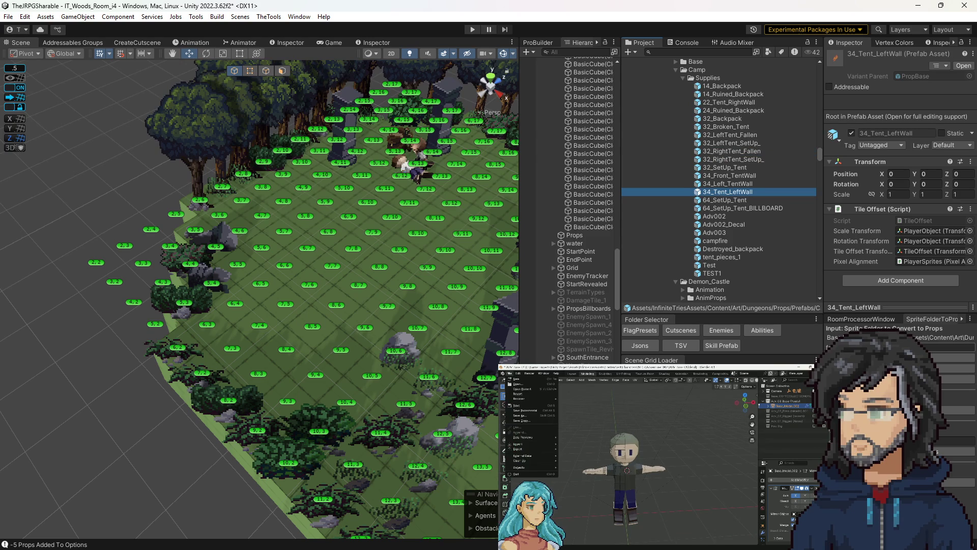
{"action": "mouse_move", "coordinate": [524, 449]}
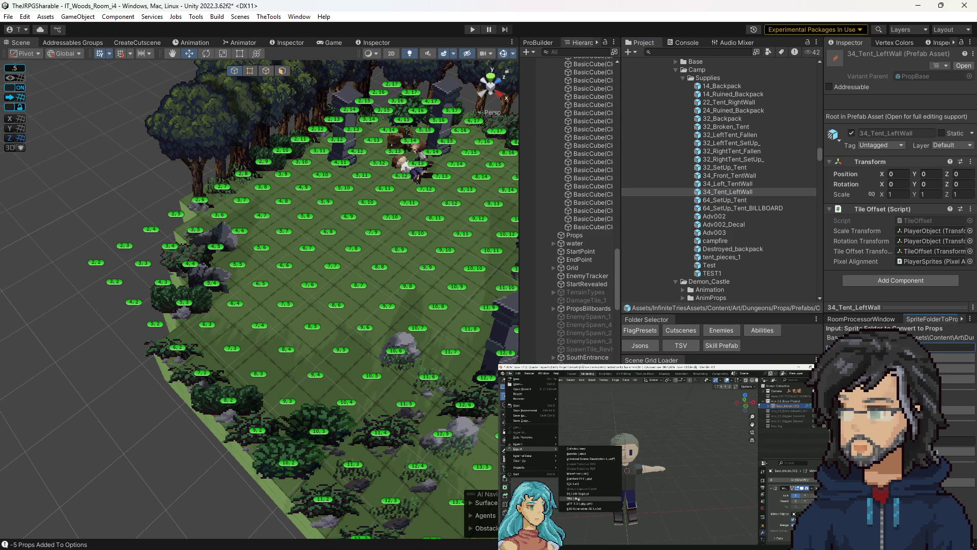
{"action": "left_click", "coordinate": [577, 493]}
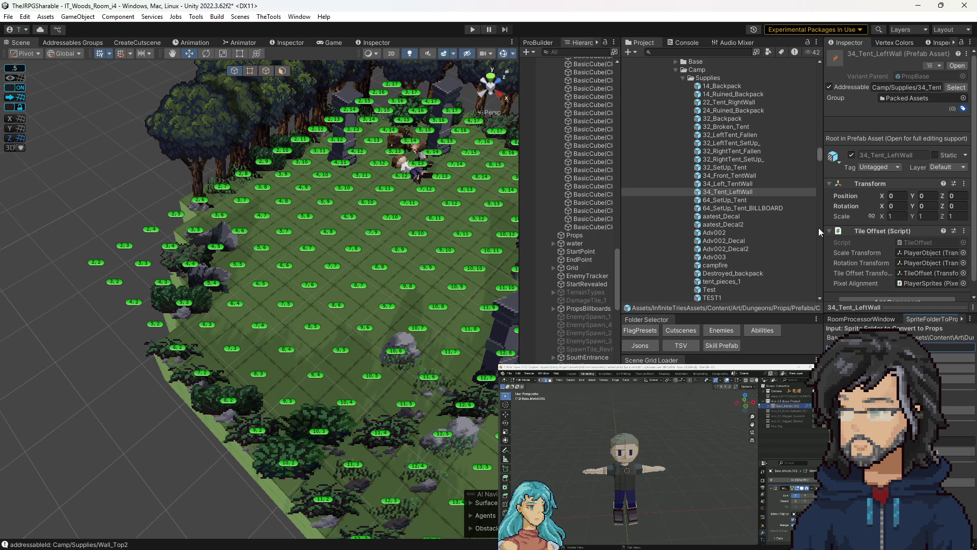
{"action": "scroll", "coordinate": [856, 217], "scroll_direction": "down", "scroll_amount": 1}
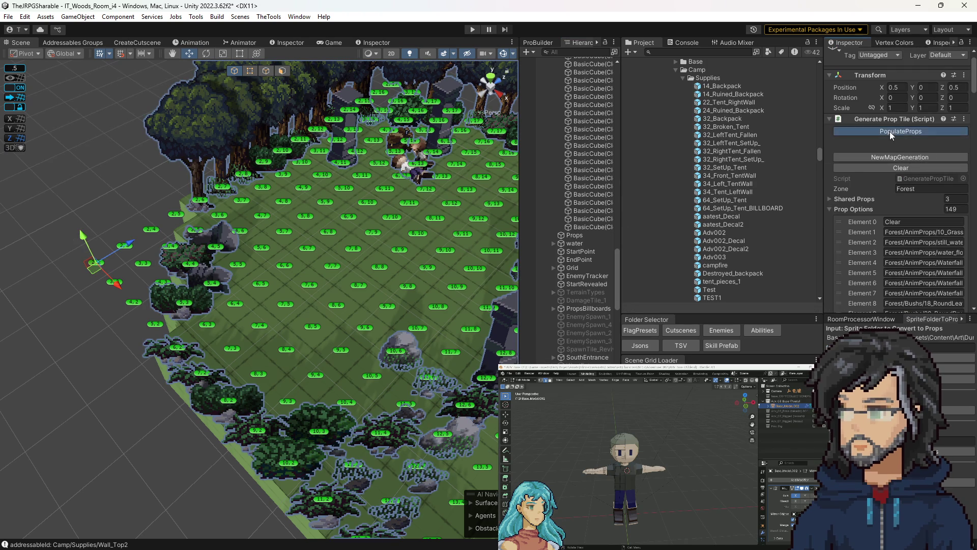
Run PopulateProps and set tile 5,4's Center Option to Supplies/32_LeftTent_SetUp_.
{"action": "left_click", "coordinate": [890, 131]}
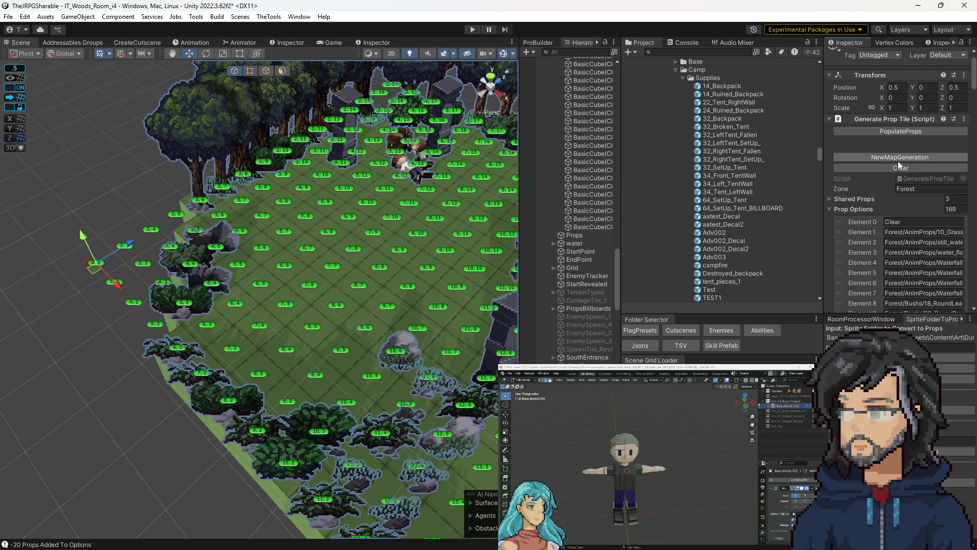
{"action": "left_click", "coordinate": [306, 289]}
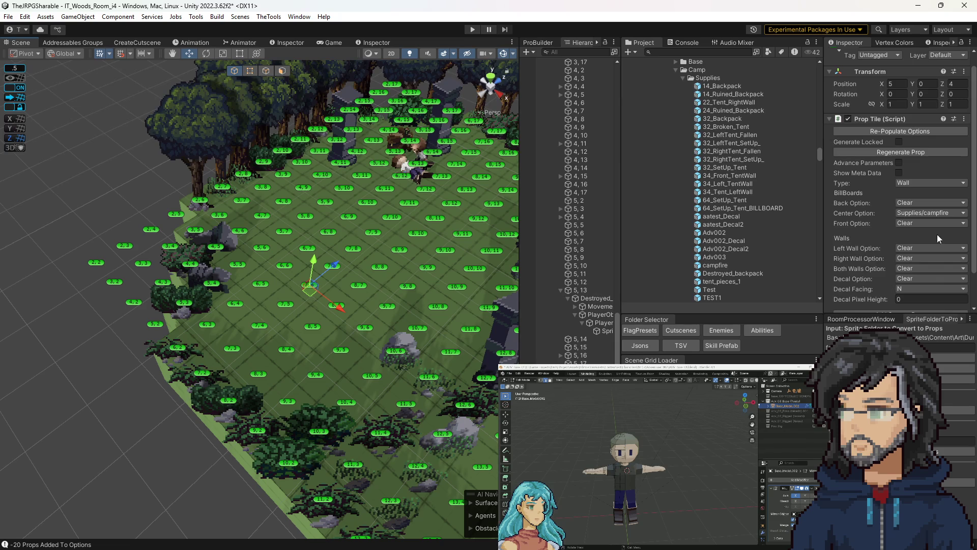
{"action": "left_click", "coordinate": [905, 222]}
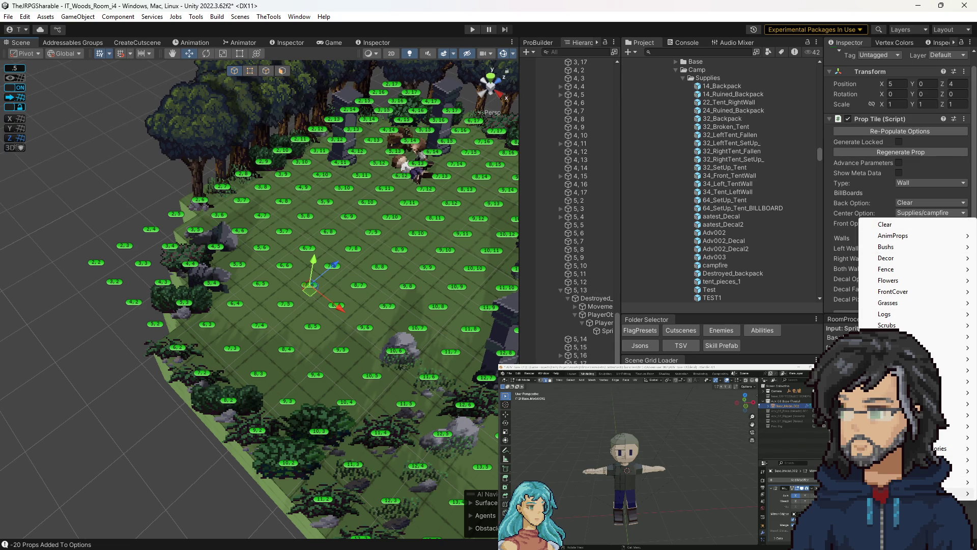
{"action": "mouse_move", "coordinate": [895, 347]}
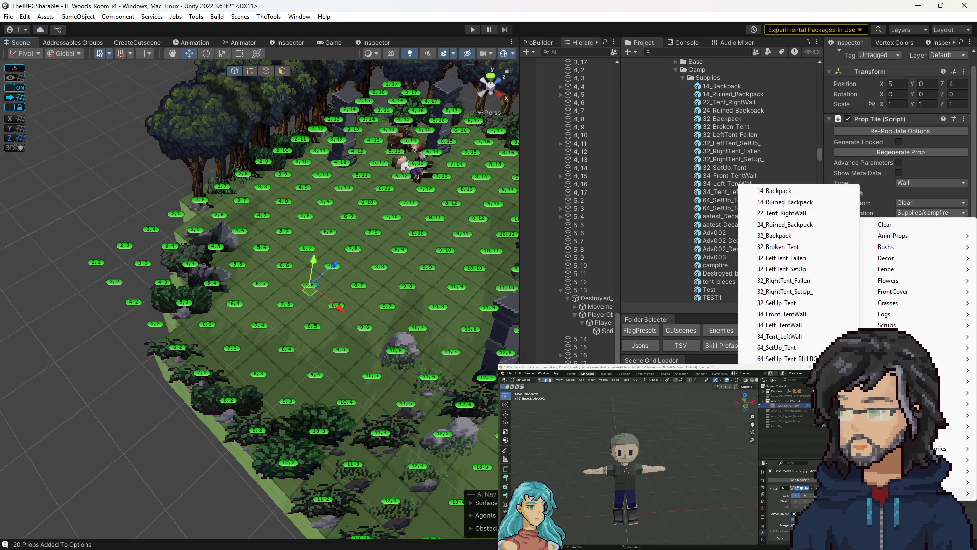
{"action": "left_click", "coordinate": [774, 259]}
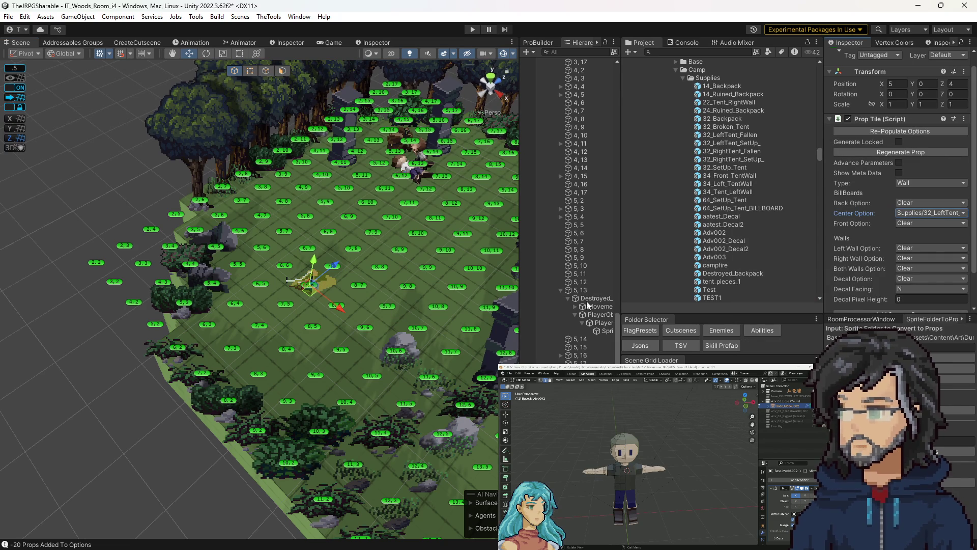
{"action": "left_click", "coordinate": [919, 213]}
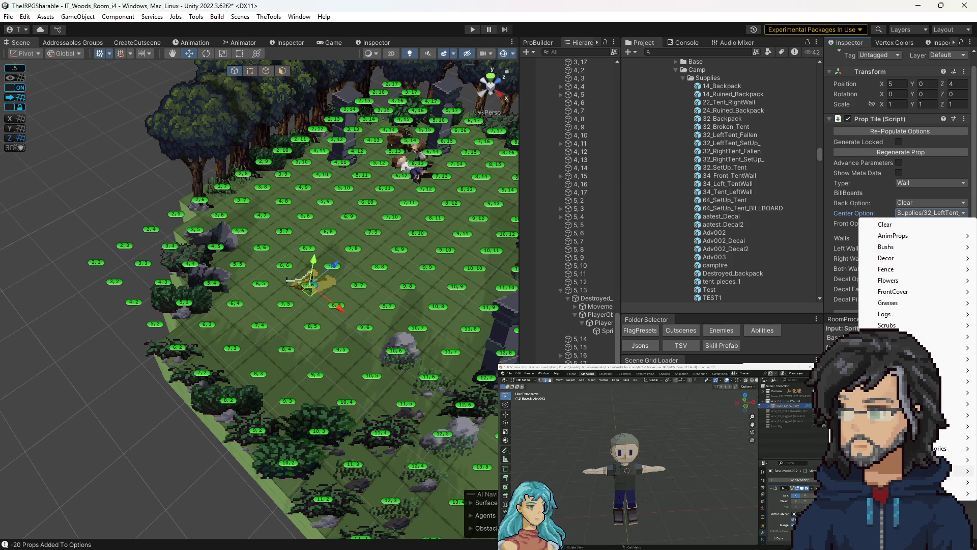
{"action": "mouse_move", "coordinate": [895, 482]}
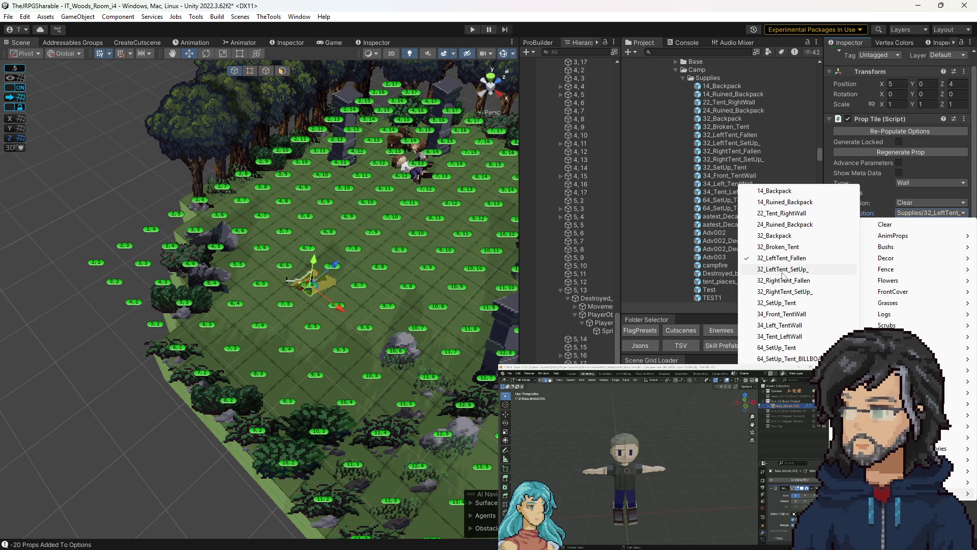
{"action": "left_click", "coordinate": [782, 271]}
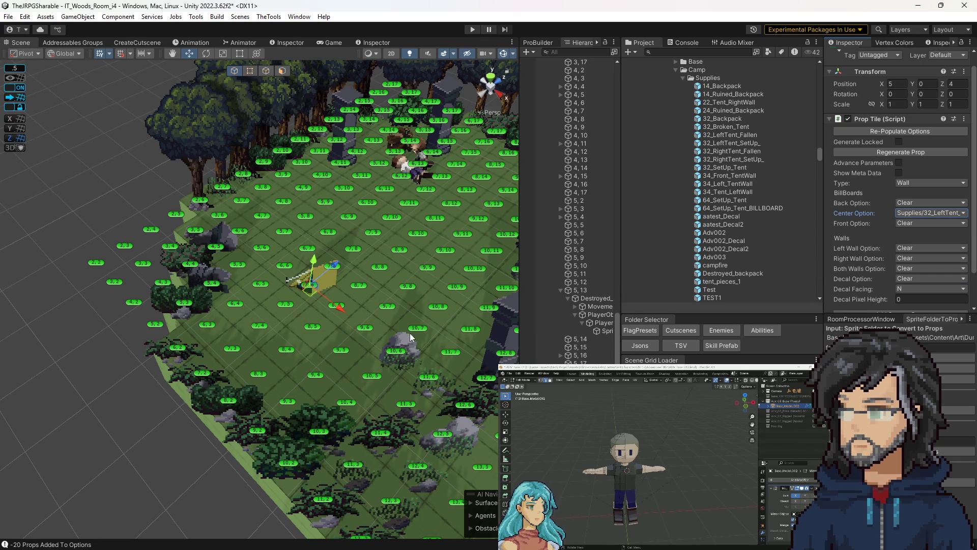
Set neighbouring tile 6,4's Center Option to Supplies/32_RightTent_SetUp_.
{"action": "left_click", "coordinate": [410, 286]}
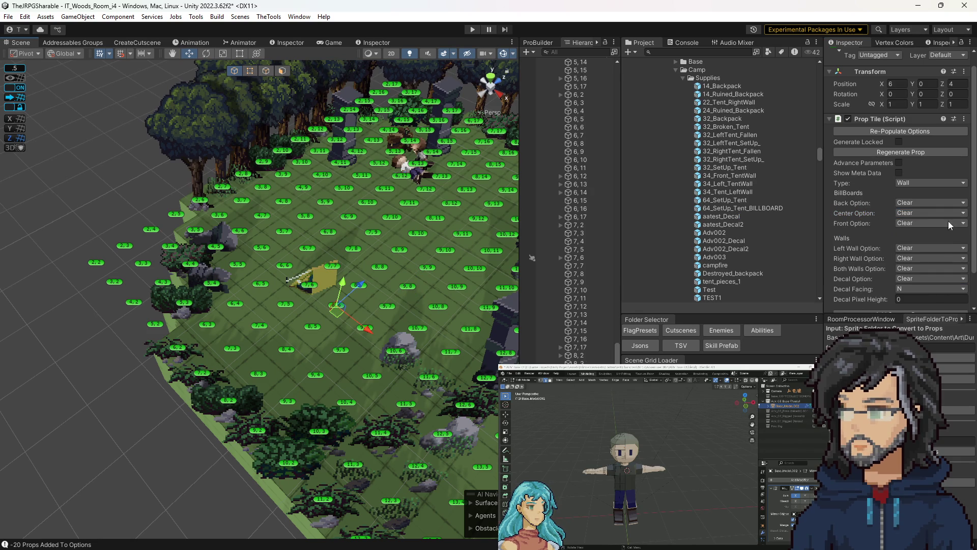
{"action": "left_click", "coordinate": [910, 223]}
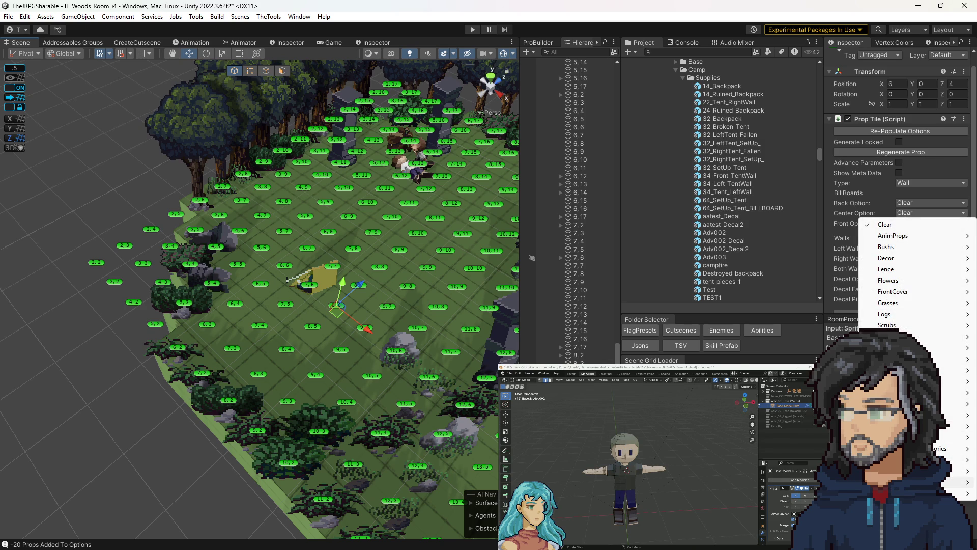
{"action": "mouse_move", "coordinate": [891, 359]}
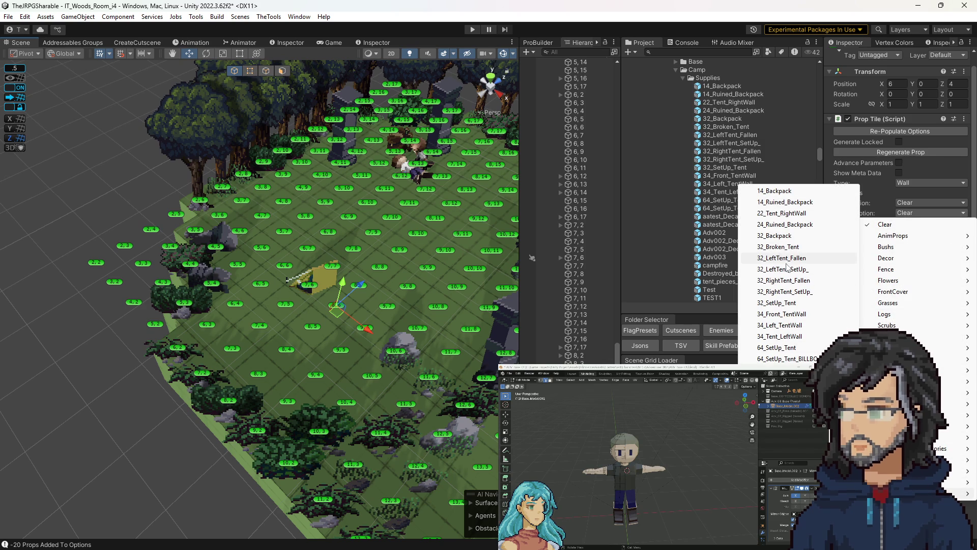
{"action": "left_click", "coordinate": [787, 291]}
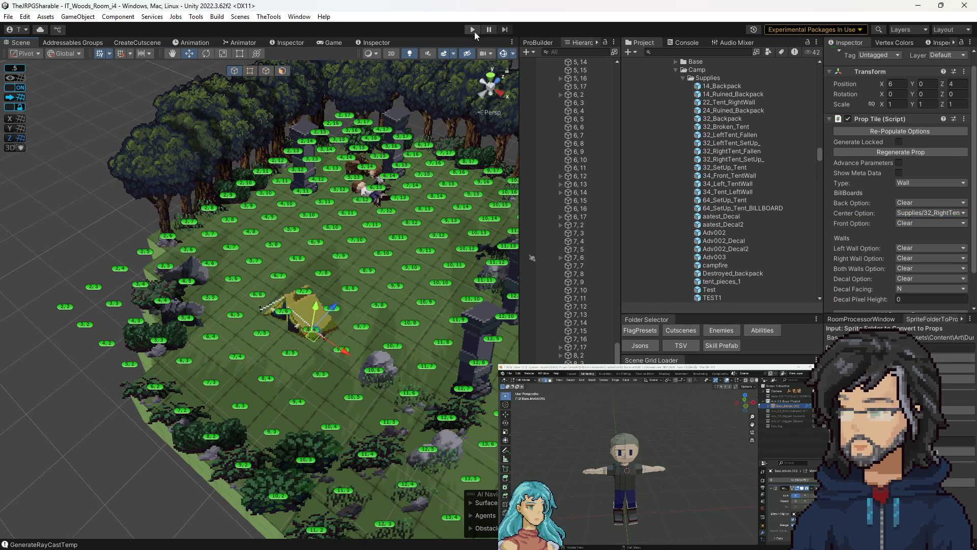
Playtest the forest room with a wider Game view to check the tents, then exit play mode.
{"action": "left_click", "coordinate": [473, 29]}
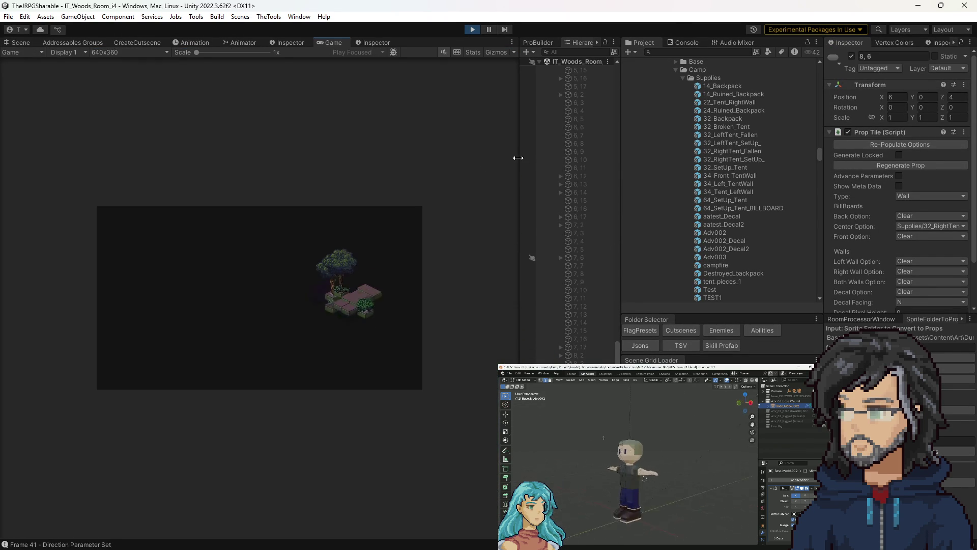
{"action": "left_click_drag", "start_coordinate": [518, 158], "coordinate": [702, 161]}
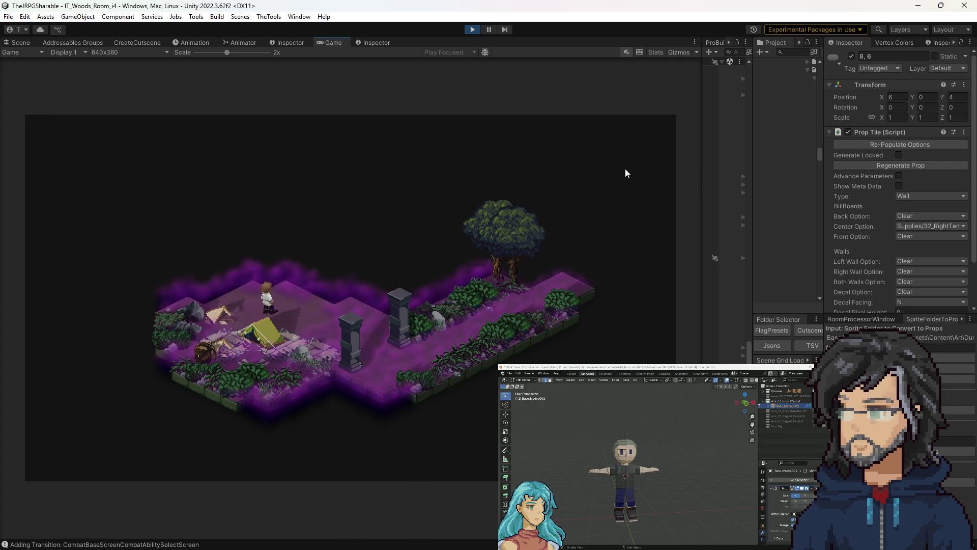
{"action": "left_click", "coordinate": [472, 30]}
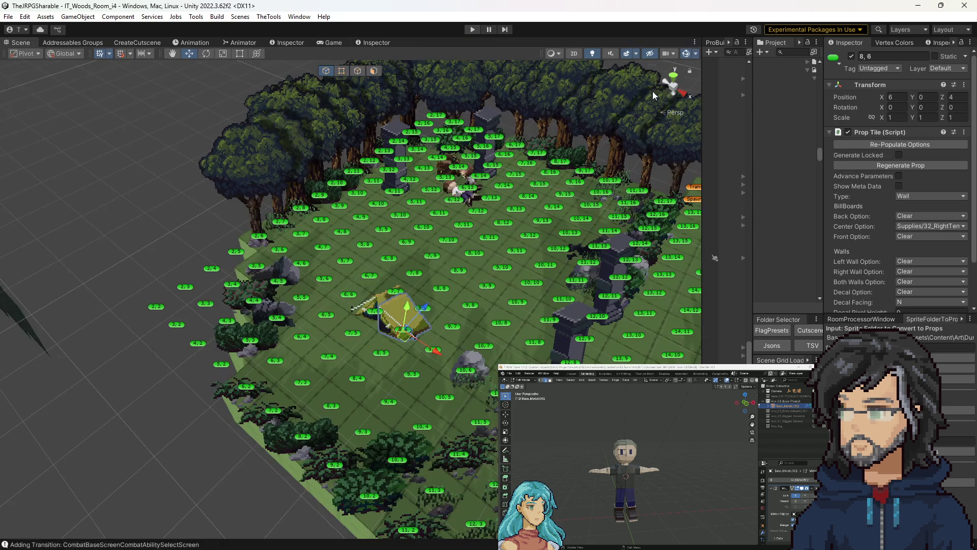
Set tile 5,6's Center Option to Clear to remove the tent-pieces prop.
{"action": "left_click", "coordinate": [328, 282]}
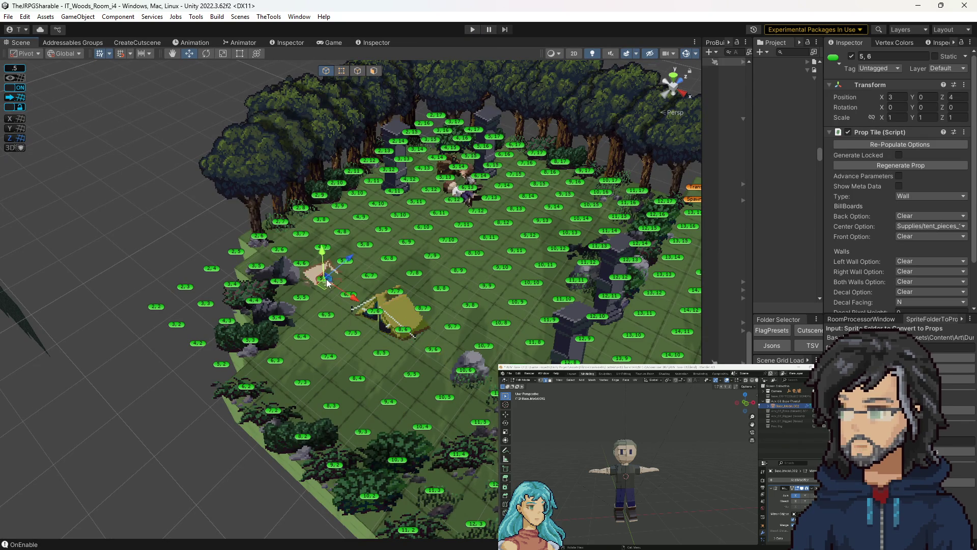
{"action": "left_click", "coordinate": [911, 228]}
{"action": "left_click", "coordinate": [911, 236]}
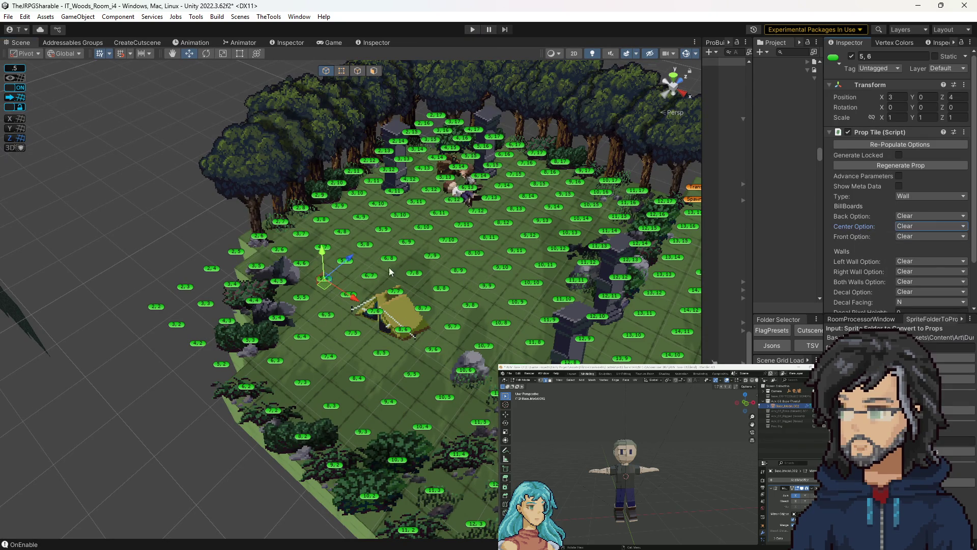
{"action": "left_click", "coordinate": [301, 300]}
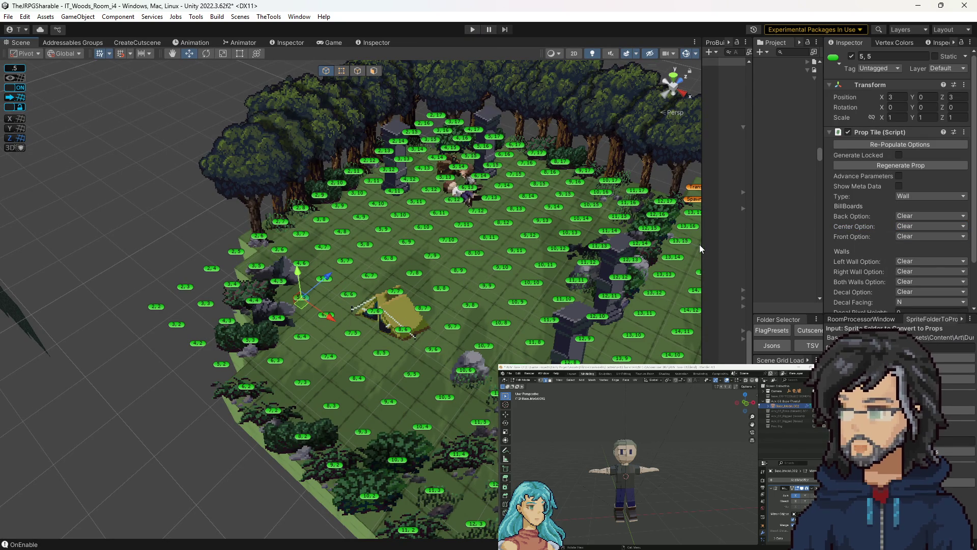
Select every Props_TempPass prop tile from 2,2 to the last in the Hierarchy and hide them.
{"action": "left_click_drag", "start_coordinate": [702, 244], "coordinate": [523, 246]}
{"action": "scroll", "coordinate": [591, 224], "scroll_direction": "up", "scroll_amount": 4}
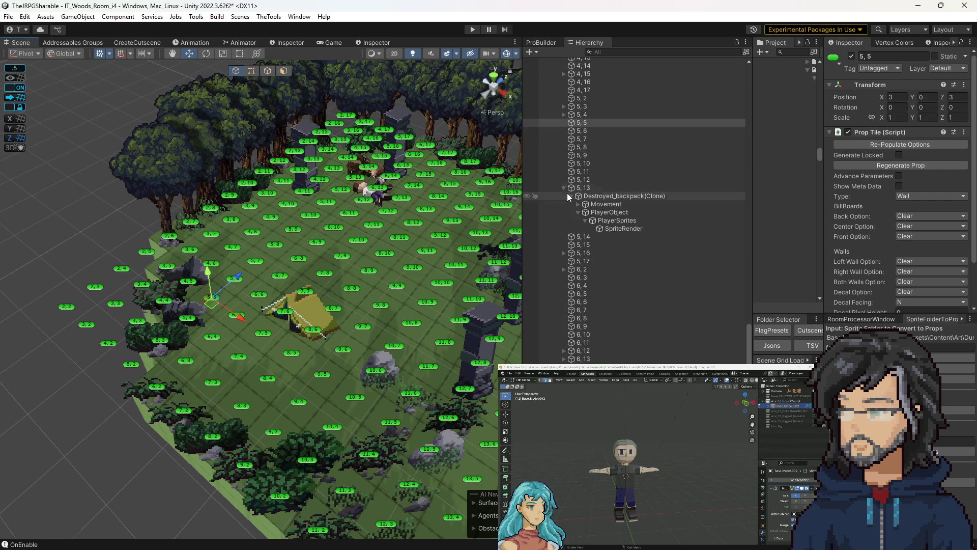
{"action": "left_click", "coordinate": [564, 188]}
{"action": "scroll", "coordinate": [593, 200], "scroll_direction": "up", "scroll_amount": 15}
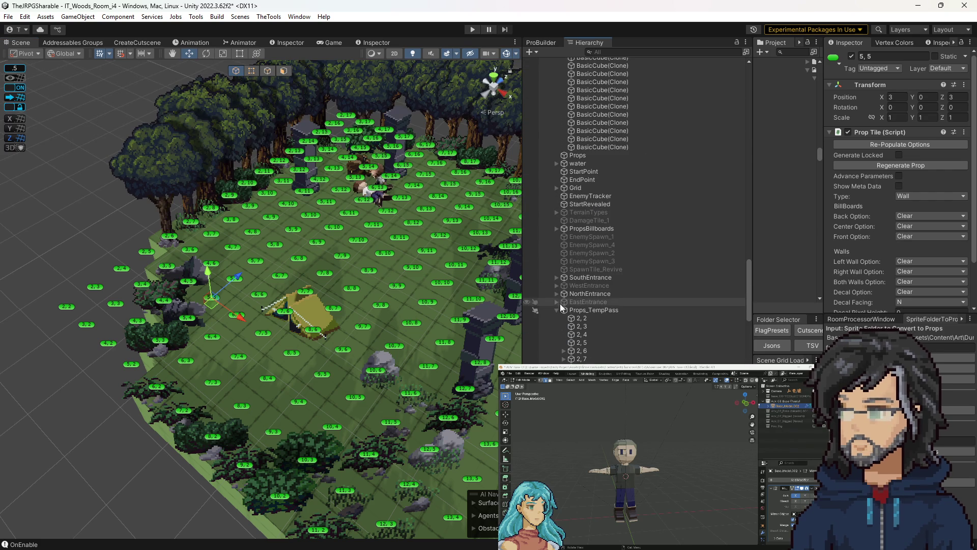
{"action": "left_click", "coordinate": [575, 318]}
{"action": "scroll", "coordinate": [607, 337], "scroll_direction": "down", "scroll_amount": 20}
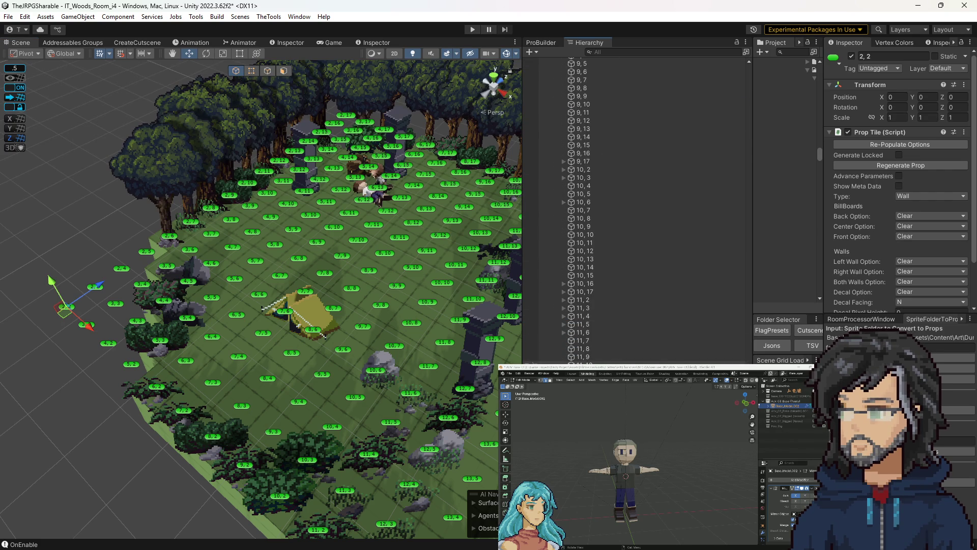
{"action": "left_click", "coordinate": [583, 355], "text": "shift"}
{"action": "key", "text": "h"}
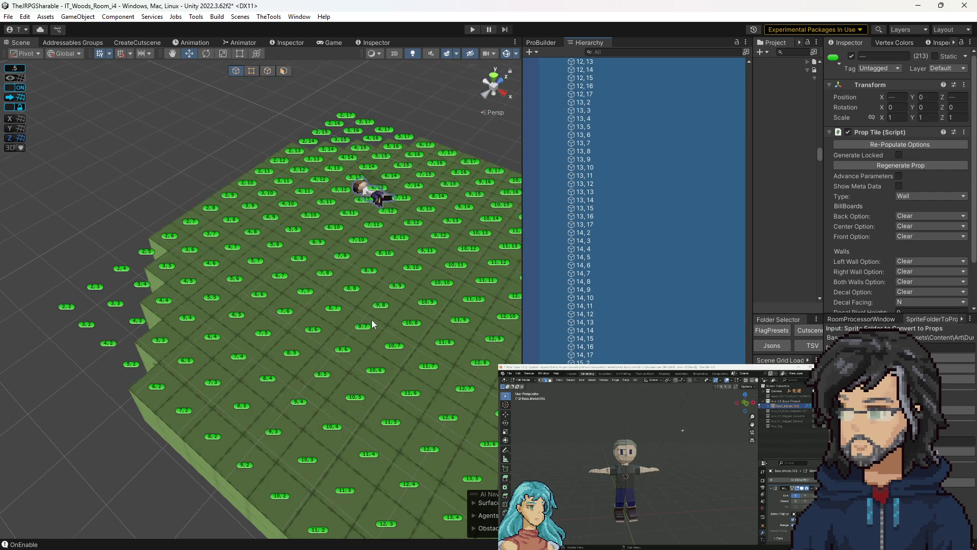
Select the BasicCube floor tile under tile 8,8.
{"action": "left_click", "coordinate": [348, 299]}
{"action": "left_click", "coordinate": [150, 181]}
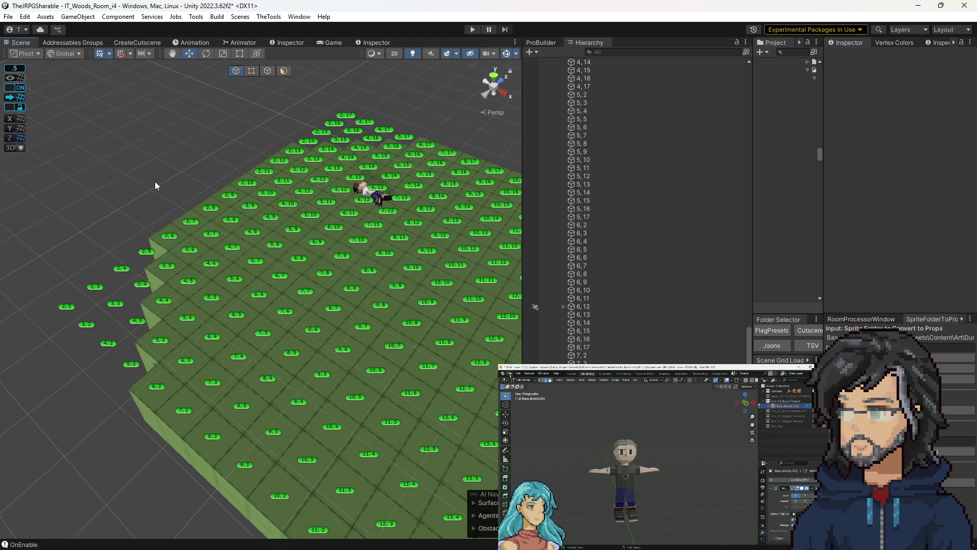
{"action": "left_click", "coordinate": [356, 278]}
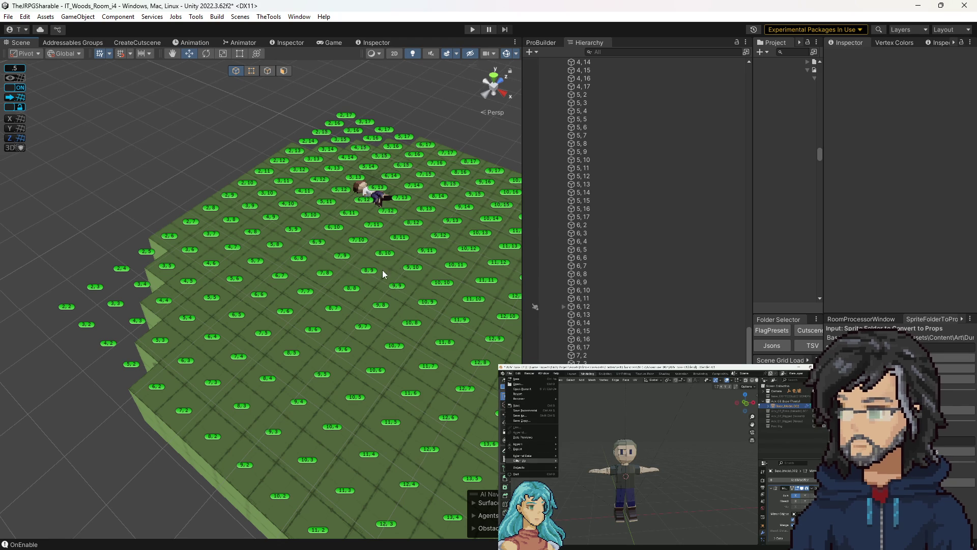
{"action": "left_click", "coordinate": [354, 285]}
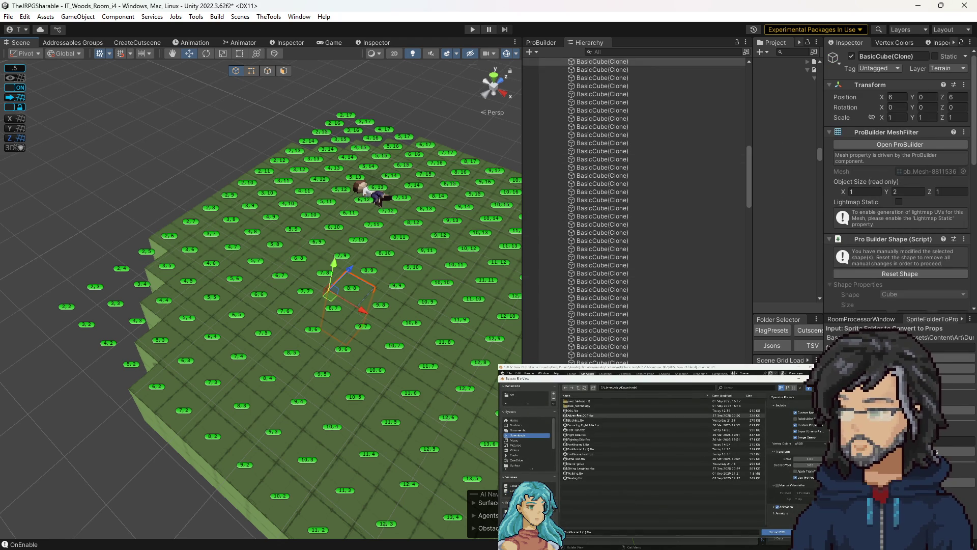
{"action": "left_click_drag", "start_coordinate": [753, 330], "coordinate": [572, 331]}
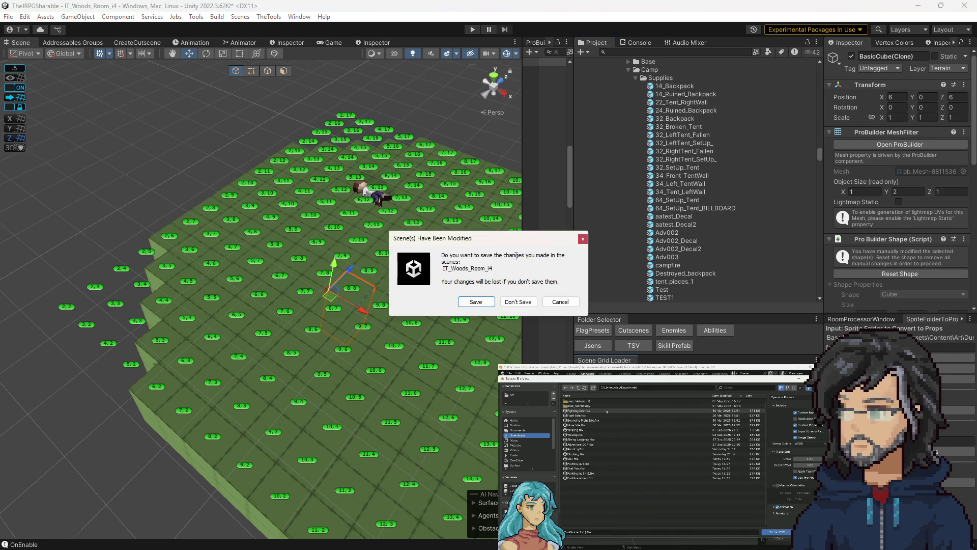
Discard unsaved changes, open IT_Woods_Room_i4 and check the tiles around the tent.
{"action": "left_click", "coordinate": [514, 300]}
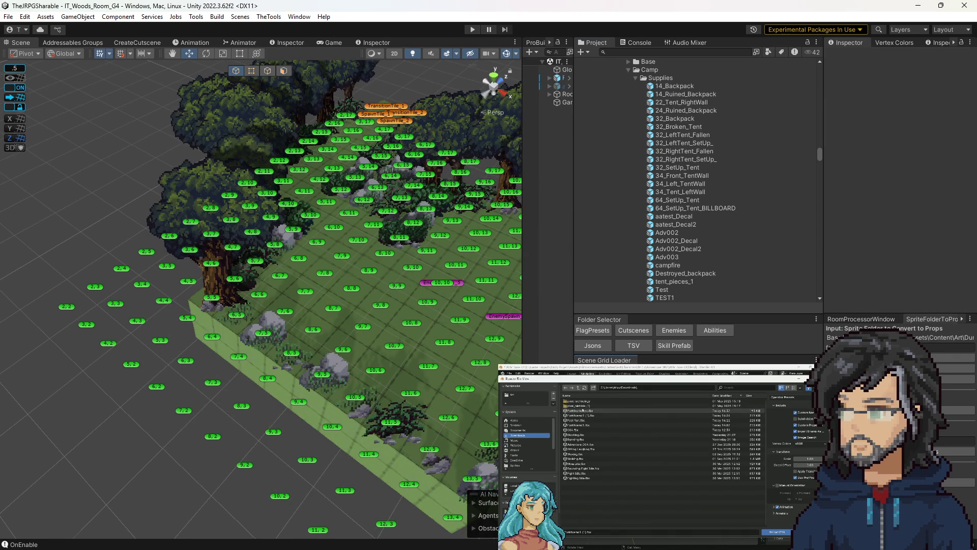
{"action": "key", "text": "Right"}
{"action": "key", "text": "Right"}
{"action": "left_click_drag", "start_coordinate": [337, 309], "coordinate": [322, 208]}
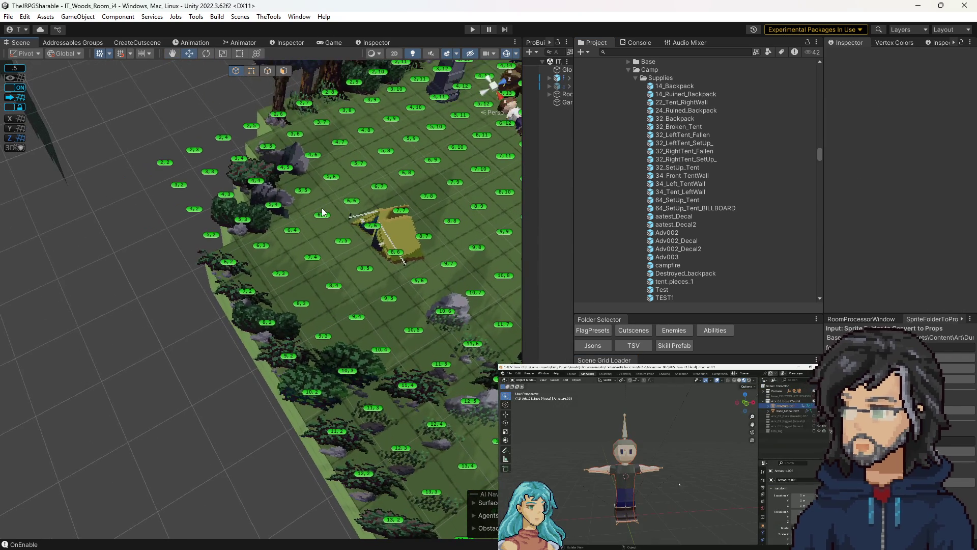
{"action": "left_click", "coordinate": [322, 215]}
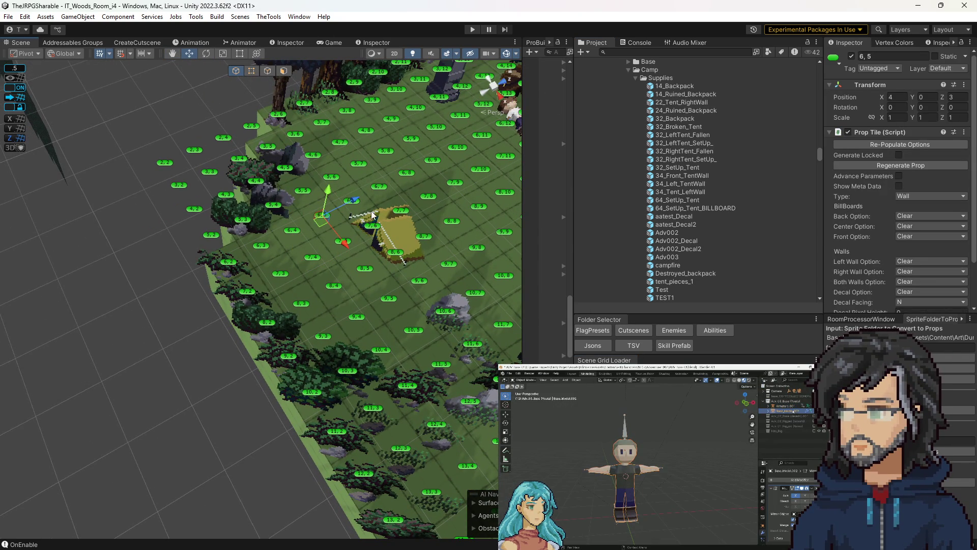
{"action": "left_click", "coordinate": [351, 202]}
{"action": "left_click", "coordinate": [337, 182]}
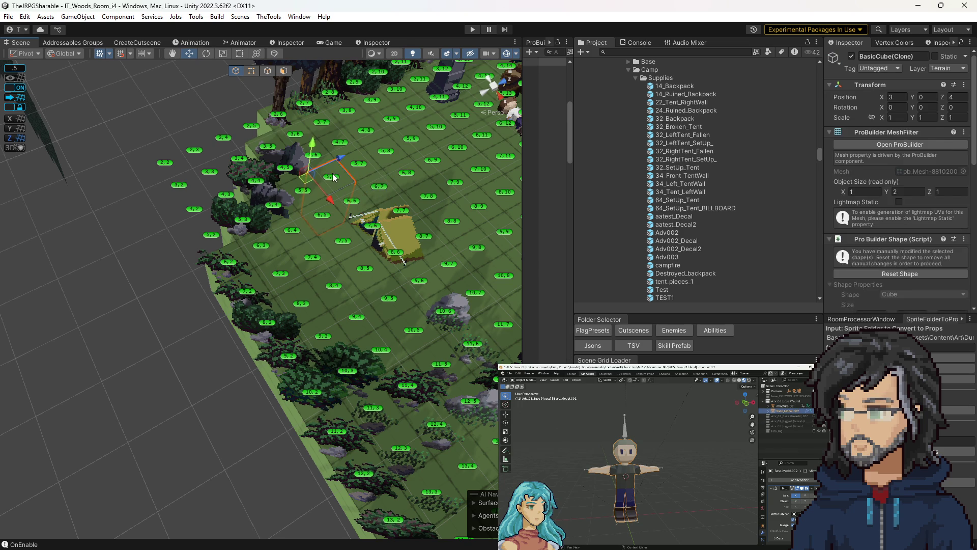
{"action": "left_click", "coordinate": [313, 190]}
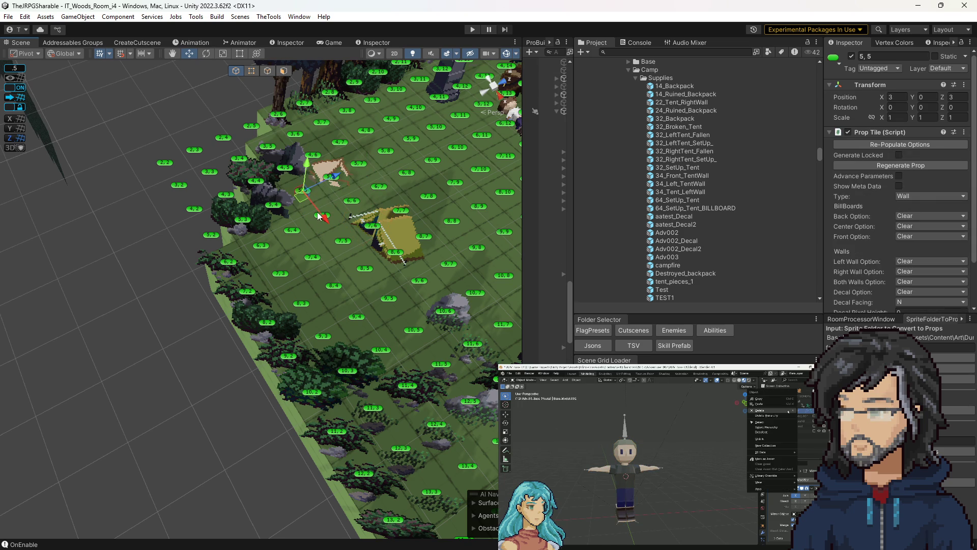
{"action": "left_click", "coordinate": [293, 230]}
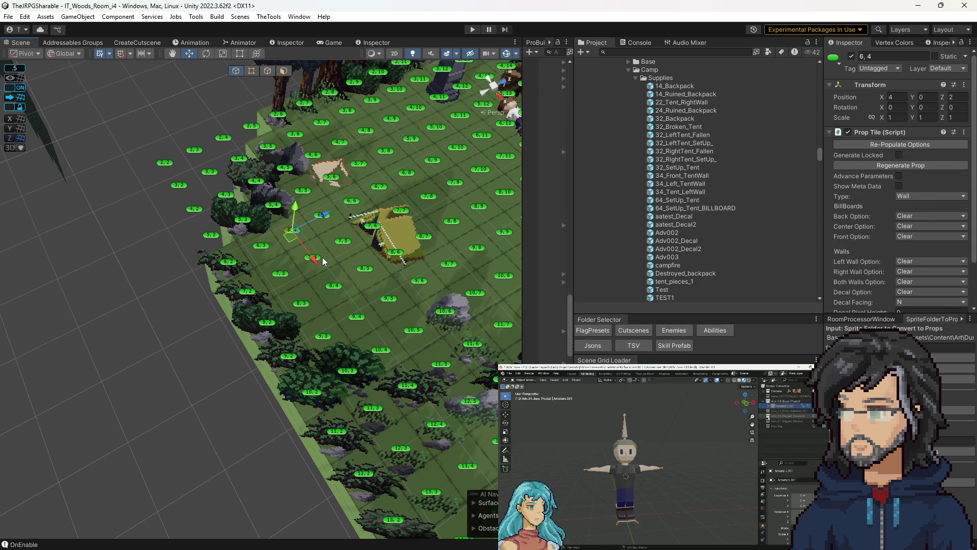
{"action": "left_click", "coordinate": [326, 272]}
{"action": "left_click", "coordinate": [337, 286]}
{"action": "left_click", "coordinate": [281, 274]}
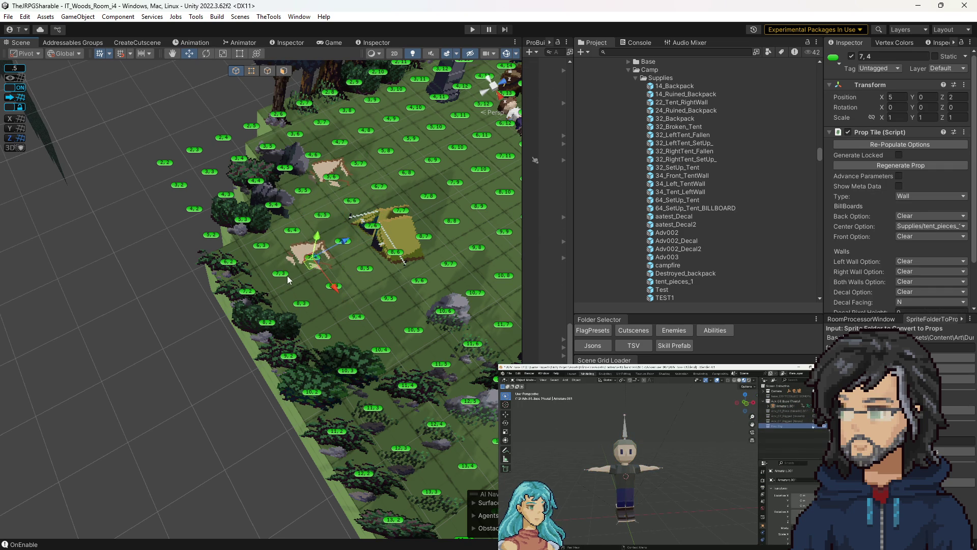
{"action": "left_click", "coordinate": [324, 219]}
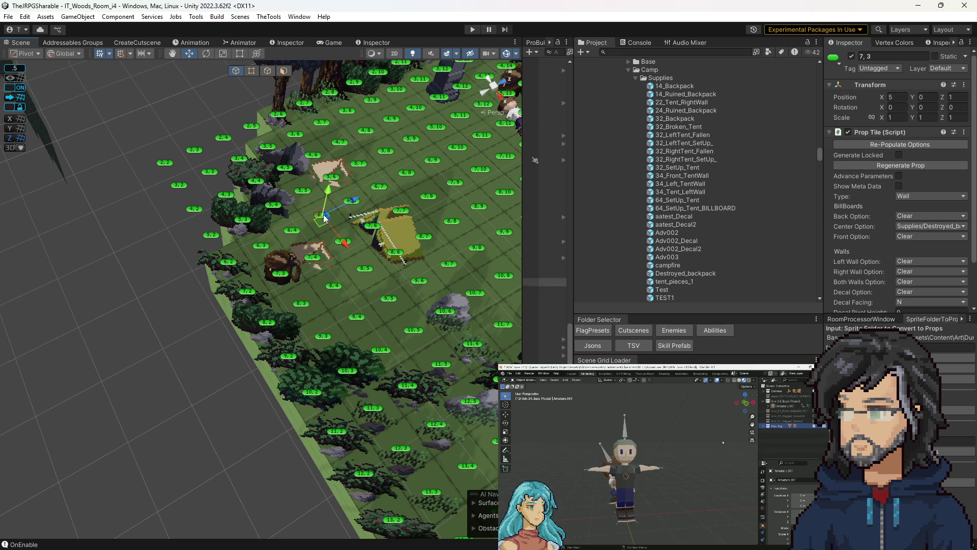
Set Center Option to Clear on tiles 7,4 and 5,6 to remove their tent pieces.
{"action": "left_click", "coordinate": [312, 260]}
{"action": "left_click", "coordinate": [917, 225]}
{"action": "left_click", "coordinate": [911, 237]}
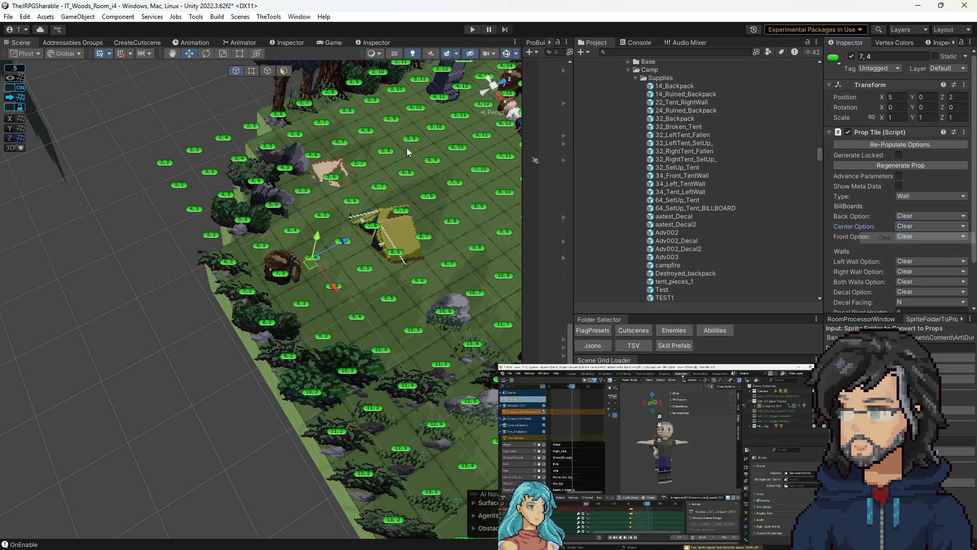
{"action": "left_click", "coordinate": [330, 179]}
{"action": "left_click", "coordinate": [932, 225]}
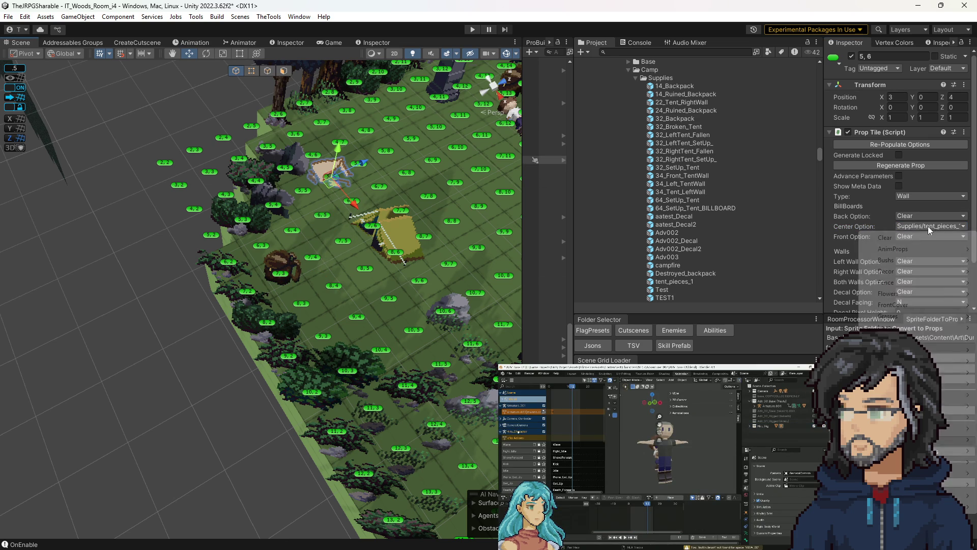
{"action": "left_click", "coordinate": [911, 236]}
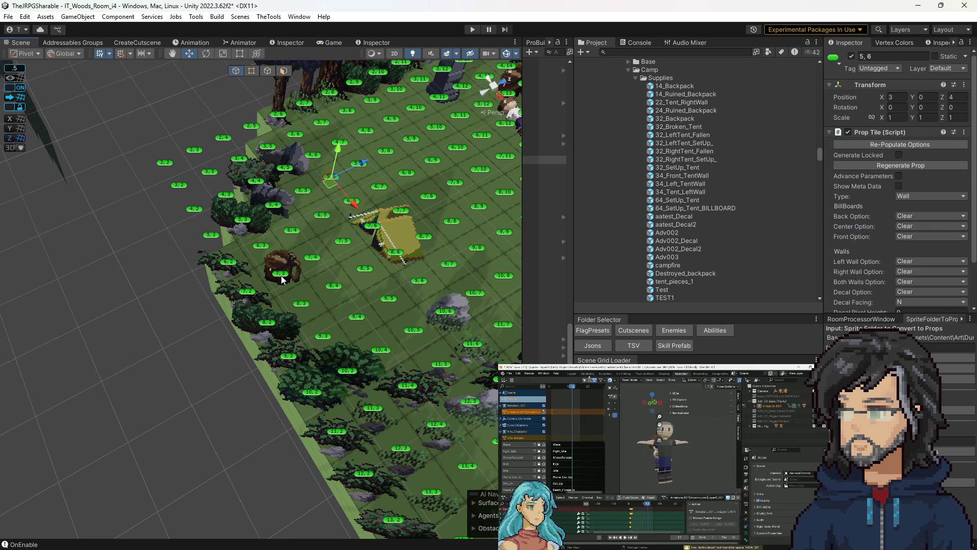
{"action": "left_click", "coordinate": [281, 279]}
Enable Debug Spawn All on Environment > Board and start play mode.
{"action": "mouse_move", "coordinate": [282, 279]}
{"action": "left_mouse_down"}
{"action": "mouse_move", "coordinate": [330, 134]}
{"action": "mouse_move", "coordinate": [458, 117]}
{"action": "left_mouse_up"}
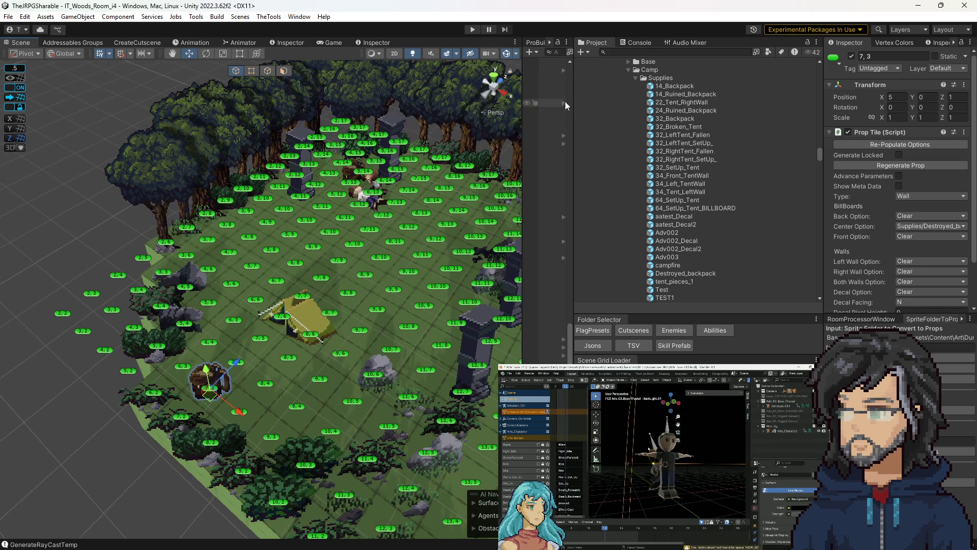
{"action": "left_click_drag", "start_coordinate": [573, 99], "coordinate": [808, 102]}
{"action": "scroll", "coordinate": [603, 125], "scroll_direction": "down", "scroll_amount": 10}
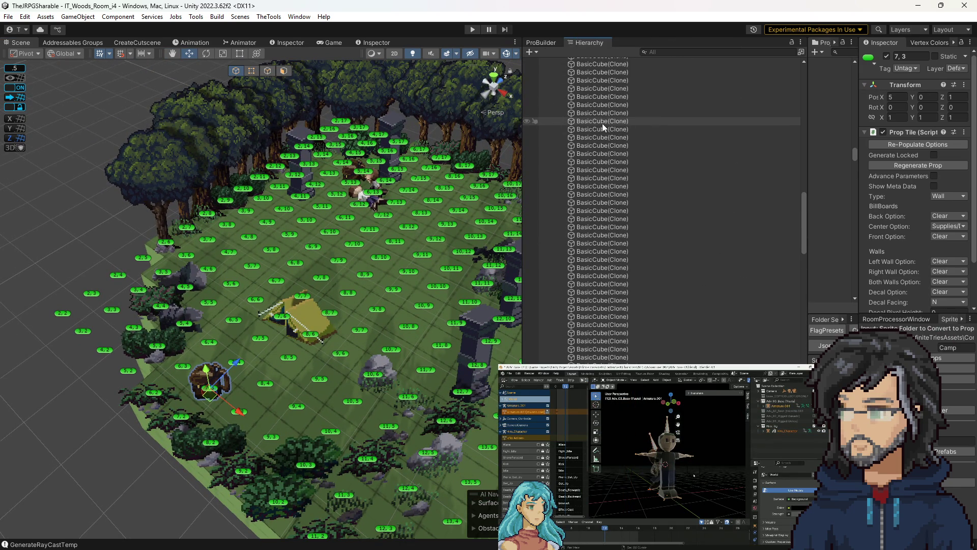
{"action": "scroll", "coordinate": [612, 112], "scroll_direction": "down", "scroll_amount": 5}
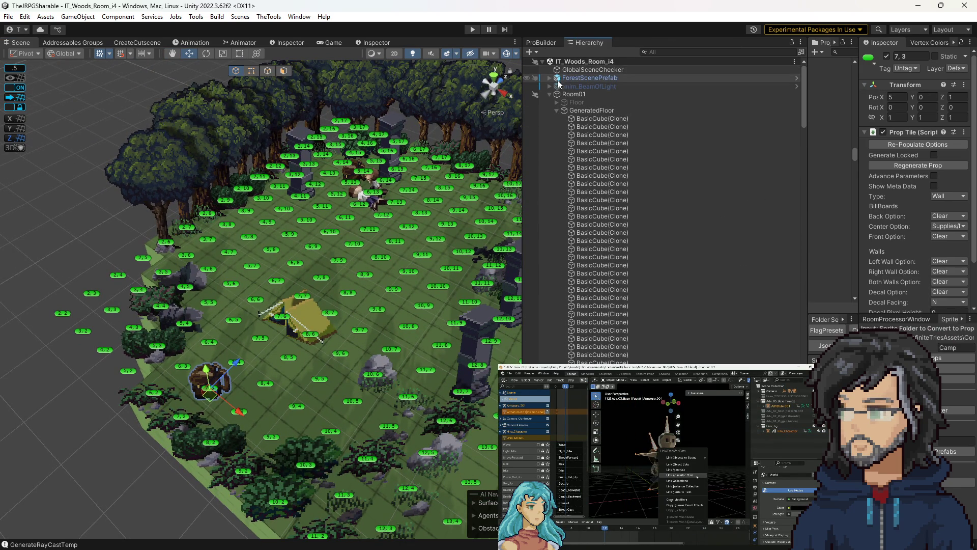
{"action": "left_click", "coordinate": [550, 78]}
{"action": "left_click", "coordinate": [557, 85]}
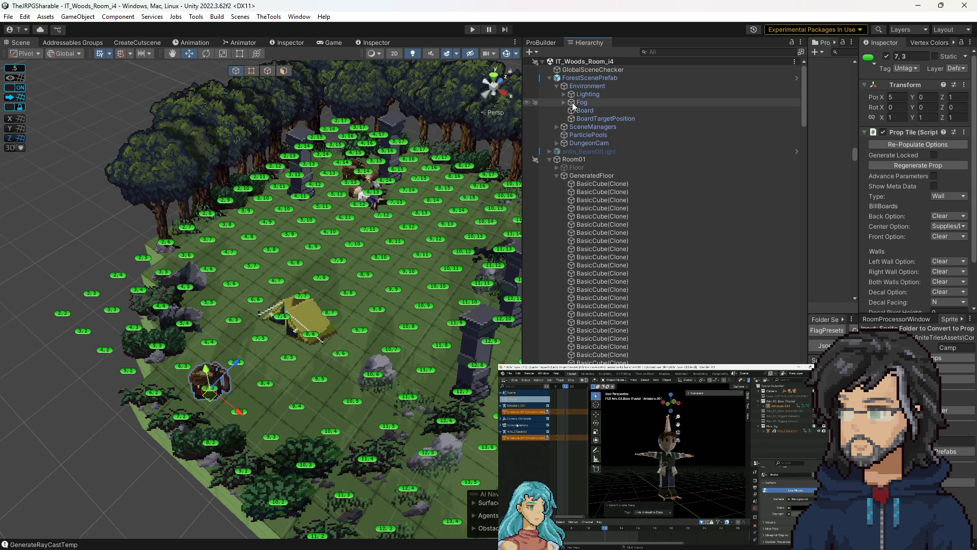
{"action": "left_click", "coordinate": [582, 110]}
{"action": "left_click", "coordinate": [933, 224]}
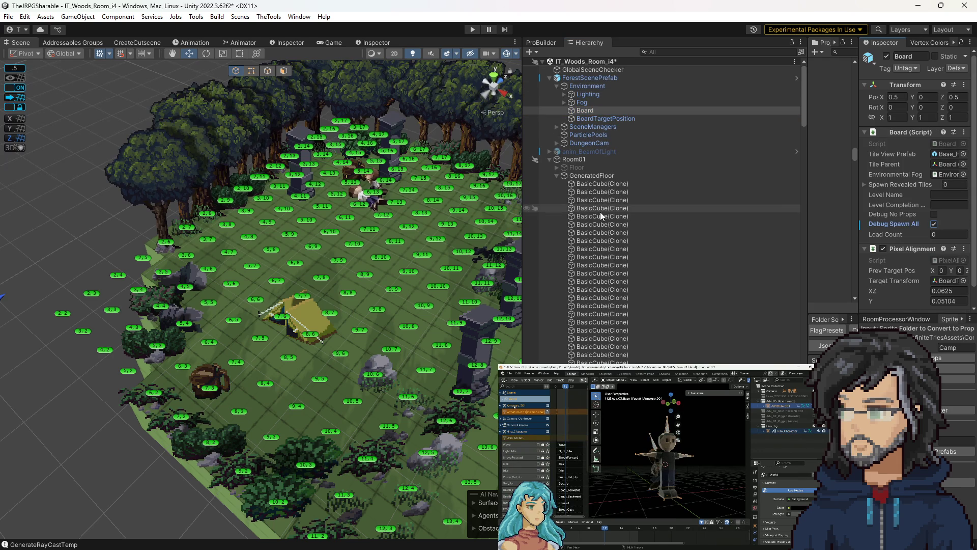
{"action": "left_click", "coordinate": [473, 31]}
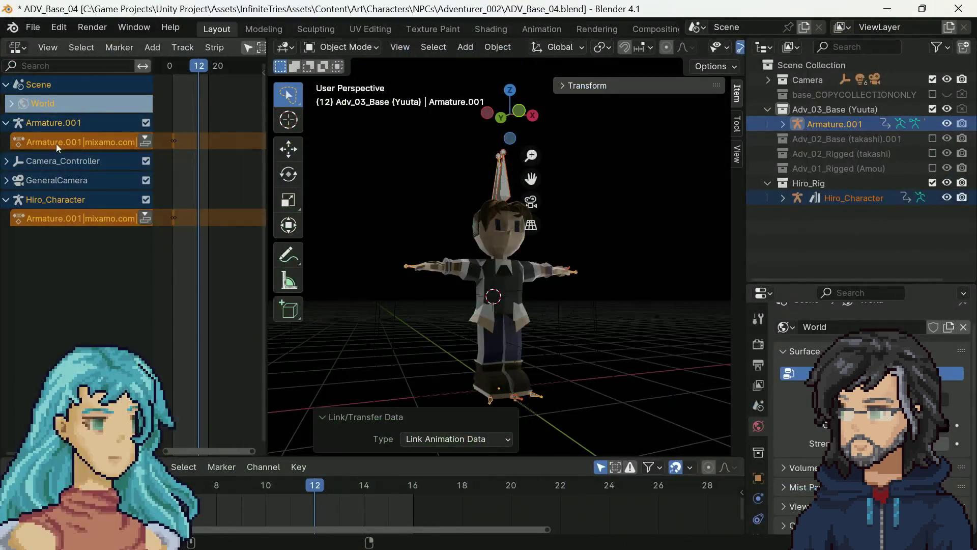
Link Hiro_Character's animation data to Armature.001 and exclude the Hiro_Rig collection.
{"action": "key", "text": "ctrl+z"}
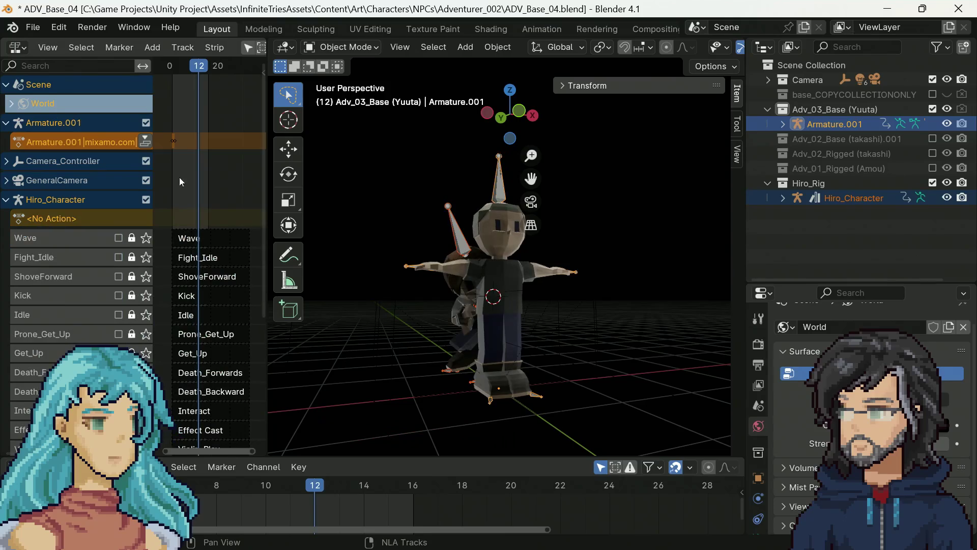
{"action": "left_click", "coordinate": [68, 202]}
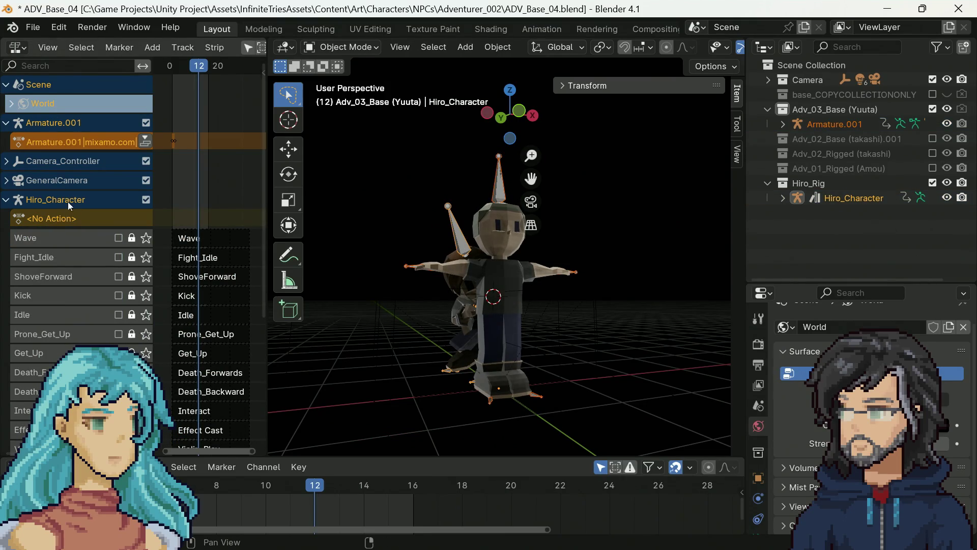
{"action": "key", "text": "ctrl+l"}
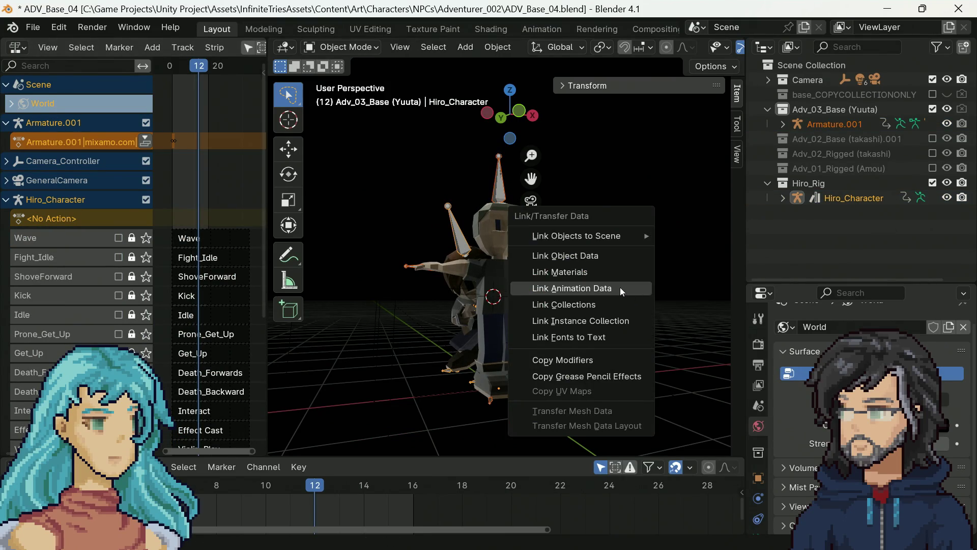
{"action": "left_click", "coordinate": [620, 287]}
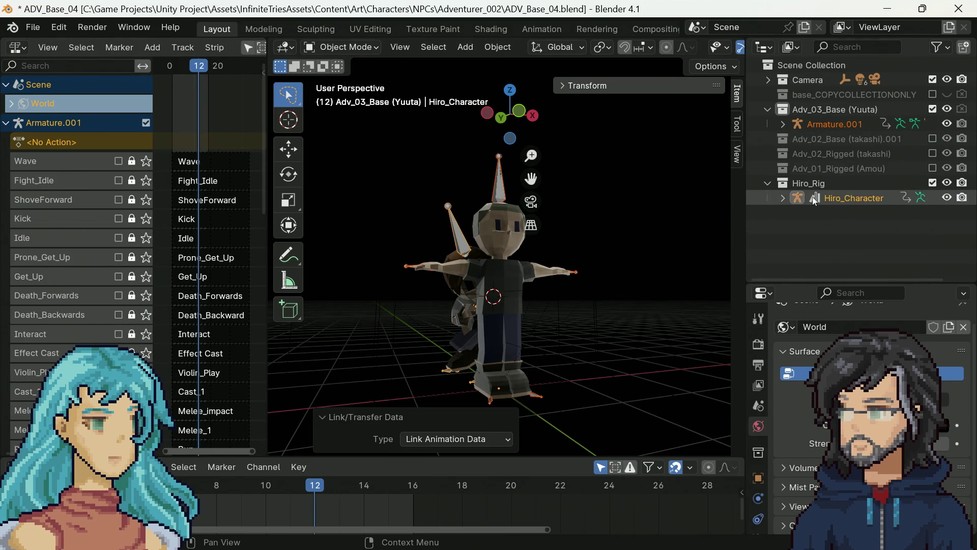
{"action": "left_click", "coordinate": [933, 182]}
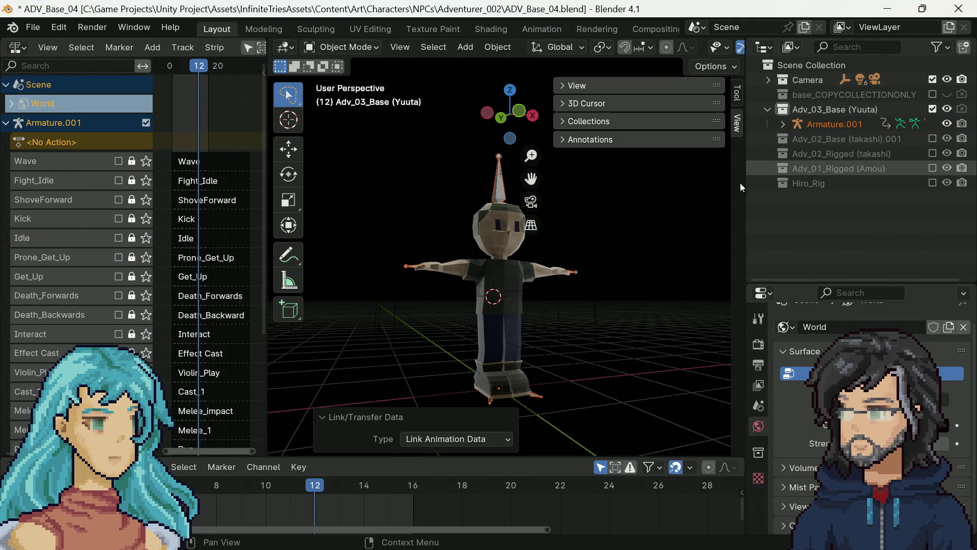
Solo the Prone_Get_Up action and play it on Base_Model.004, scrubbing frames 3 to 10.
{"action": "left_click", "coordinate": [511, 283]}
{"action": "mouse_move", "coordinate": [600, 299]}
{"action": "left_mouse_down"}
{"action": "mouse_move", "coordinate": [581, 294]}
{"action": "mouse_move", "coordinate": [601, 303]}
{"action": "left_mouse_up"}
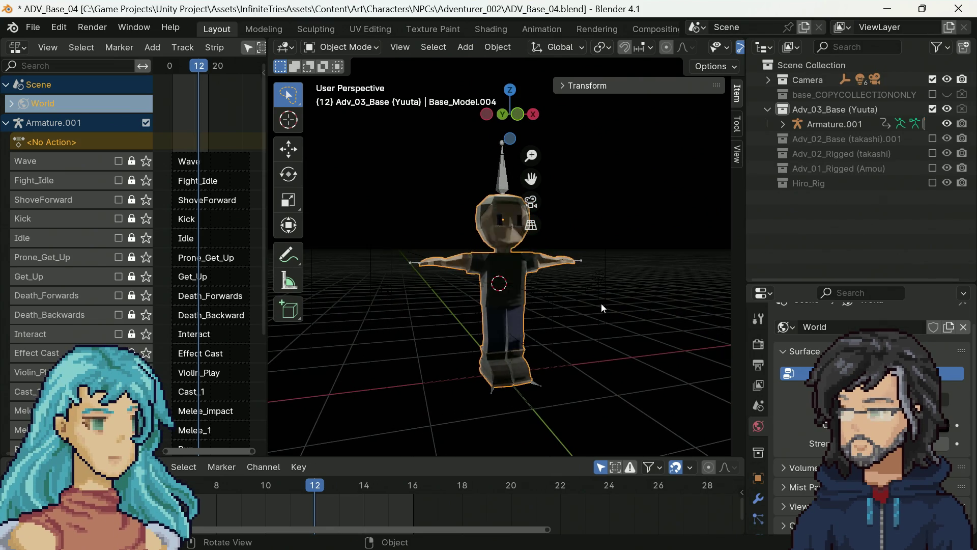
{"action": "left_click", "coordinate": [145, 276]}
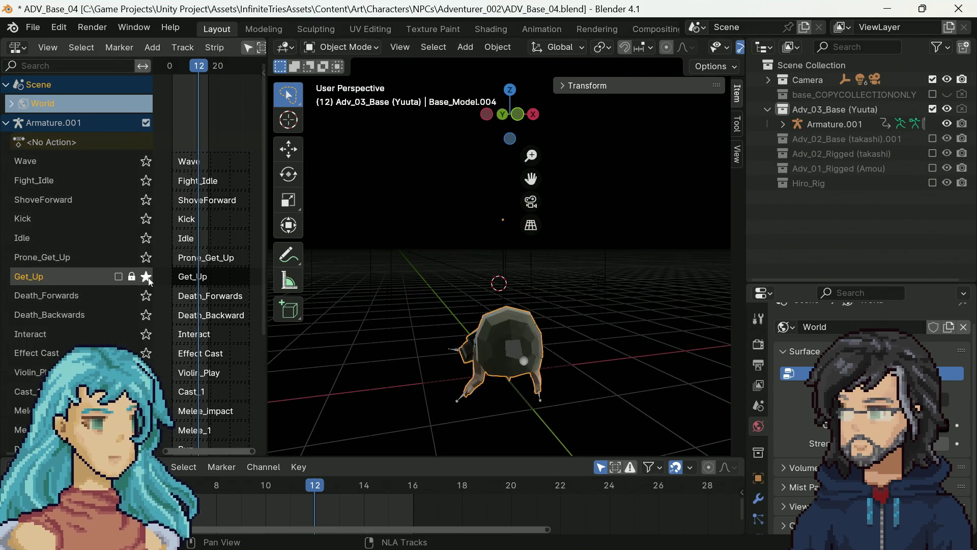
{"action": "left_click", "coordinate": [145, 257]}
{"action": "key", "text": "space"}
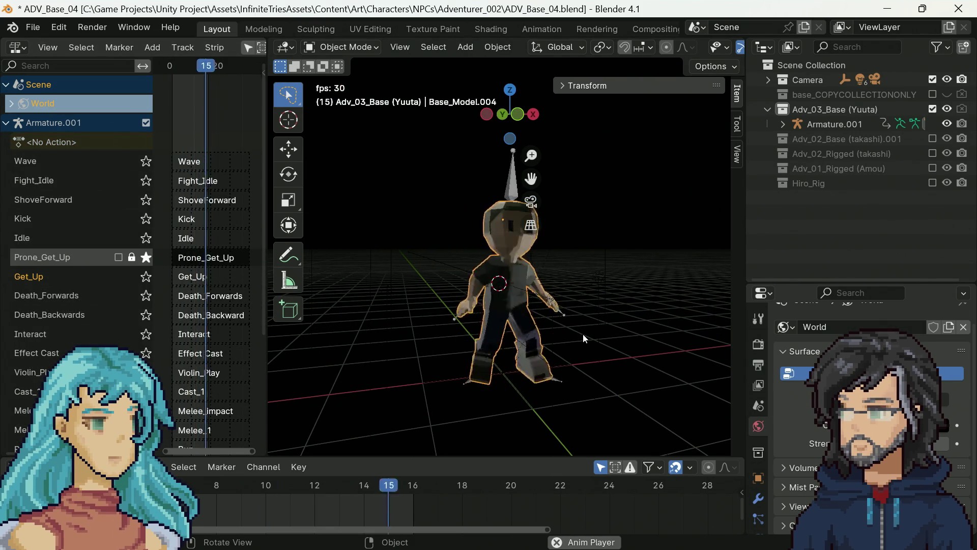
{"action": "key", "text": "space"}
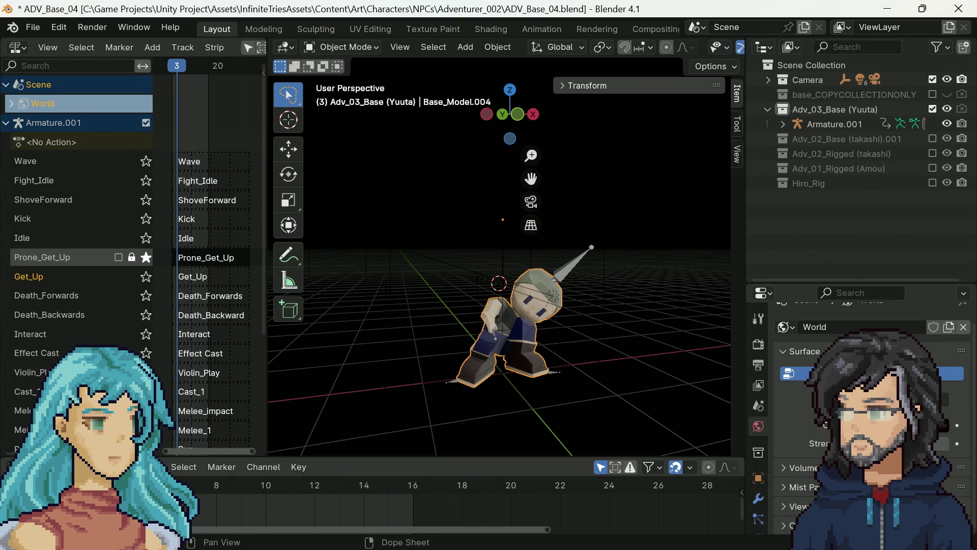
{"action": "mouse_move", "coordinate": [92, 485]}
{"action": "left_mouse_down"}
{"action": "mouse_move", "coordinate": [143, 486]}
{"action": "mouse_move", "coordinate": [76, 486]}
{"action": "mouse_move", "coordinate": [291, 496]}
{"action": "left_mouse_up"}
Solo Fight_Idle and check the pose at frames 7 and 15.
{"action": "left_click", "coordinate": [146, 181]}
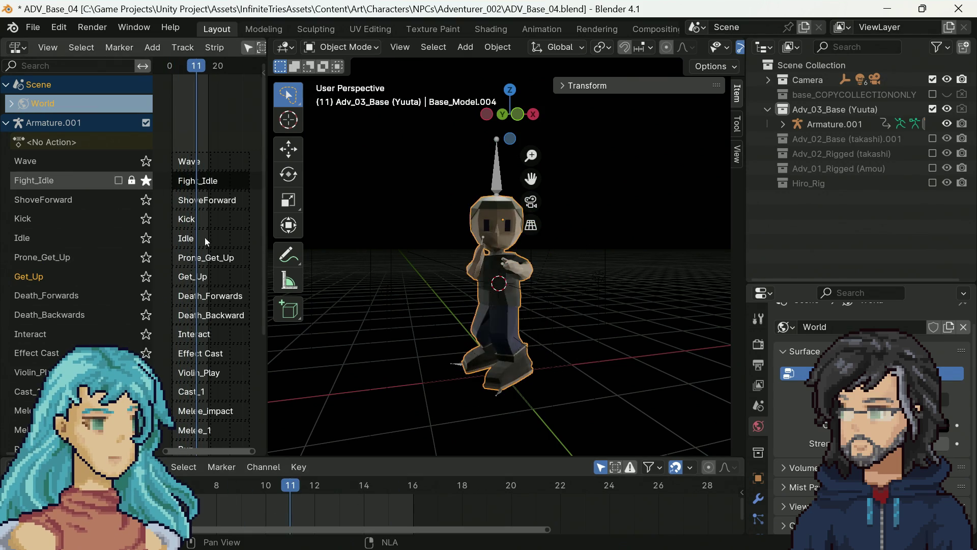
{"action": "left_click", "coordinate": [192, 488]}
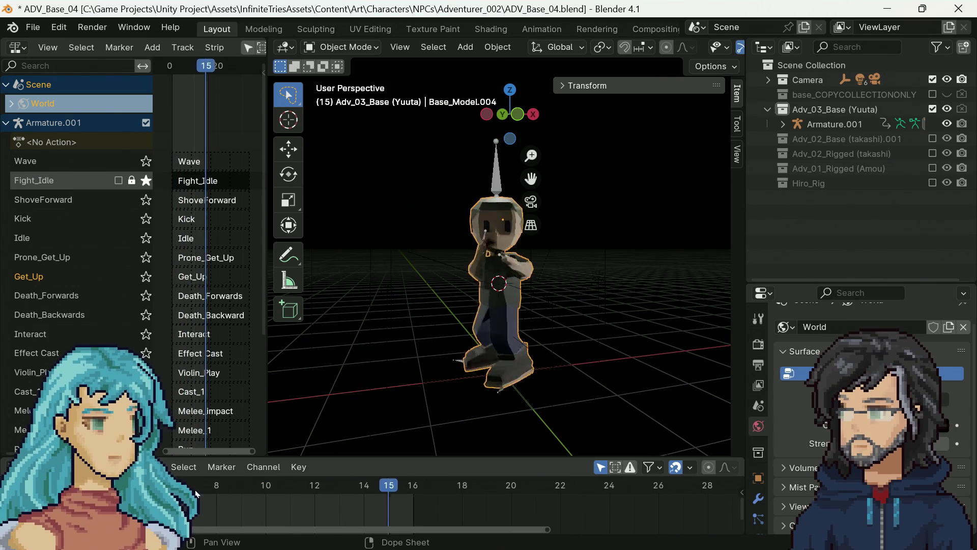
{"action": "left_click", "coordinate": [398, 500]}
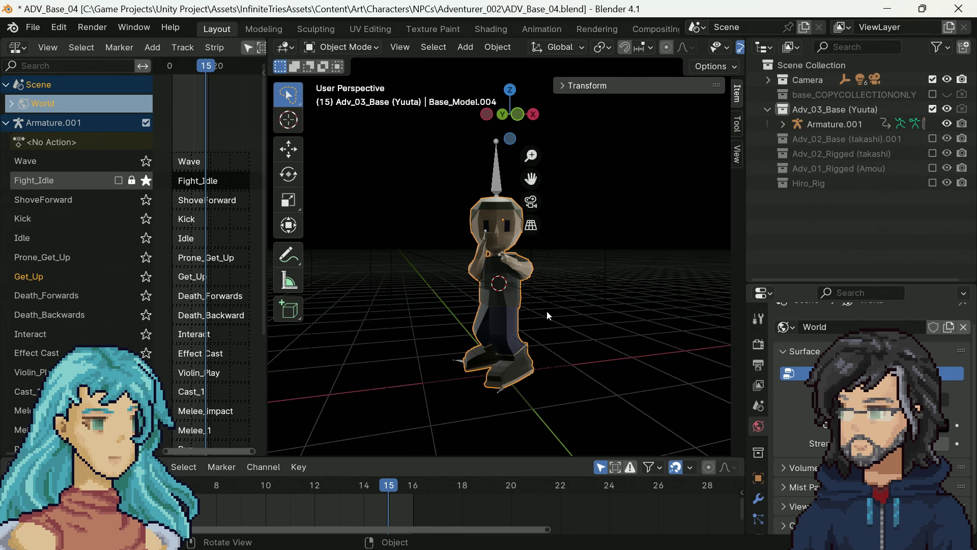
Toggle the Hiro_Rig and takashi base collections, leaving only Adv_03_Base (Yuuta) included.
{"action": "left_click", "coordinate": [933, 109]}
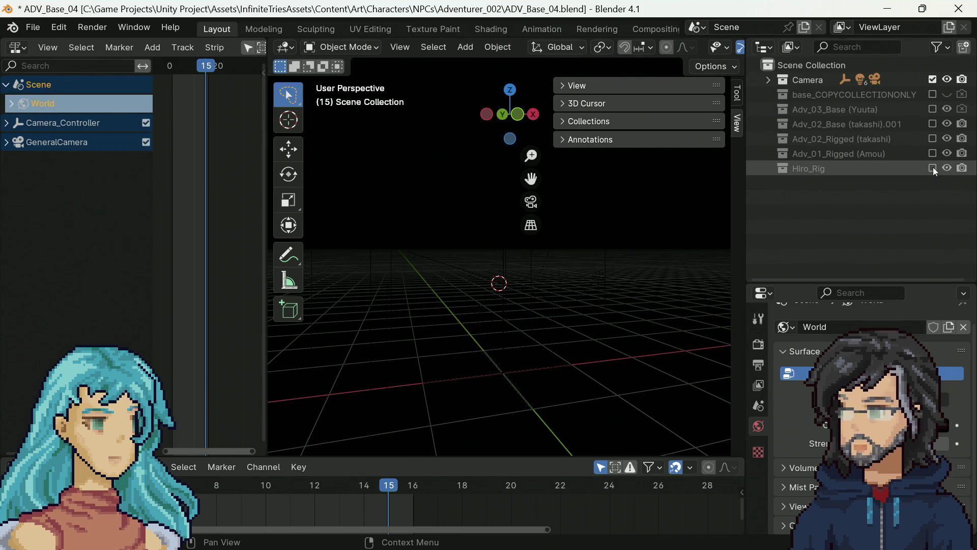
{"action": "left_click", "coordinate": [933, 168]}
{"action": "mouse_move", "coordinate": [500, 293]}
{"action": "left_mouse_down"}
{"action": "mouse_move", "coordinate": [423, 271]}
{"action": "mouse_move", "coordinate": [376, 278]}
{"action": "left_mouse_up"}
{"action": "left_click", "coordinate": [933, 168]}
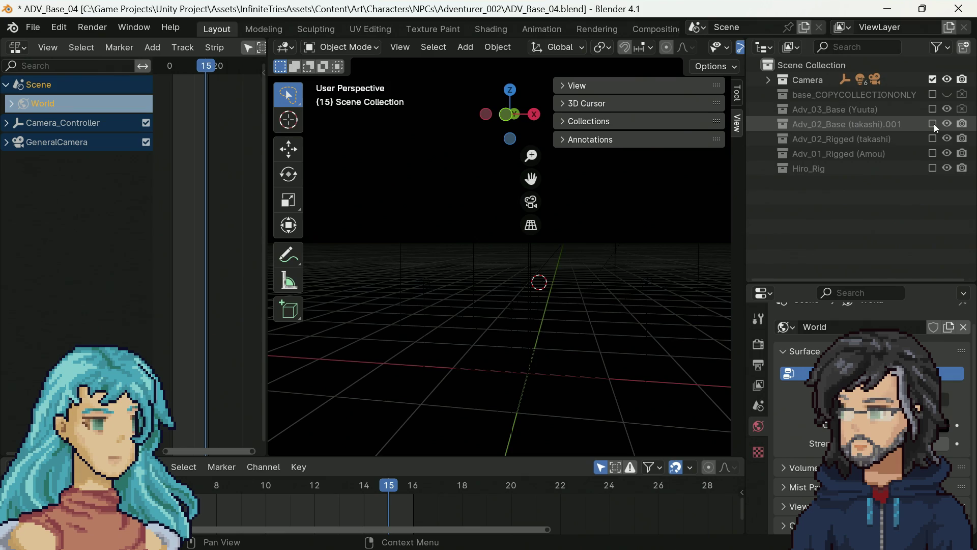
{"action": "left_click", "coordinate": [933, 124]}
{"action": "left_click", "coordinate": [934, 124]}
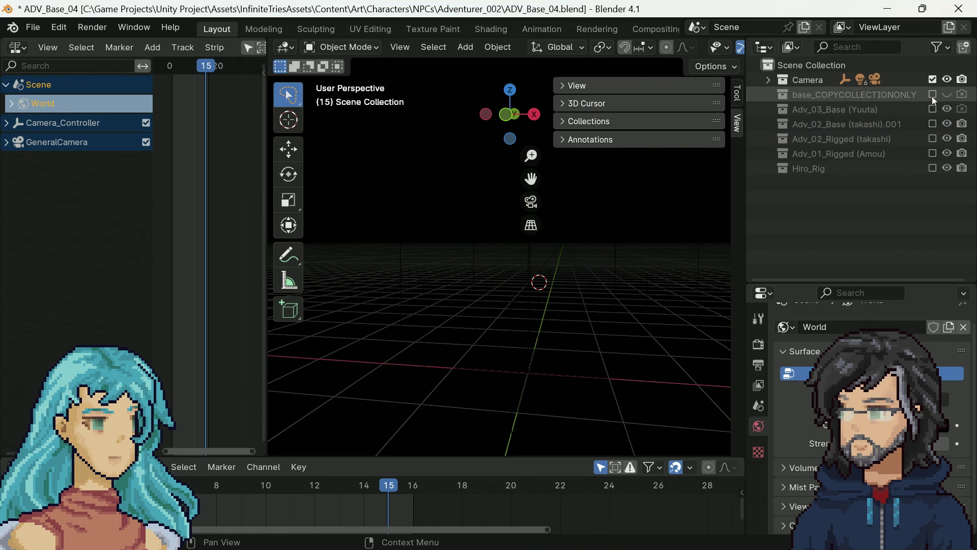
{"action": "left_click", "coordinate": [933, 109]}
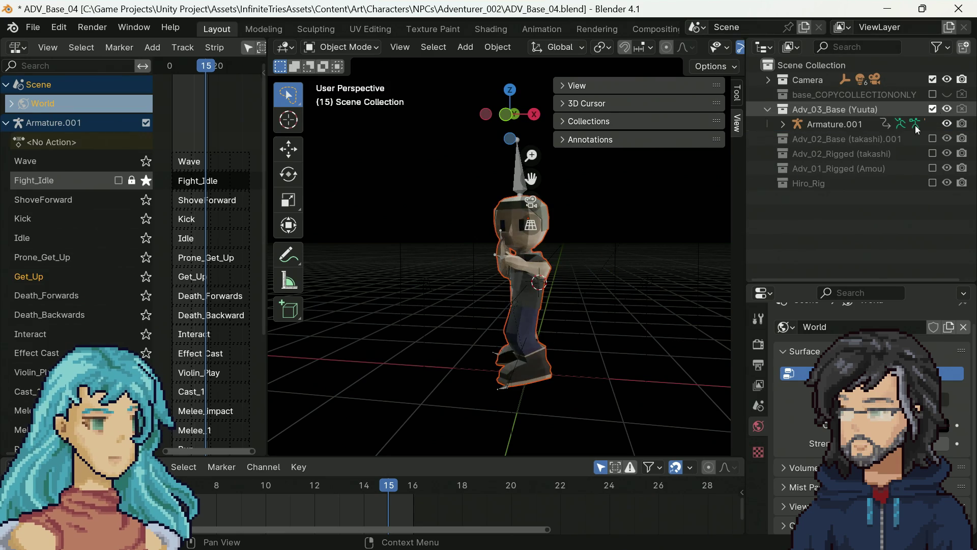
Check the scene properties and switch to the Modeling workspace.
{"action": "left_click_drag", "start_coordinate": [628, 324], "coordinate": [600, 305]}
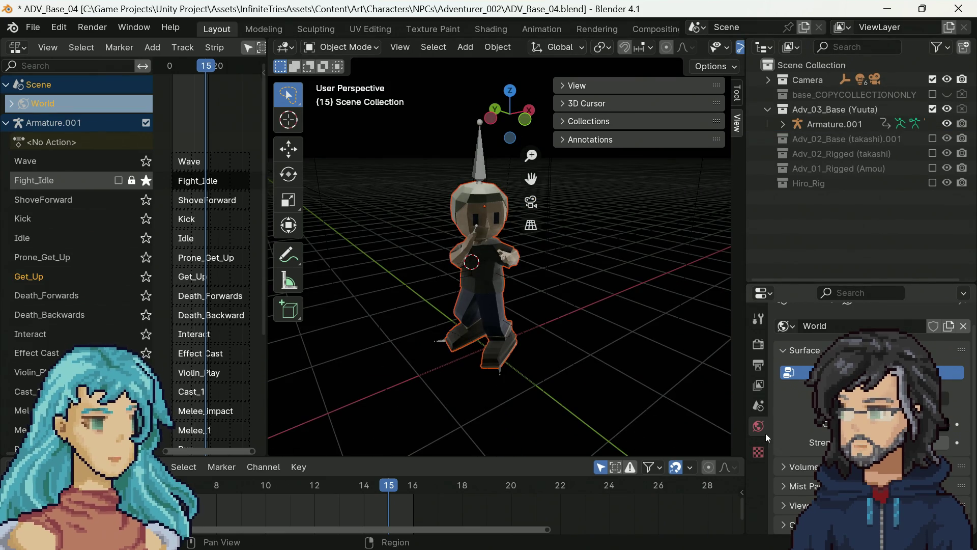
{"action": "scroll", "coordinate": [817, 439], "scroll_direction": "up", "scroll_amount": 1}
{"action": "left_click", "coordinate": [759, 407]}
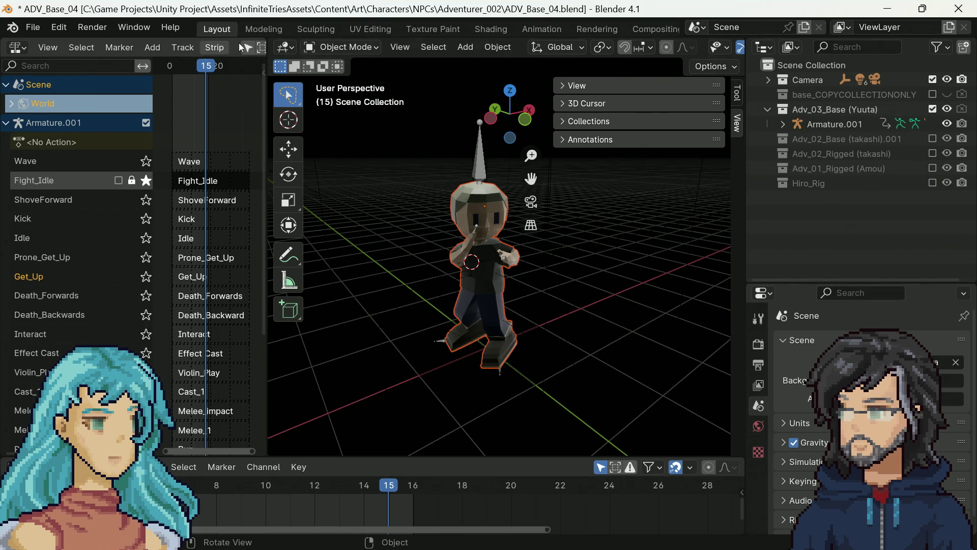
{"action": "left_click", "coordinate": [263, 29]}
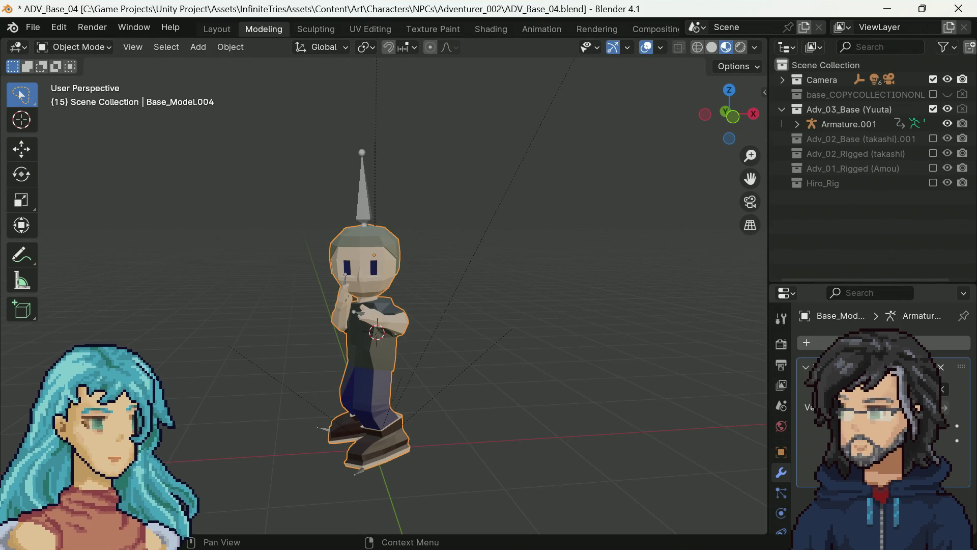
{"action": "left_click", "coordinate": [102, 48]}
{"action": "left_click", "coordinate": [79, 79]}
{"action": "left_click", "coordinate": [574, 324]}
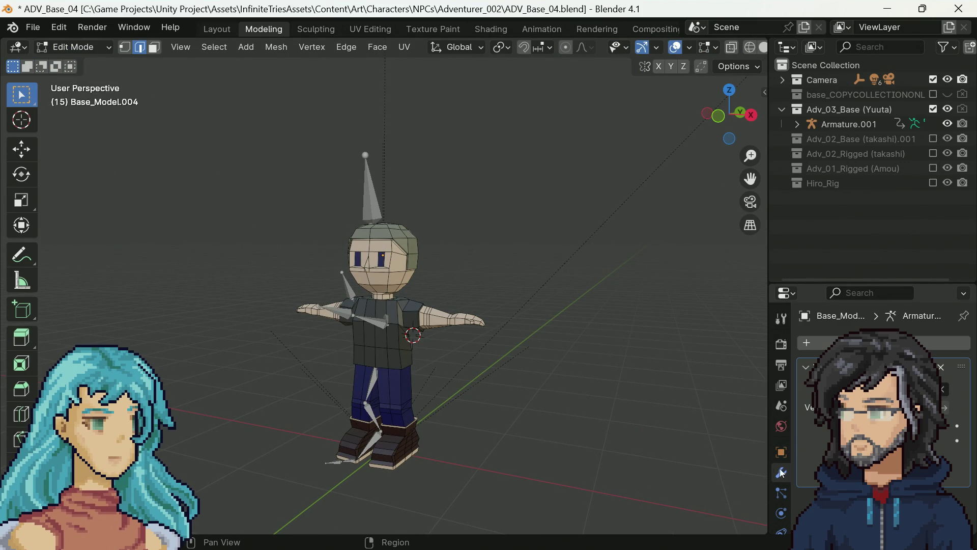
{"action": "scroll", "coordinate": [782, 433], "scroll_direction": "down", "scroll_amount": 3}
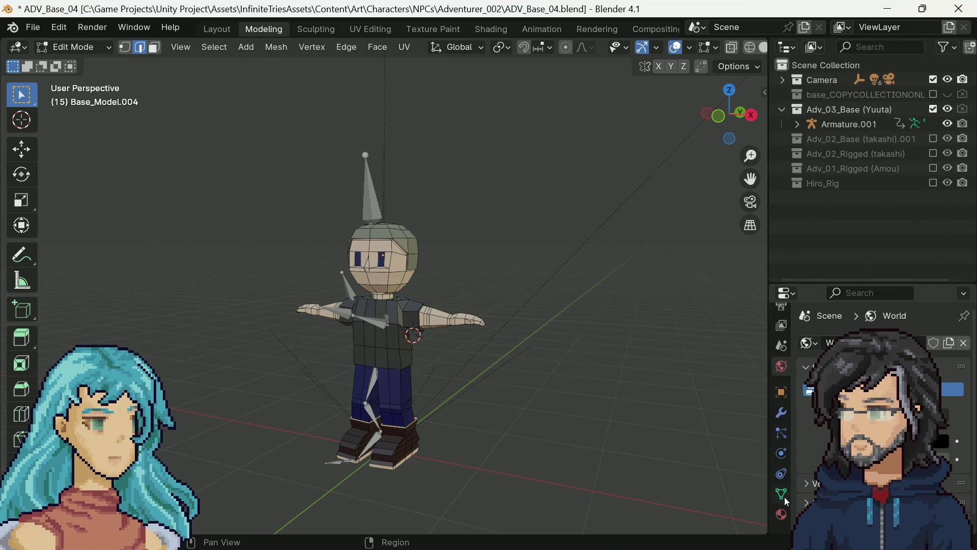
{"action": "left_click", "coordinate": [783, 515]}
{"action": "left_click", "coordinate": [782, 516]}
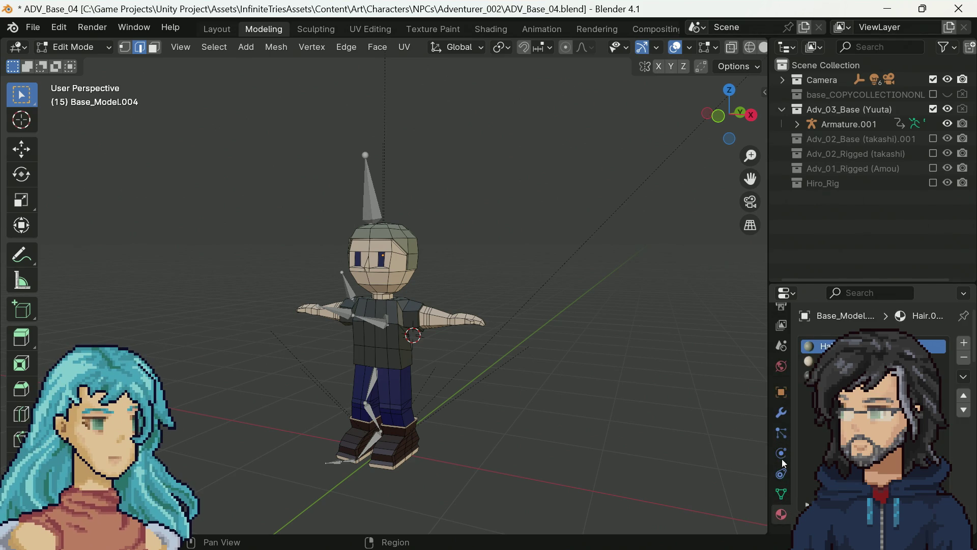
{"action": "left_click", "coordinate": [781, 432]}
{"action": "left_click", "coordinate": [783, 415]}
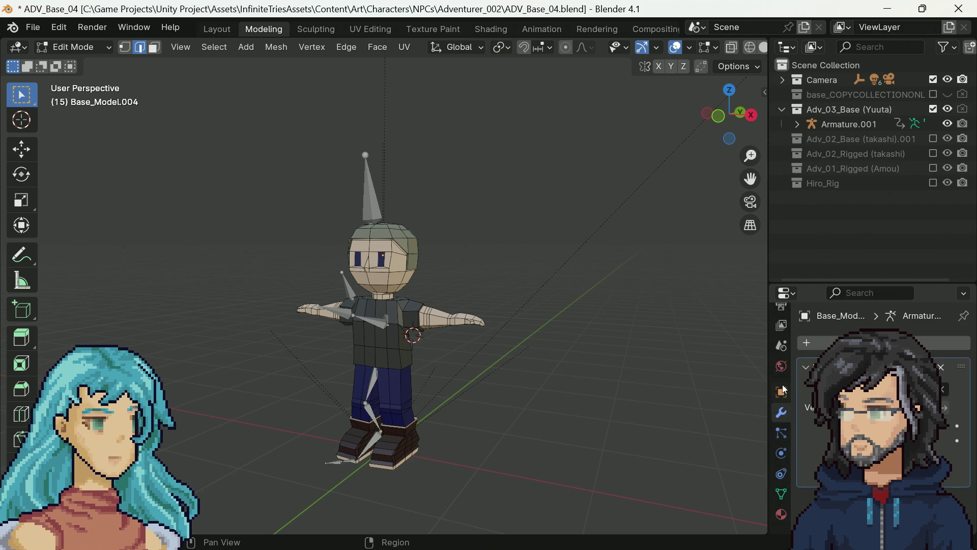
{"action": "mouse_move", "coordinate": [766, 391]}
{"action": "left_mouse_down"}
{"action": "mouse_move", "coordinate": [710, 391]}
{"action": "mouse_move", "coordinate": [746, 391]}
{"action": "left_mouse_up"}
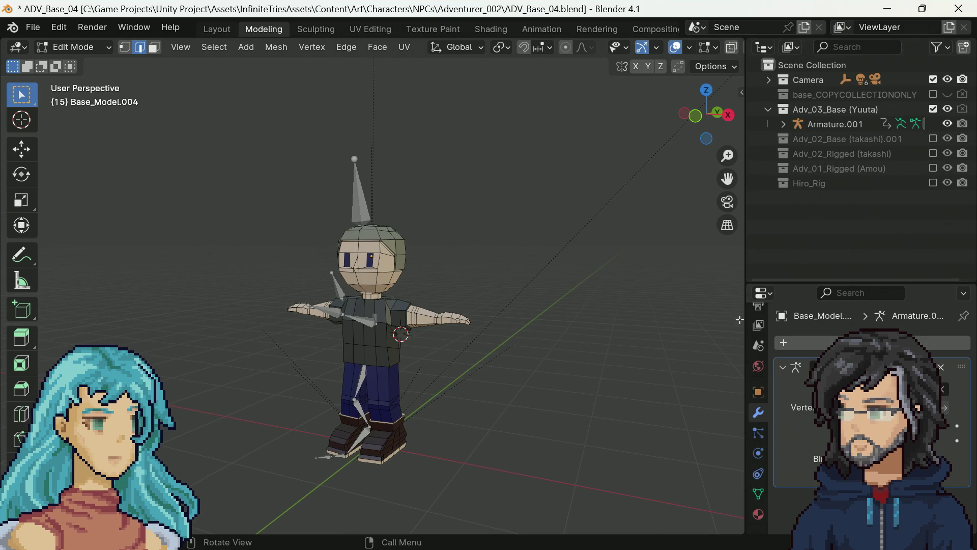
{"action": "left_click", "coordinate": [759, 367]}
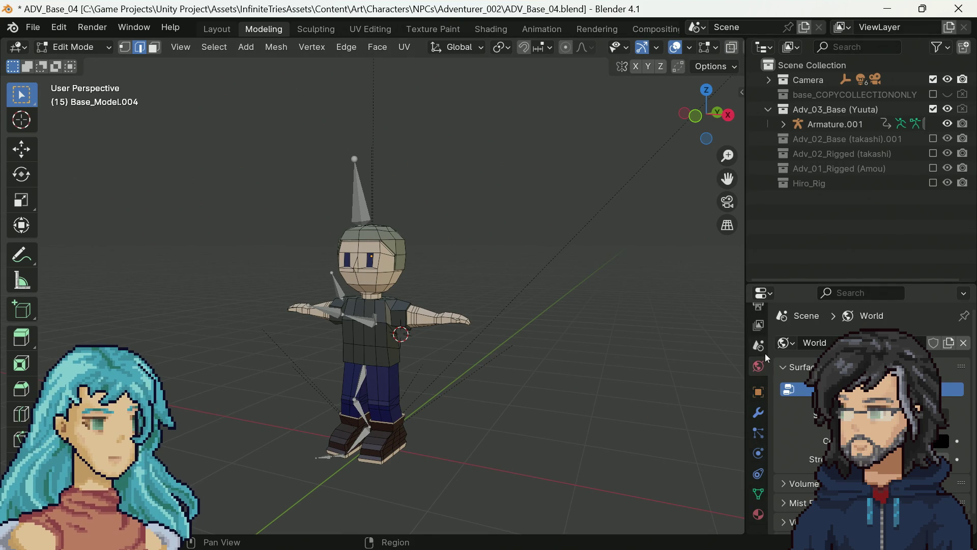
{"action": "left_click", "coordinate": [758, 328]}
{"action": "scroll", "coordinate": [762, 329], "scroll_direction": "up", "scroll_amount": 3}
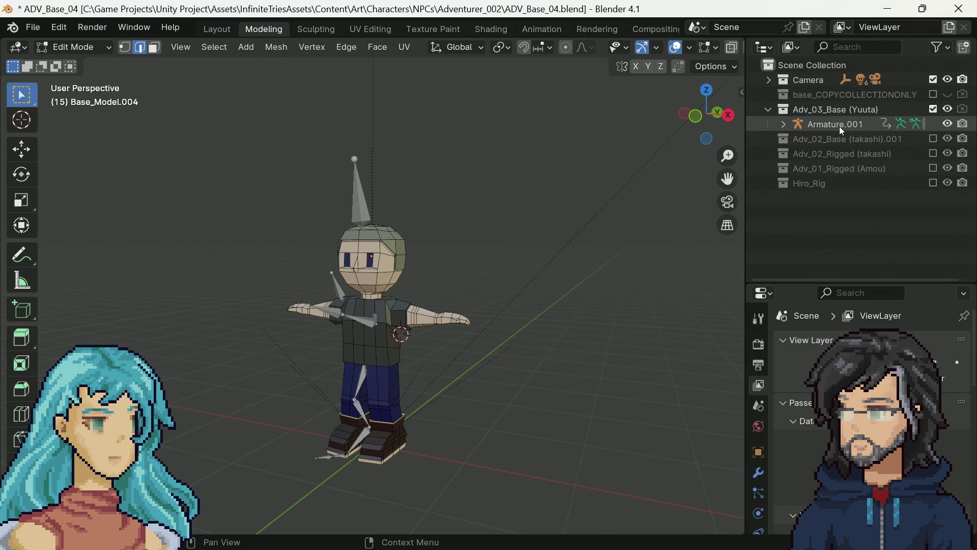
{"action": "mouse_move", "coordinate": [524, 279]}
{"action": "left_mouse_down"}
{"action": "mouse_move", "coordinate": [575, 288]}
{"action": "mouse_move", "coordinate": [583, 278]}
{"action": "left_mouse_up"}
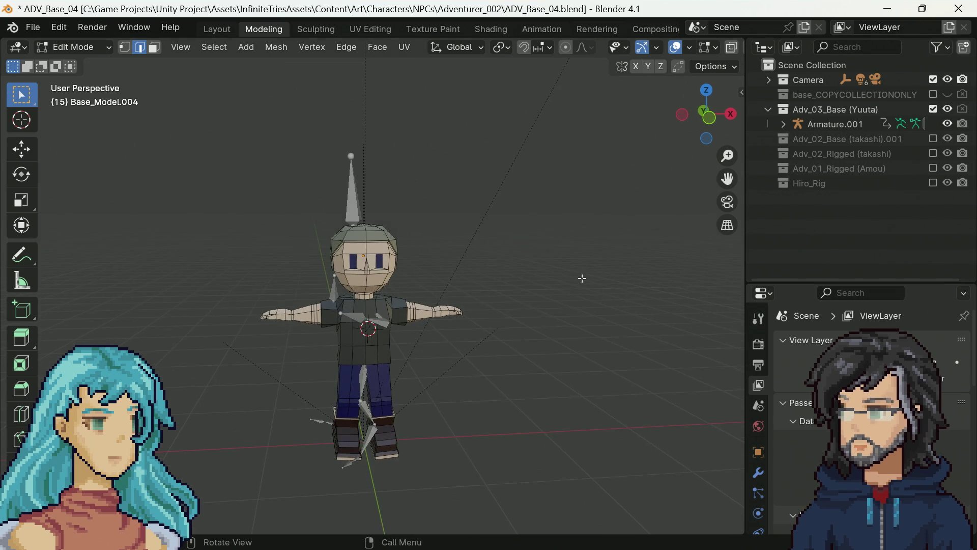
{"action": "left_click", "coordinate": [851, 124]}
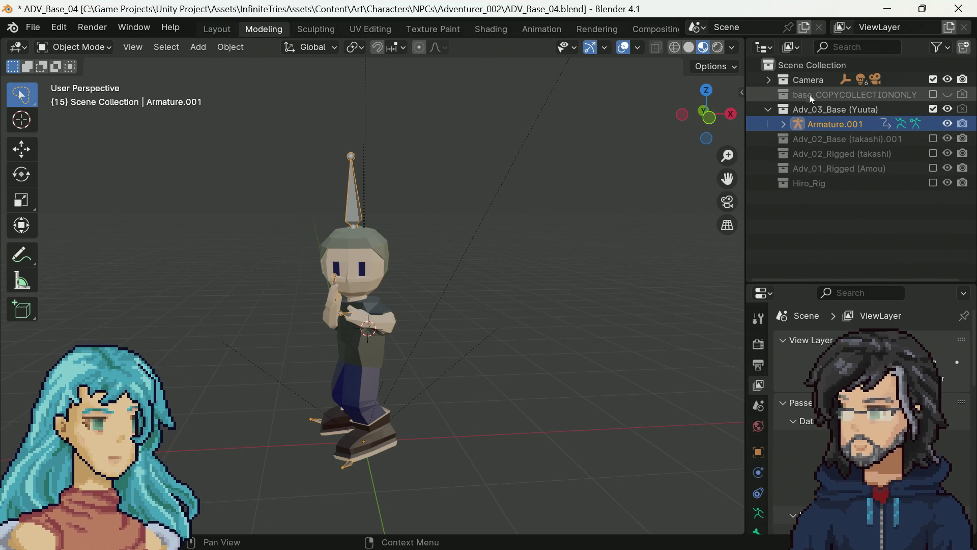
Swap base_COPYCOLLECTIONONLY in for Yuuta, make it visible and select its Base_Model.
{"action": "left_click", "coordinate": [934, 95]}
{"action": "left_click", "coordinate": [933, 109]}
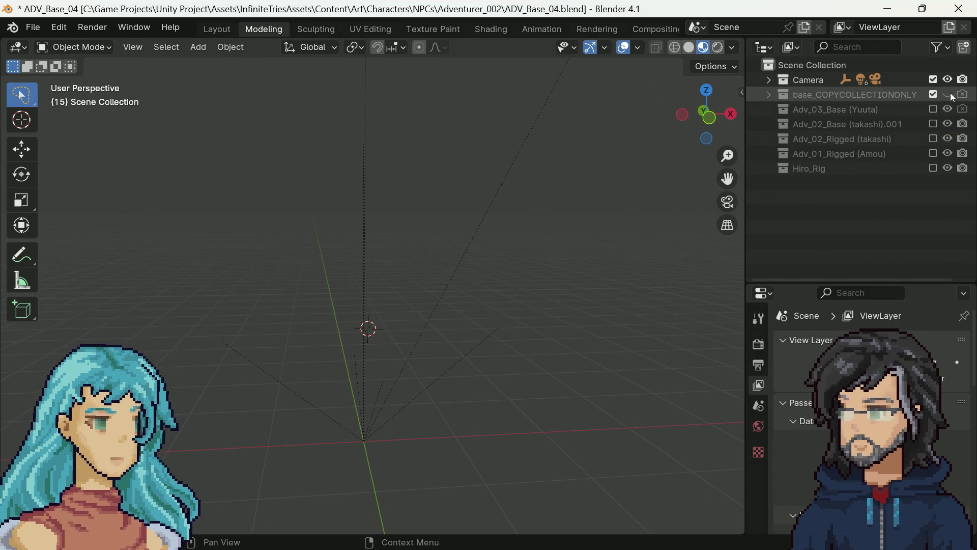
{"action": "left_click", "coordinate": [950, 94]}
{"action": "left_click", "coordinate": [355, 271]}
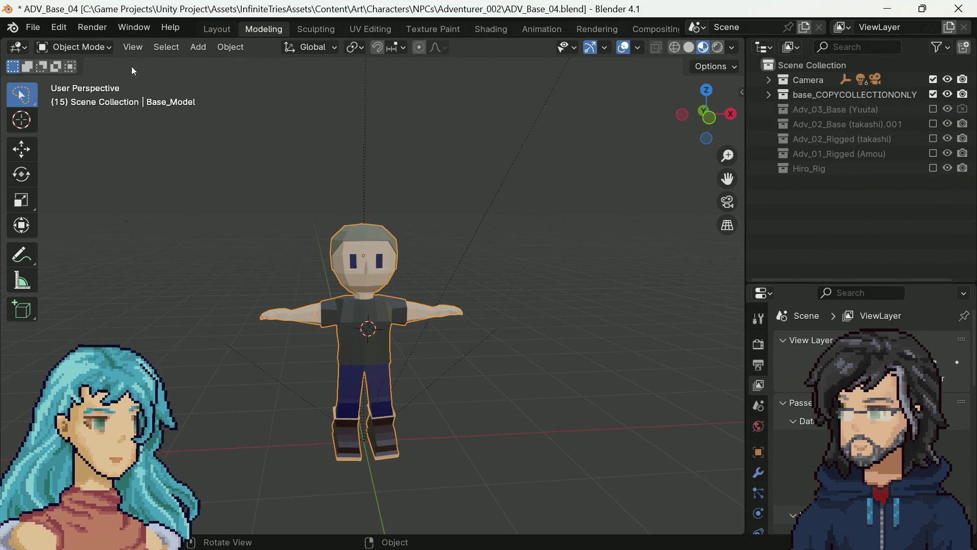
{"action": "left_click", "coordinate": [91, 47]}
{"action": "left_click", "coordinate": [75, 79]}
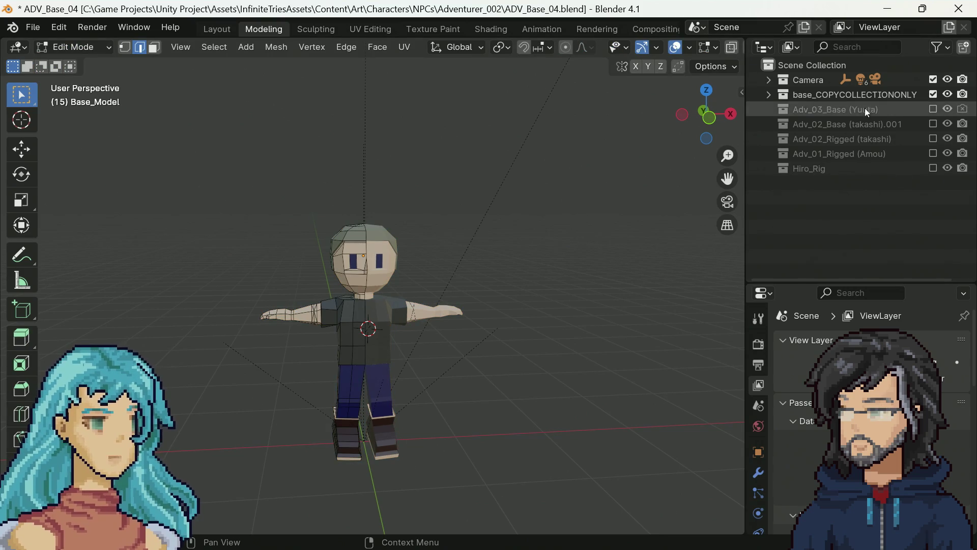
Exclude the base copy and Adv_03_Base (Yuuta), select Adv_02_Base (takashi).001, and browse recent files.
{"action": "left_click", "coordinate": [948, 95]}
{"action": "left_click", "coordinate": [934, 95]}
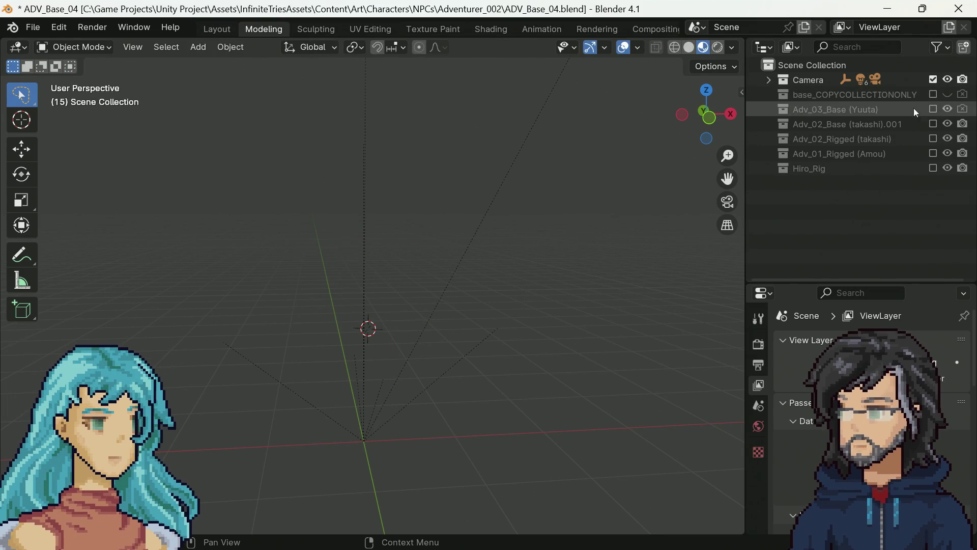
{"action": "left_click", "coordinate": [933, 110]}
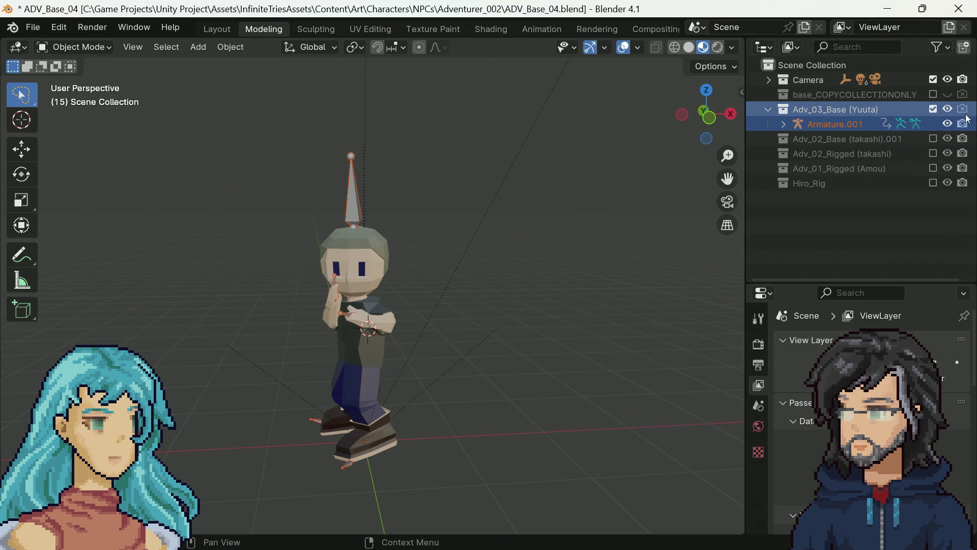
{"action": "left_click", "coordinate": [934, 110]}
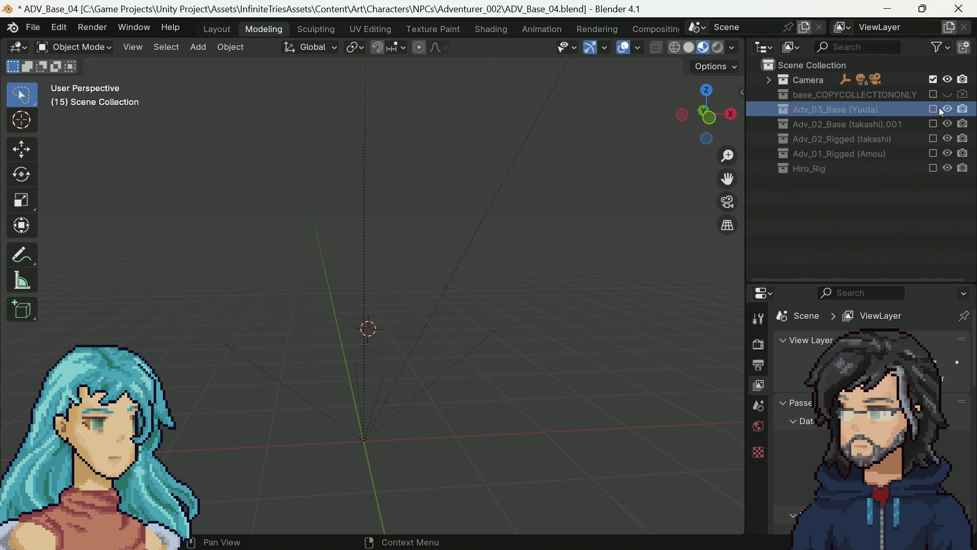
{"action": "left_click", "coordinate": [911, 129]}
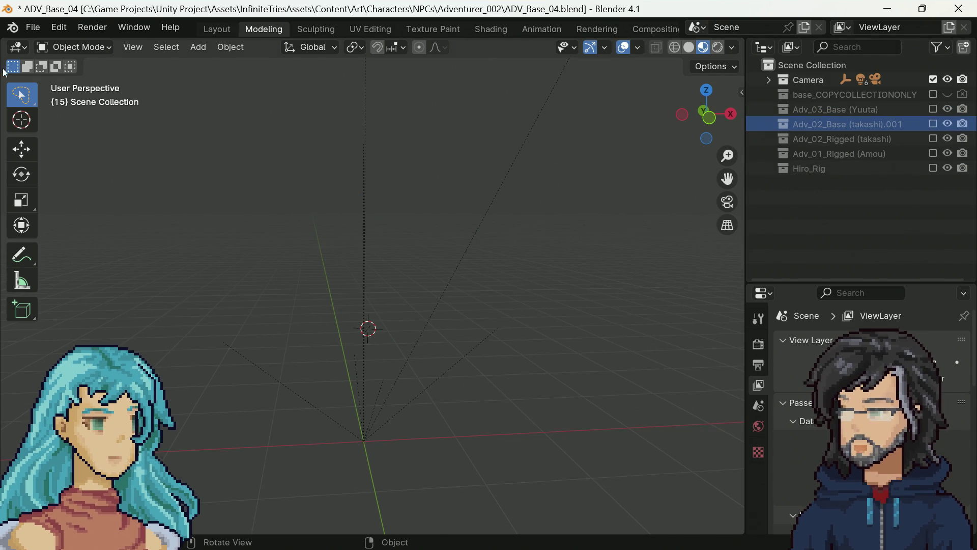
{"action": "left_click", "coordinate": [34, 28]}
{"action": "left_click", "coordinate": [34, 28]}
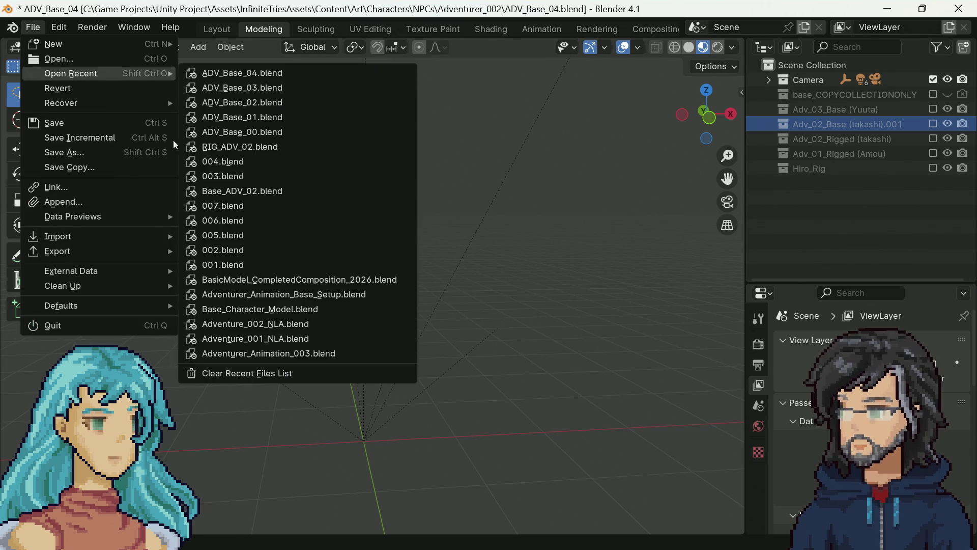
In the Save As browser, create a new Aventurer_003 folder under NPCs.
{"action": "left_click", "coordinate": [34, 27]}
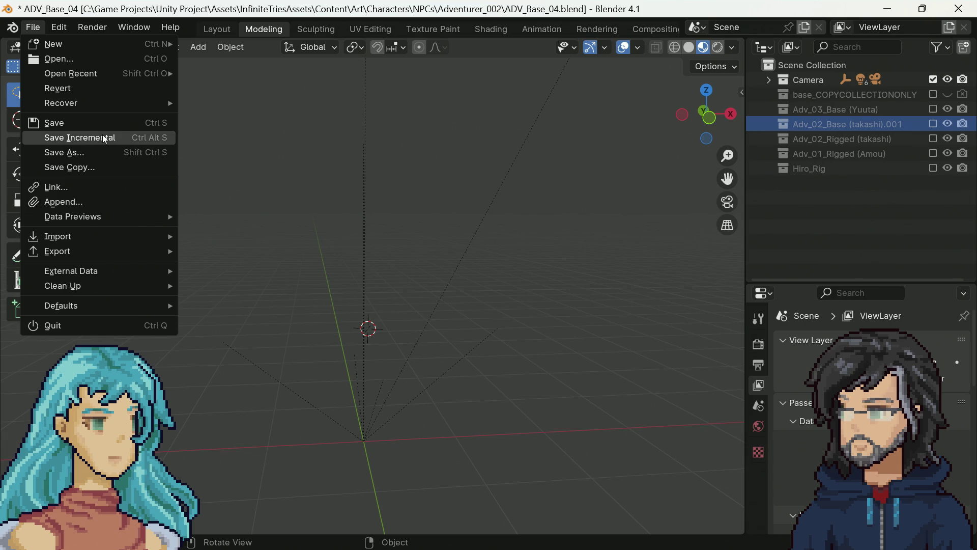
{"action": "left_click", "coordinate": [81, 151]}
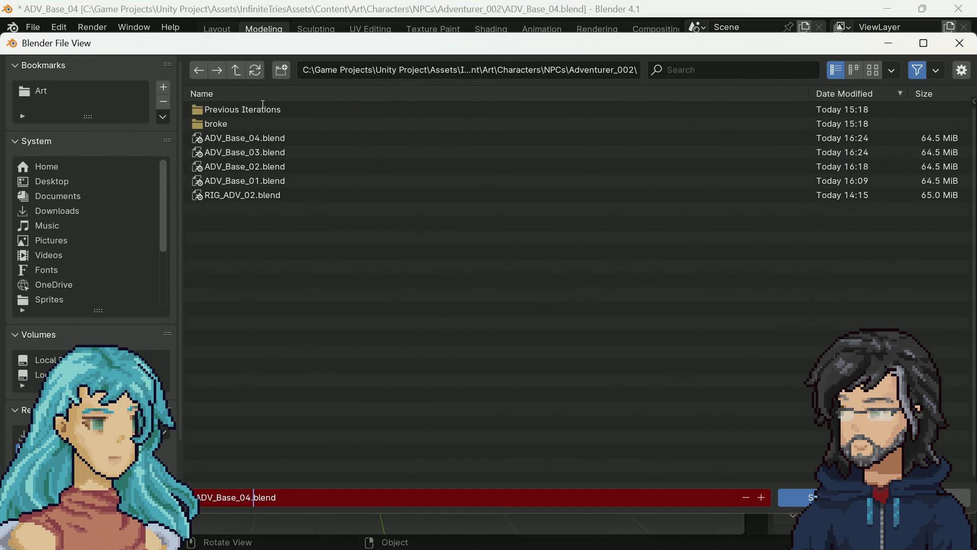
{"action": "left_click", "coordinate": [236, 70]}
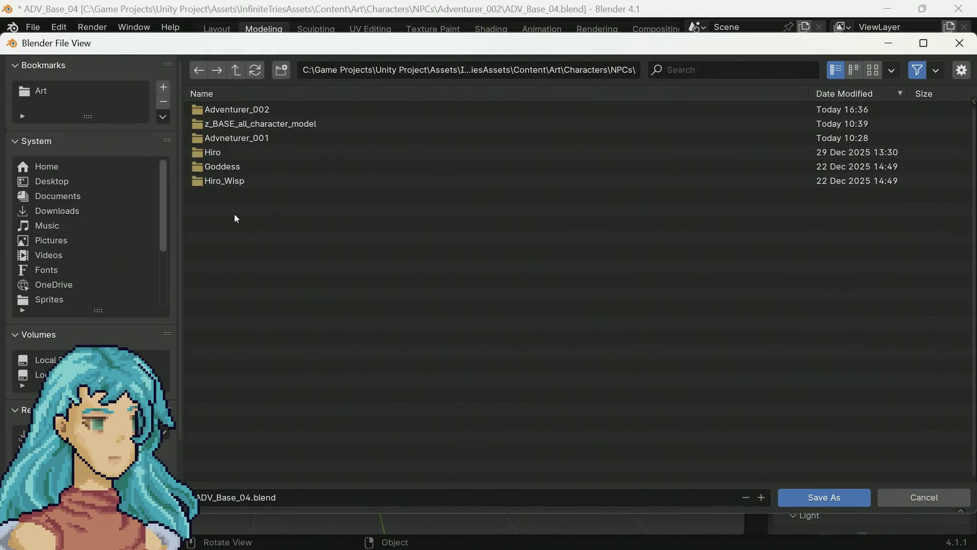
{"action": "right_click", "coordinate": [244, 237]}
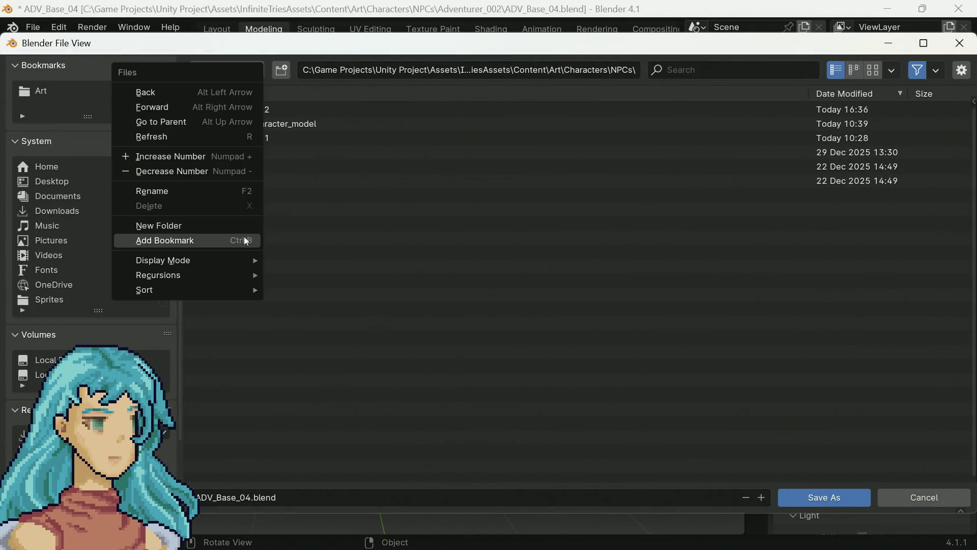
{"action": "left_click", "coordinate": [194, 225]}
{"action": "type", "text": "Aventurer_003"}
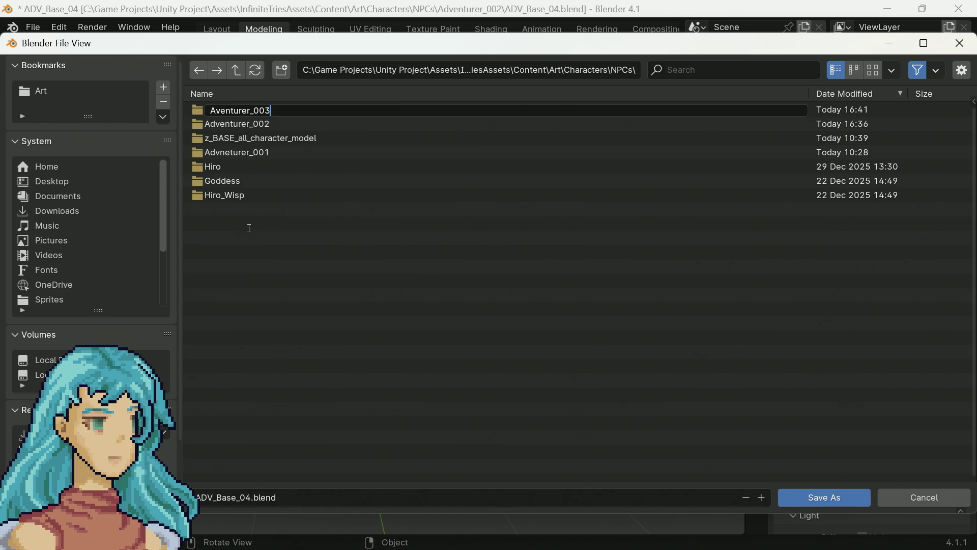
{"action": "key", "text": "Return"}
Save the file as ADV_Base_00.blend inside the Aventurer_003 folder.
{"action": "left_click", "coordinate": [275, 107]}
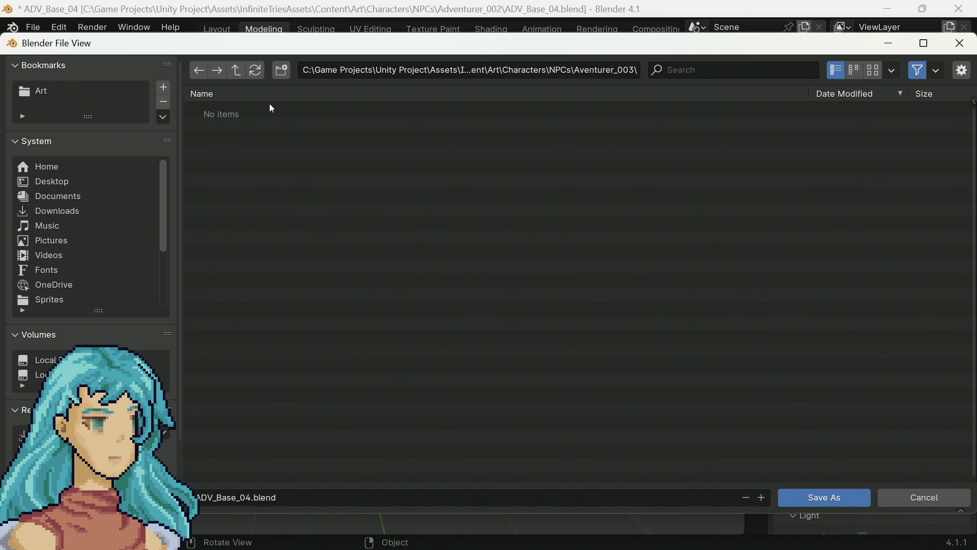
{"action": "left_click", "coordinate": [251, 497]}
{"action": "left_click", "coordinate": [840, 499]}
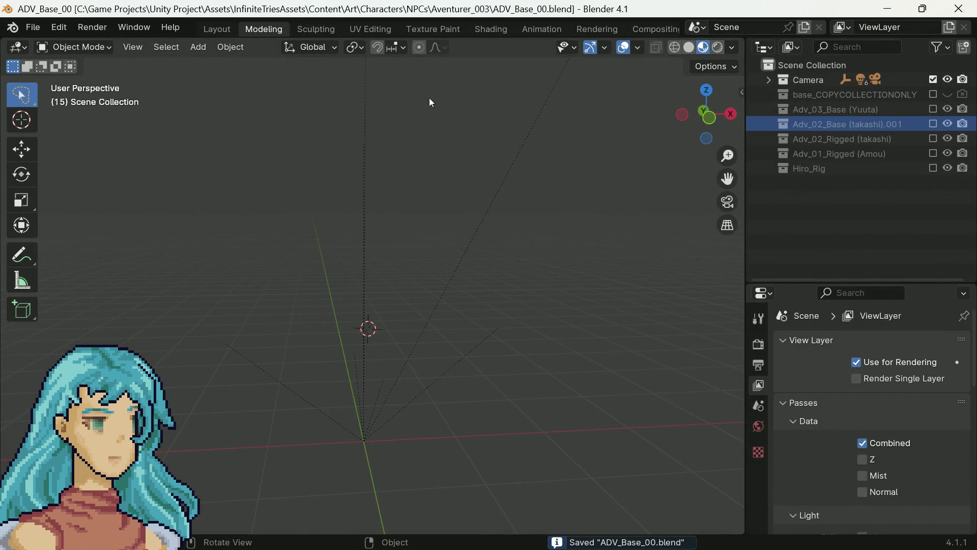
{"action": "left_click", "coordinate": [32, 28]}
Open ADV_Base_03.blend from the recent files and orbit to view the character's side.
{"action": "mouse_move", "coordinate": [80, 73]}
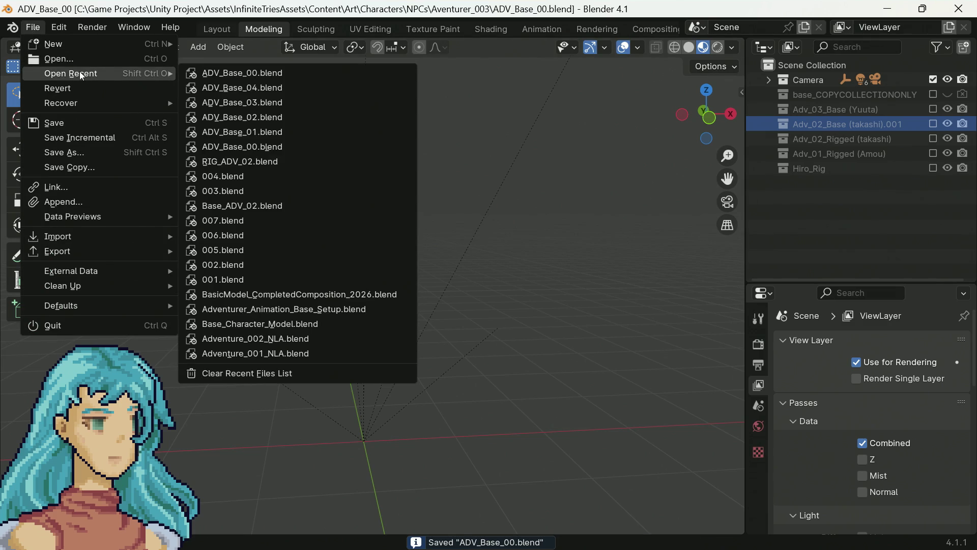
{"action": "mouse_move", "coordinate": [281, 107]}
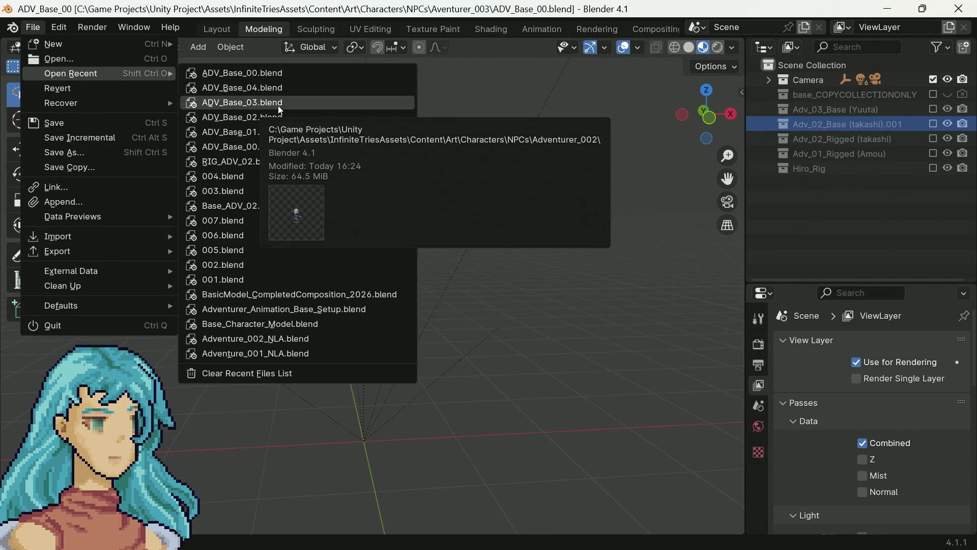
{"action": "left_click", "coordinate": [278, 108]}
{"action": "scroll", "coordinate": [534, 330], "scroll_direction": "down", "scroll_amount": 3}
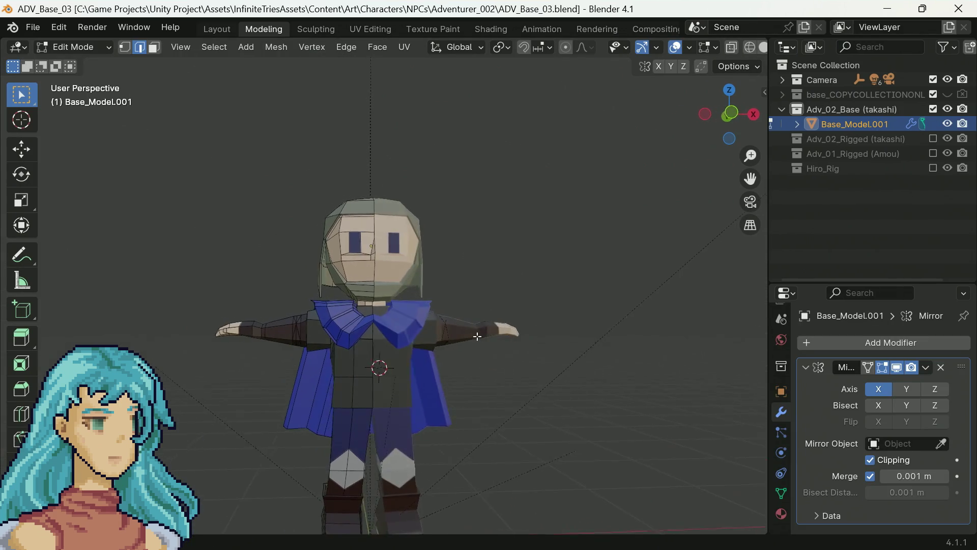
{"action": "scroll", "coordinate": [519, 321], "scroll_direction": "down", "scroll_amount": 2}
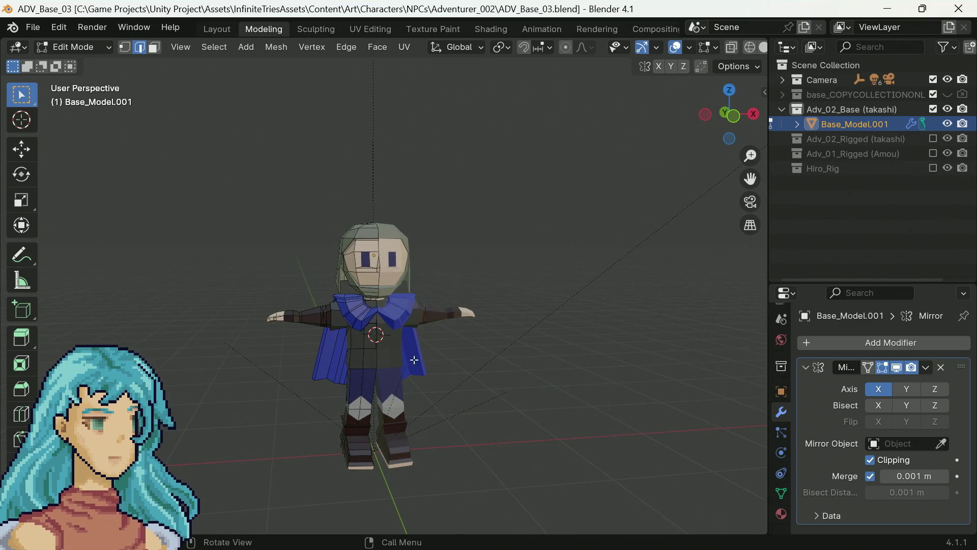
{"action": "mouse_move", "coordinate": [414, 360]}
{"action": "left_mouse_down"}
{"action": "mouse_move", "coordinate": [530, 329]}
{"action": "mouse_move", "coordinate": [416, 328]}
{"action": "mouse_move", "coordinate": [501, 316]}
{"action": "mouse_move", "coordinate": [380, 329]}
{"action": "left_mouse_up"}
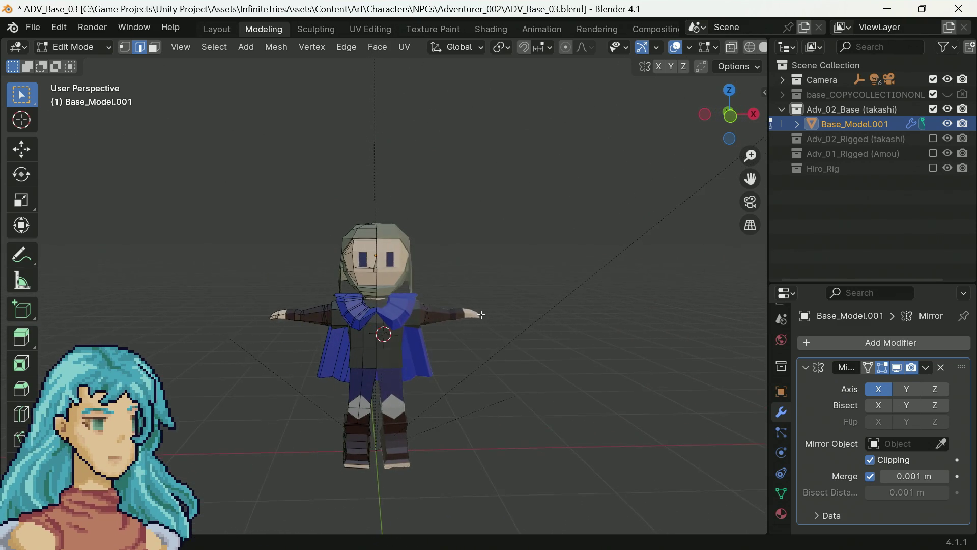
Toggle the character mesh's visibility off and on, then bring up the export formats.
{"action": "left_click", "coordinate": [40, 30]}
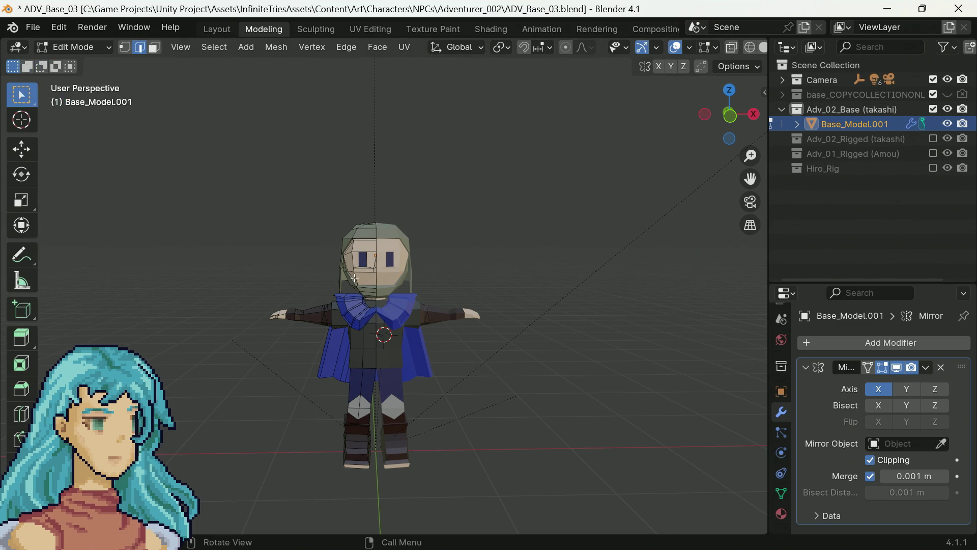
{"action": "left_click", "coordinate": [947, 124]}
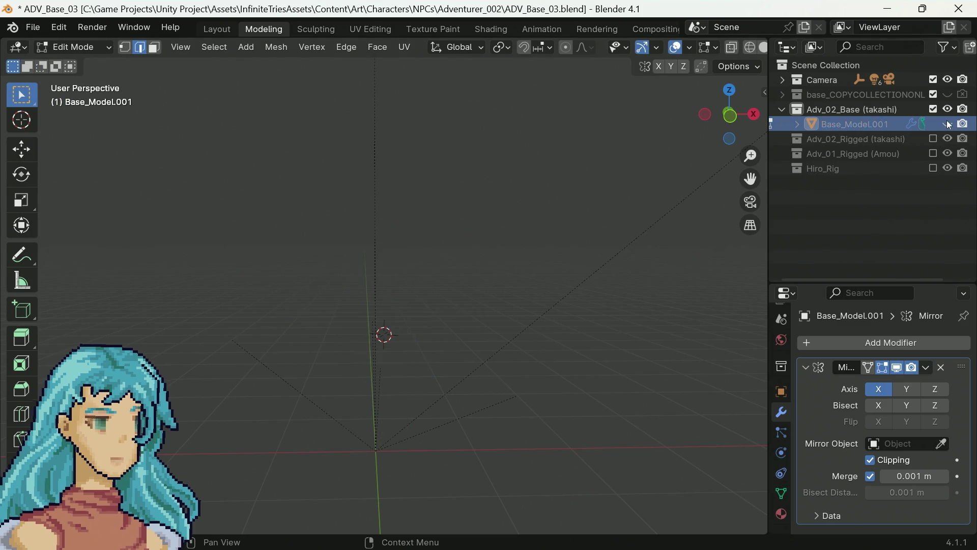
{"action": "left_click", "coordinate": [948, 124]}
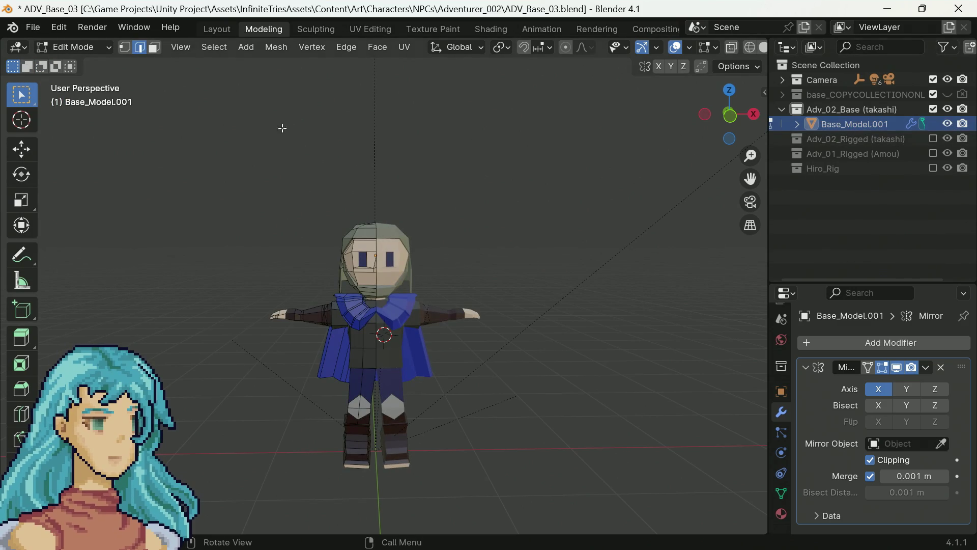
{"action": "left_click", "coordinate": [23, 32]}
Start an FBX export limited to the selected objects and Mesh object types.
{"action": "mouse_move", "coordinate": [72, 252]}
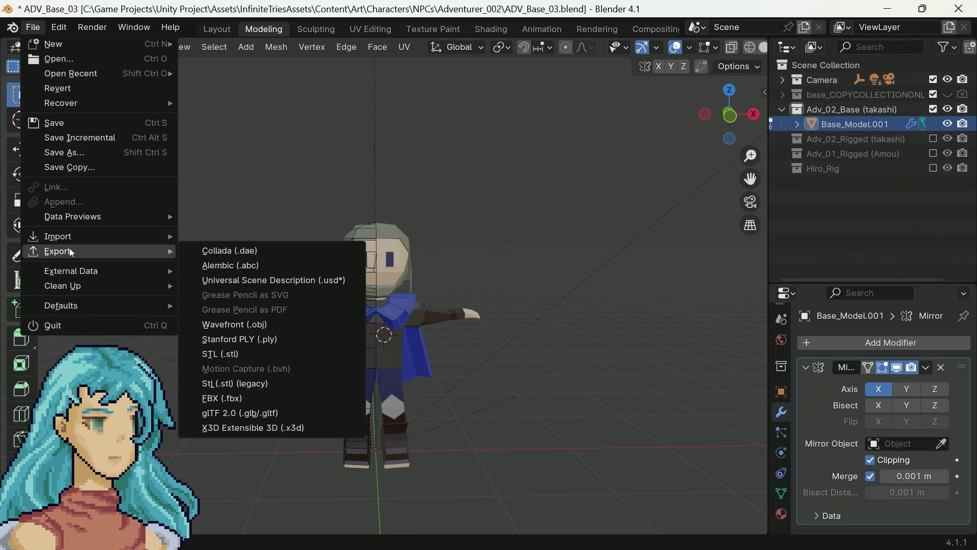
{"action": "left_click", "coordinate": [246, 399]}
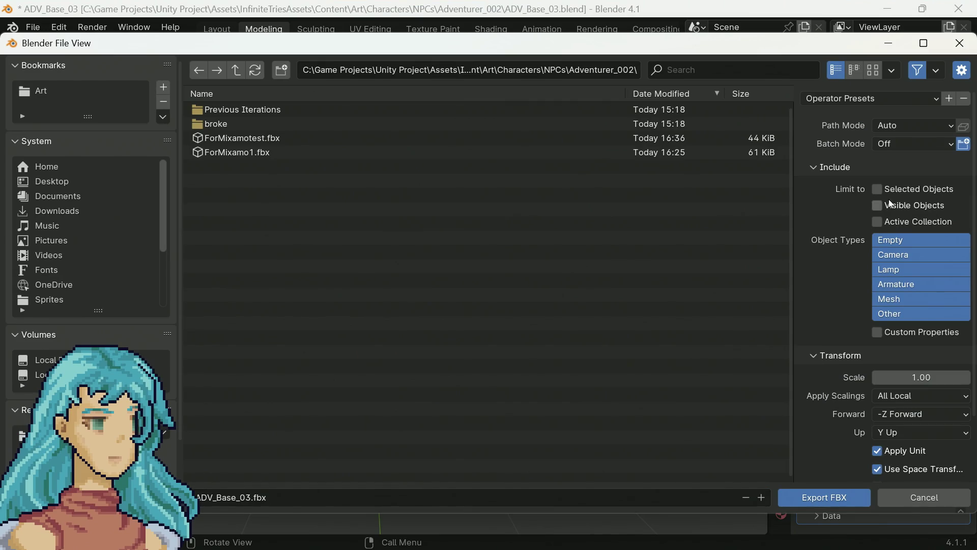
{"action": "left_click", "coordinate": [897, 240]}
{"action": "left_click", "coordinate": [901, 255]}
{"action": "left_click", "coordinate": [902, 298]}
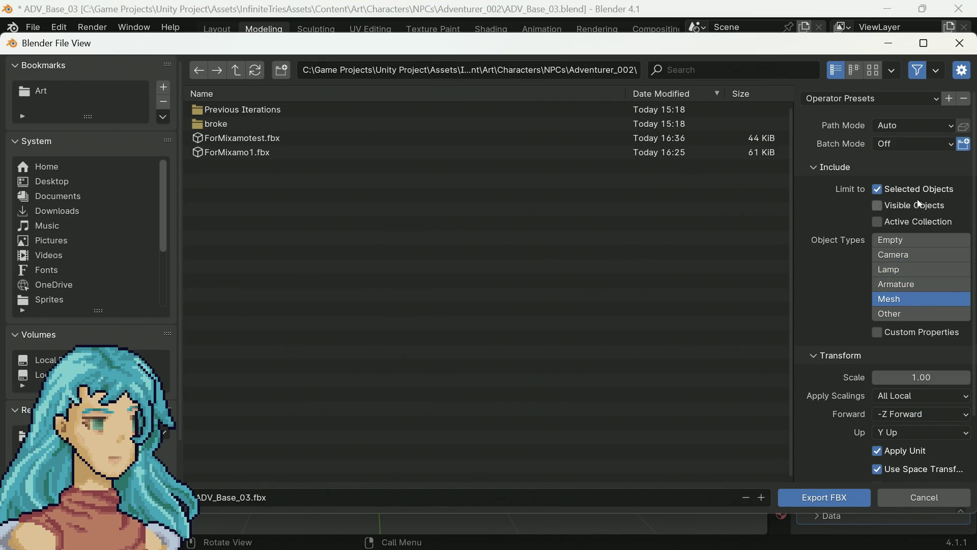
{"action": "scroll", "coordinate": [922, 386], "scroll_direction": "down", "scroll_amount": 3}
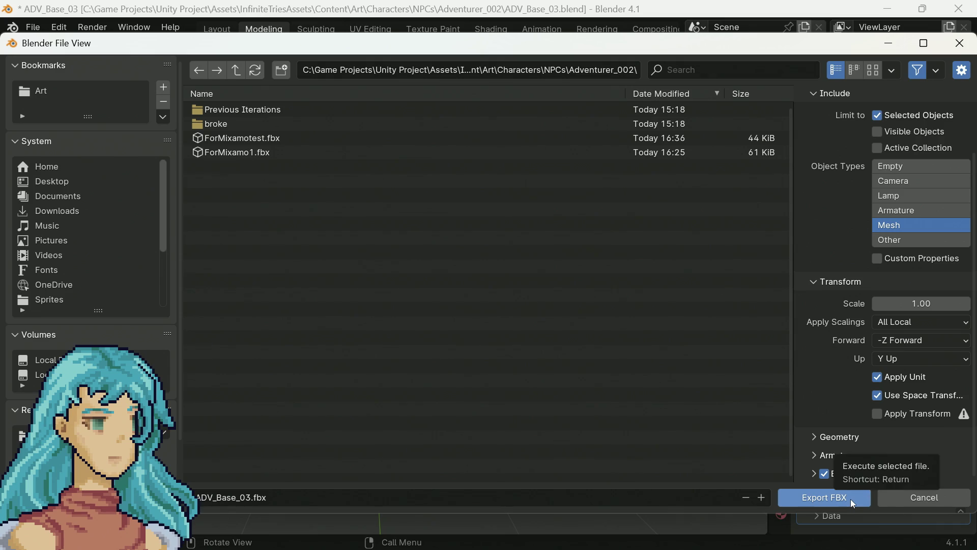
Export the FBX over ForMixamotest.fbx in the Adventurer_002 folder.
{"action": "left_click", "coordinate": [249, 501]}
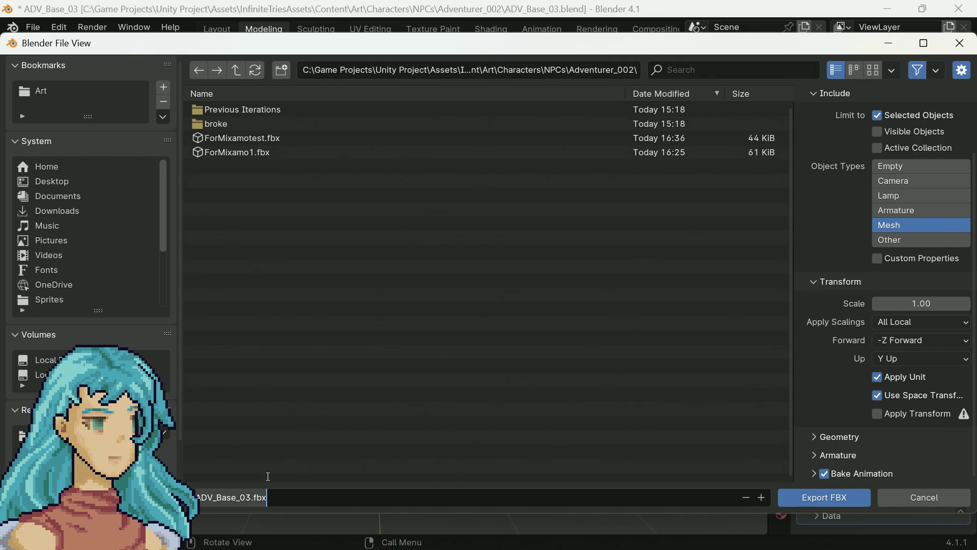
{"action": "left_click", "coordinate": [264, 140]}
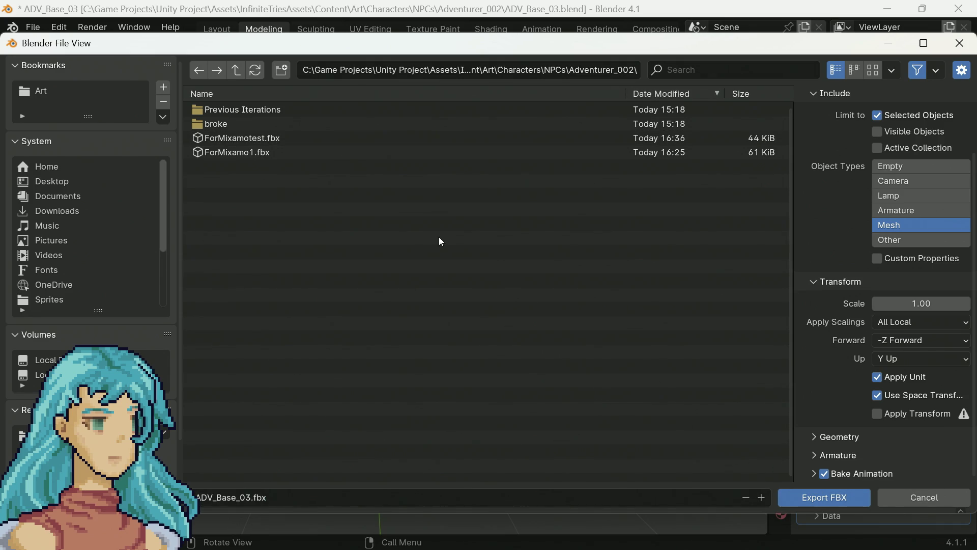
{"action": "left_click", "coordinate": [266, 144]}
{"action": "left_click", "coordinate": [808, 499]}
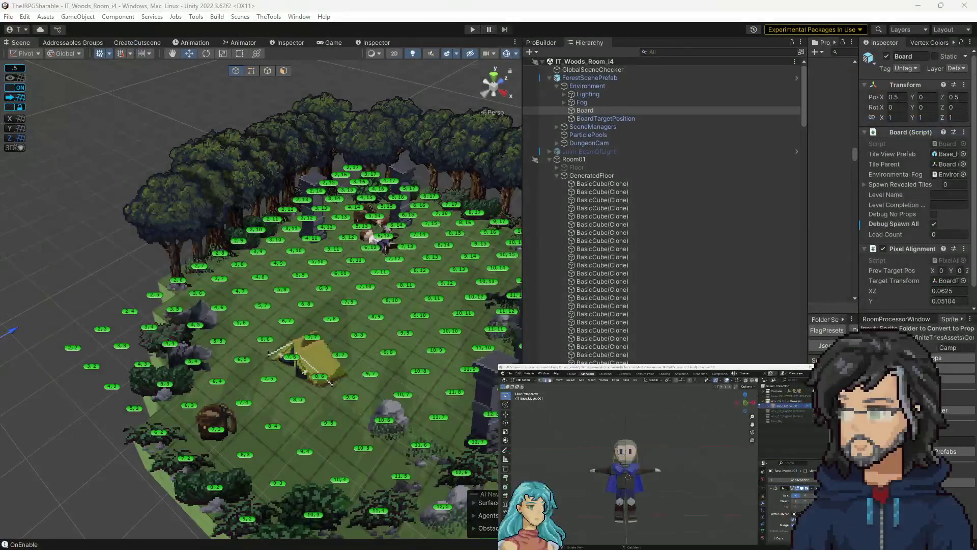
Give tile 5,6 a custom Supplies/32_LeftTent_SetUp_ prop, flipped horizontally.
{"action": "left_click_drag", "start_coordinate": [398, 276], "coordinate": [265, 391]}
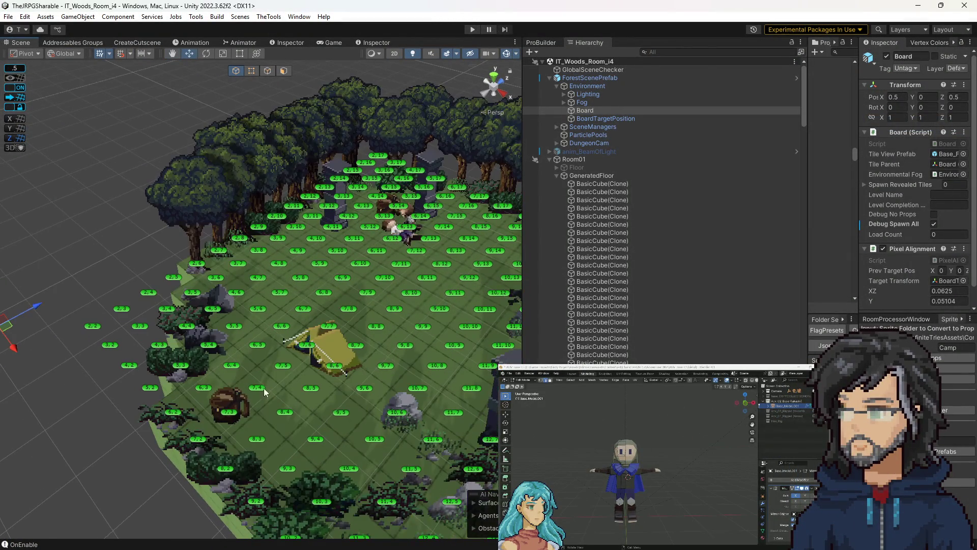
{"action": "left_click", "coordinate": [231, 415]}
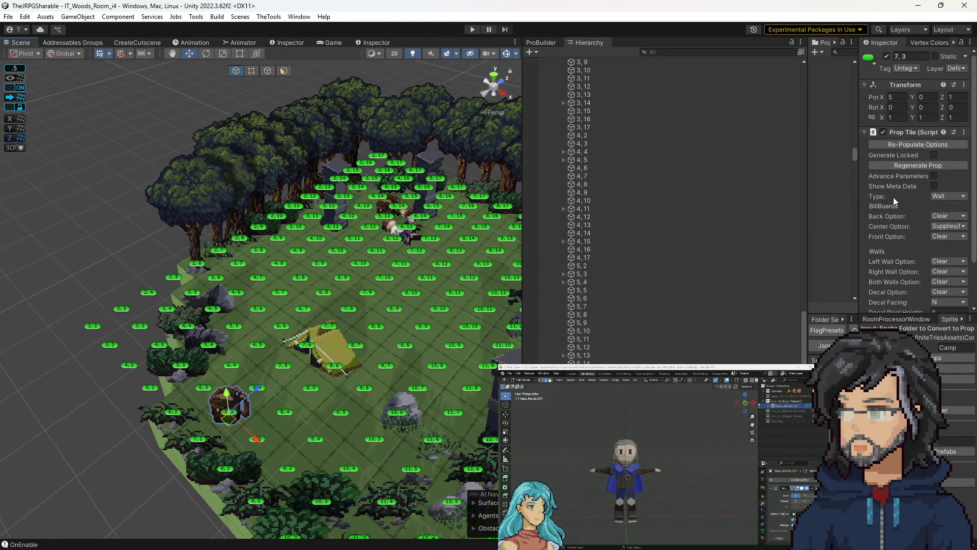
{"action": "left_click", "coordinate": [257, 309]}
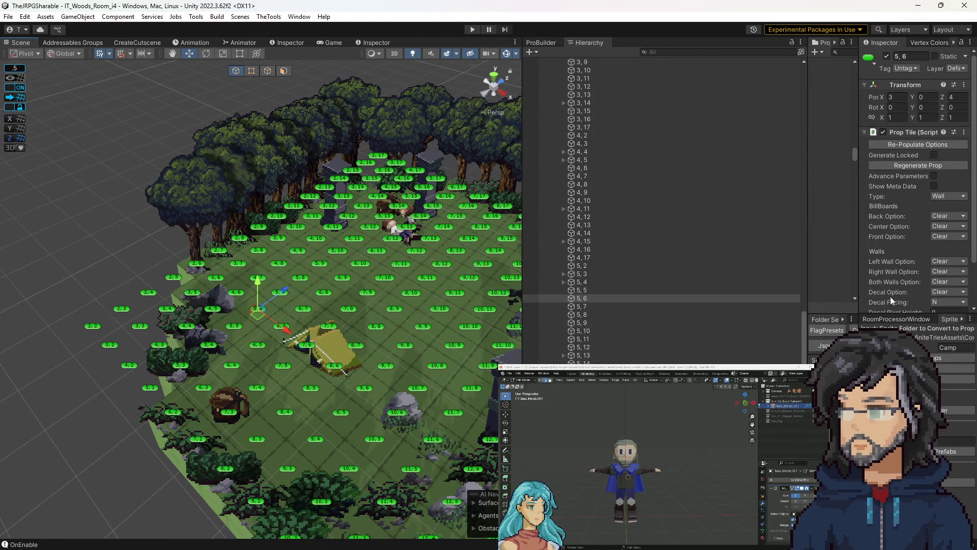
{"action": "left_click_drag", "start_coordinate": [859, 248], "coordinate": [769, 249]}
{"action": "left_click", "coordinate": [868, 227]}
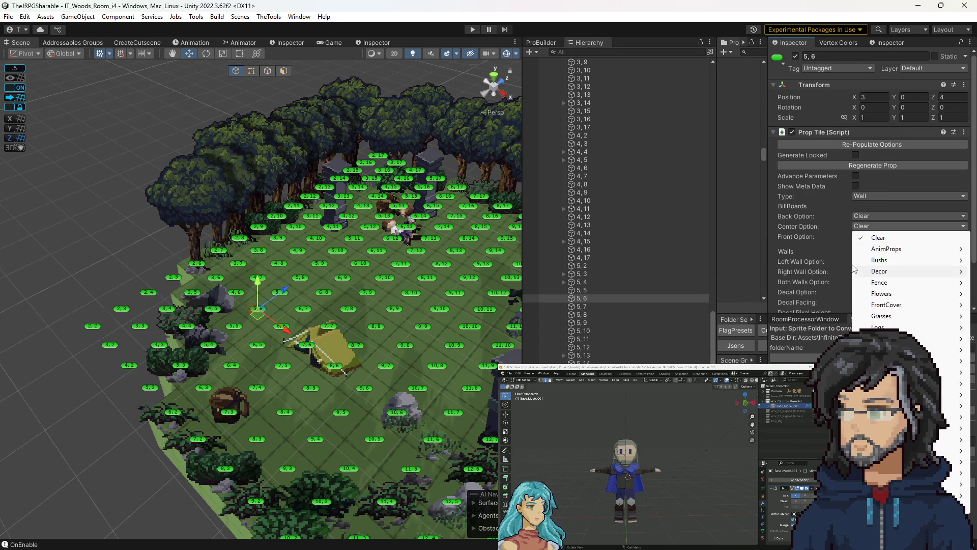
{"action": "left_click", "coordinate": [804, 243]}
{"action": "scroll", "coordinate": [828, 267], "scroll_direction": "down", "scroll_amount": 2}
{"action": "left_click", "coordinate": [845, 275]}
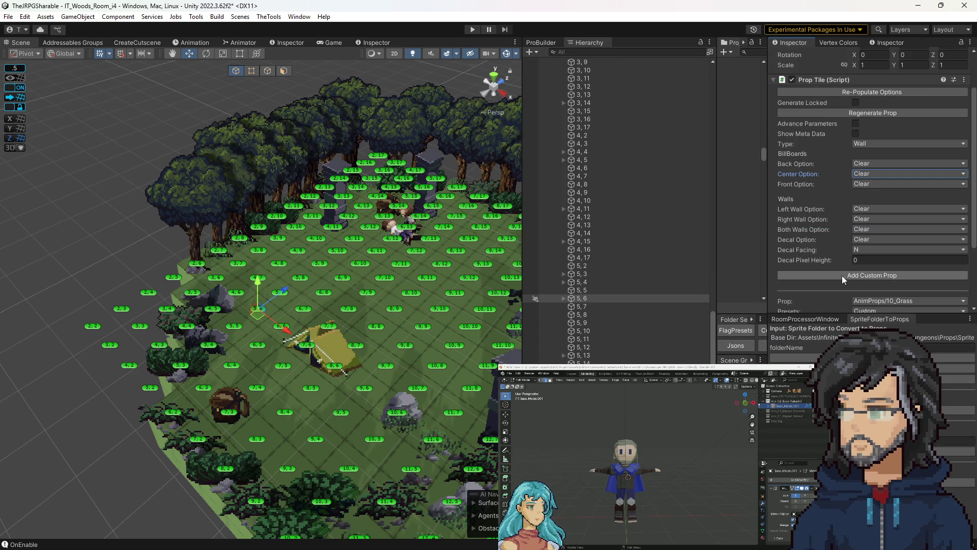
{"action": "scroll", "coordinate": [855, 254], "scroll_direction": "down", "scroll_amount": 3}
{"action": "left_click", "coordinate": [867, 209]}
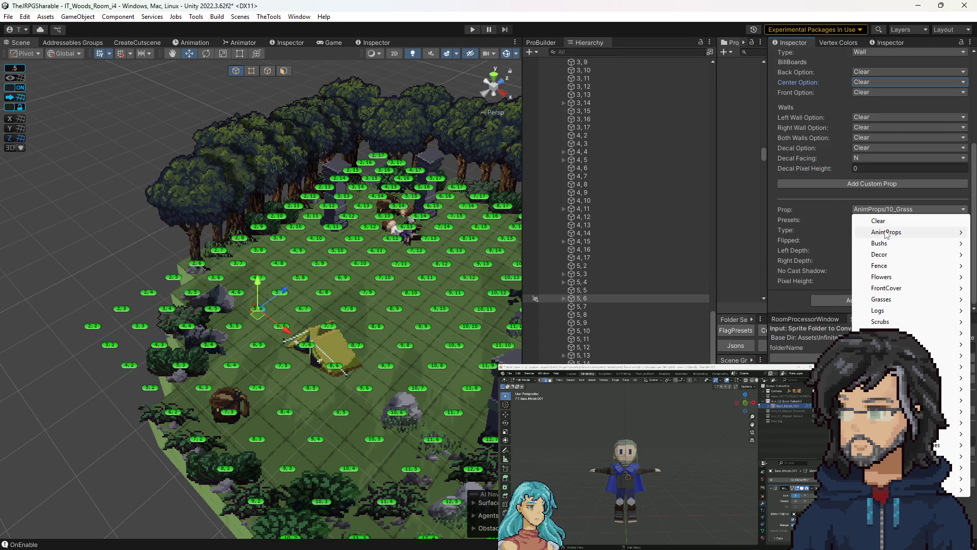
{"action": "mouse_move", "coordinate": [886, 433]}
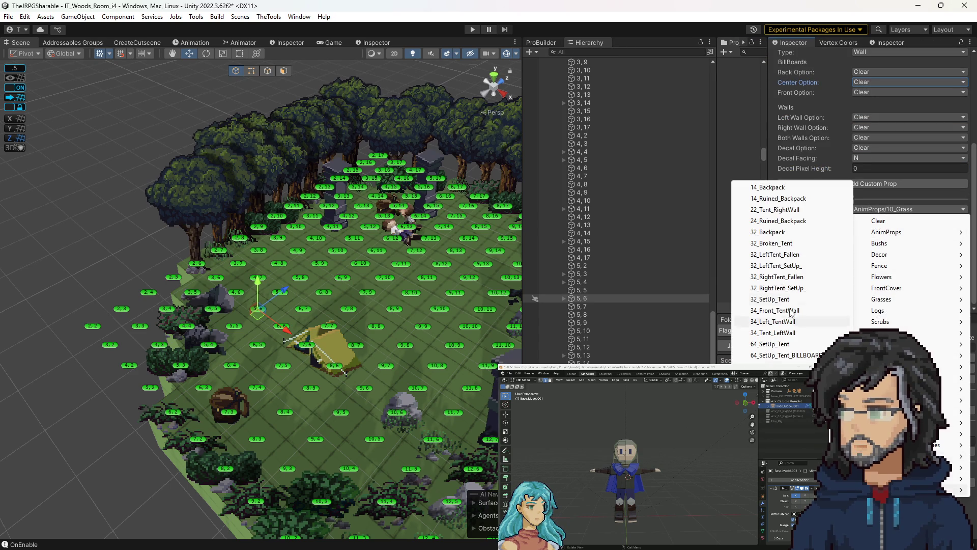
{"action": "left_click", "coordinate": [783, 265]}
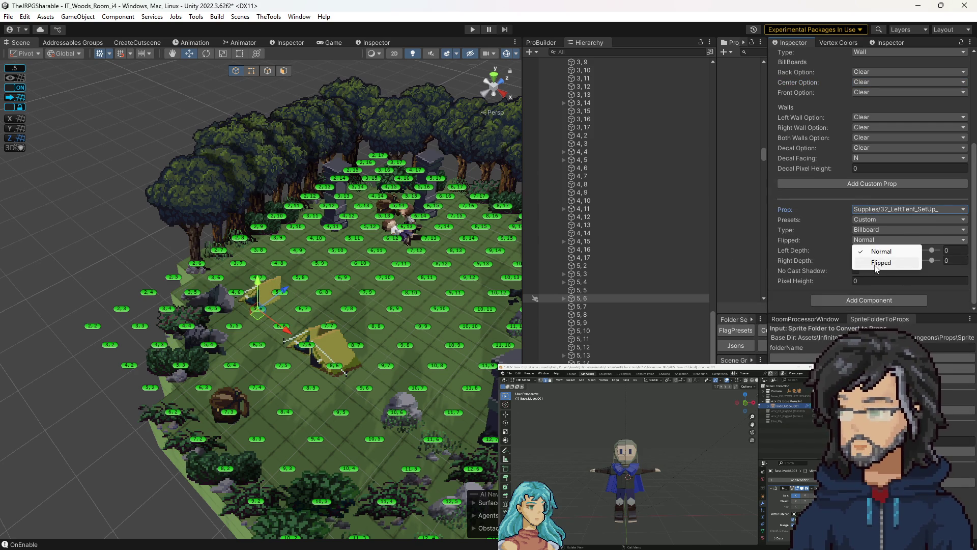
{"action": "left_click", "coordinate": [880, 262]}
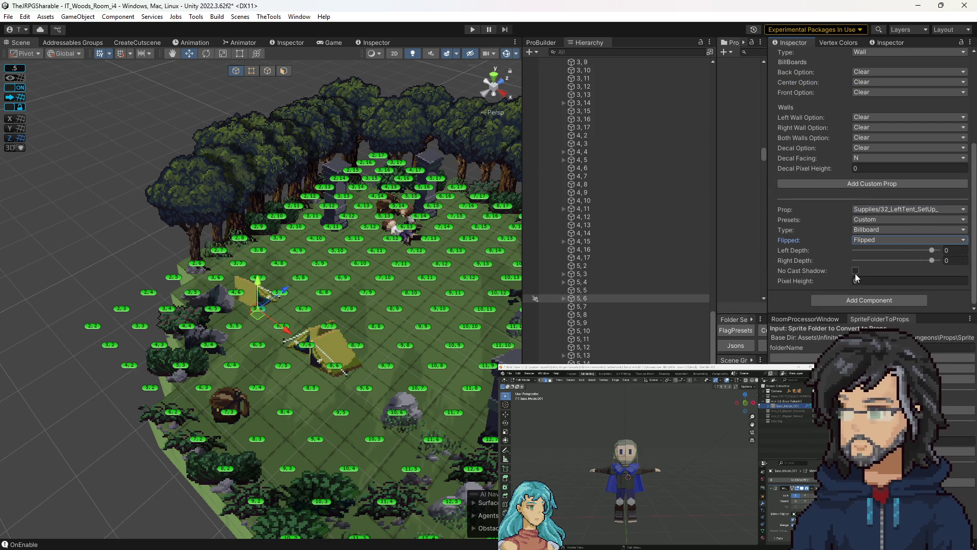
Set tile 5,5's Center Option to 32_RightTent_SetUp_.
{"action": "left_click", "coordinate": [234, 328]}
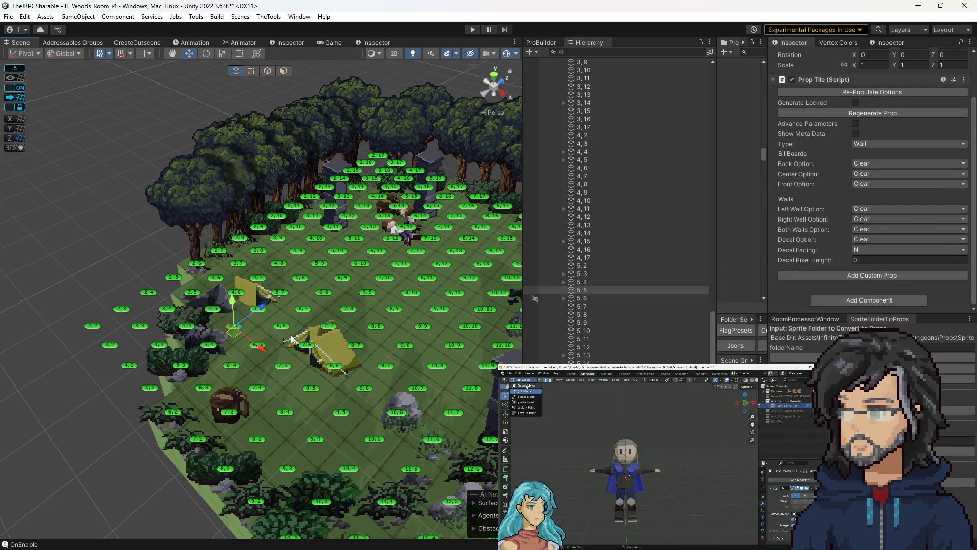
{"action": "left_click", "coordinate": [869, 173]}
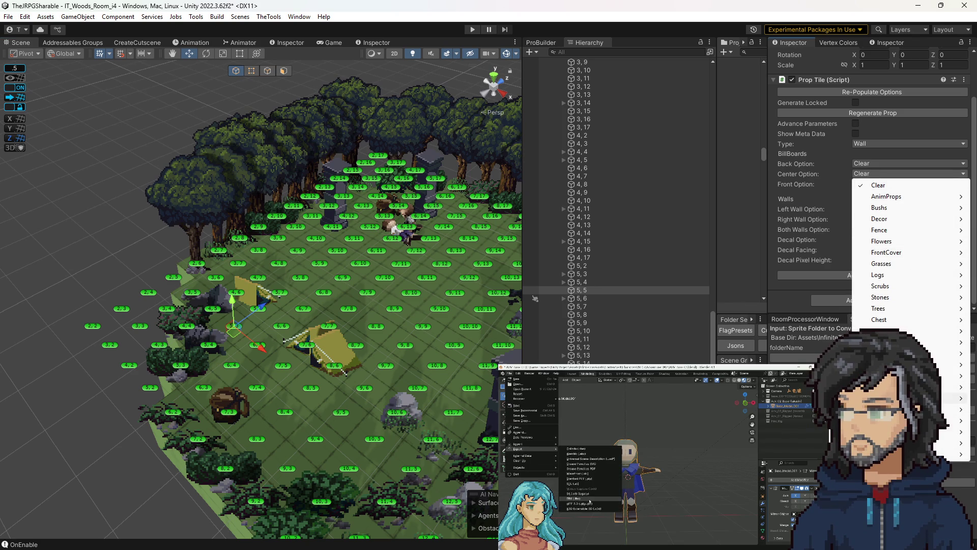
{"action": "mouse_move", "coordinate": [891, 331]}
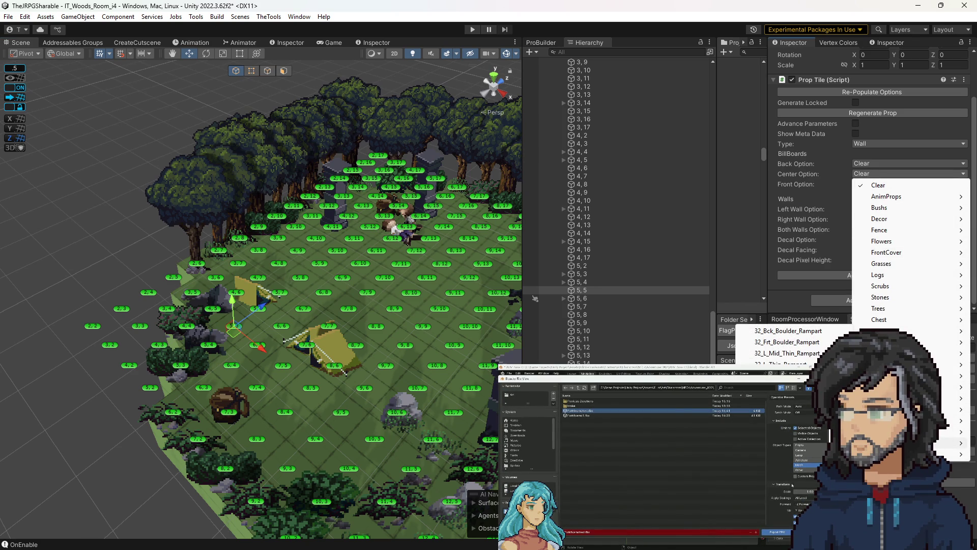
{"action": "mouse_move", "coordinate": [947, 442]}
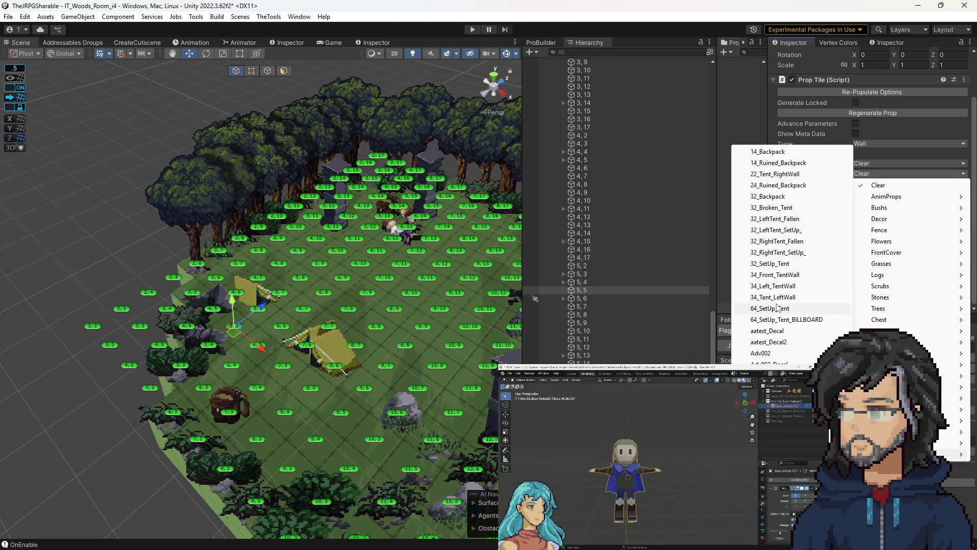
{"action": "left_click", "coordinate": [778, 252]}
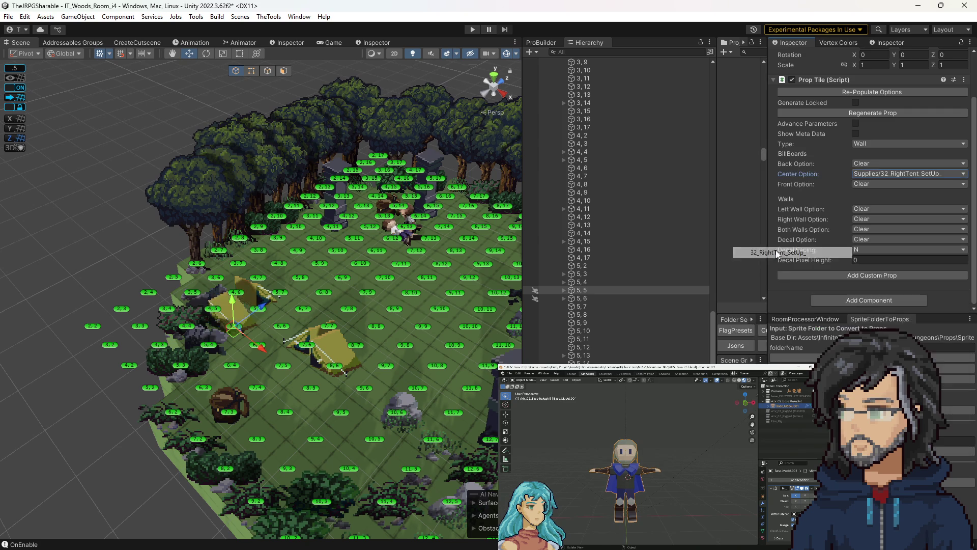
Replace tile 5,5's centre prop with a flipped custom 32_RightTent_SetUp_ prop.
{"action": "left_click", "coordinate": [876, 171]}
{"action": "left_click", "coordinate": [865, 185]}
{"action": "left_click", "coordinate": [855, 276]}
{"action": "scroll", "coordinate": [855, 280], "scroll_direction": "down", "scroll_amount": 3}
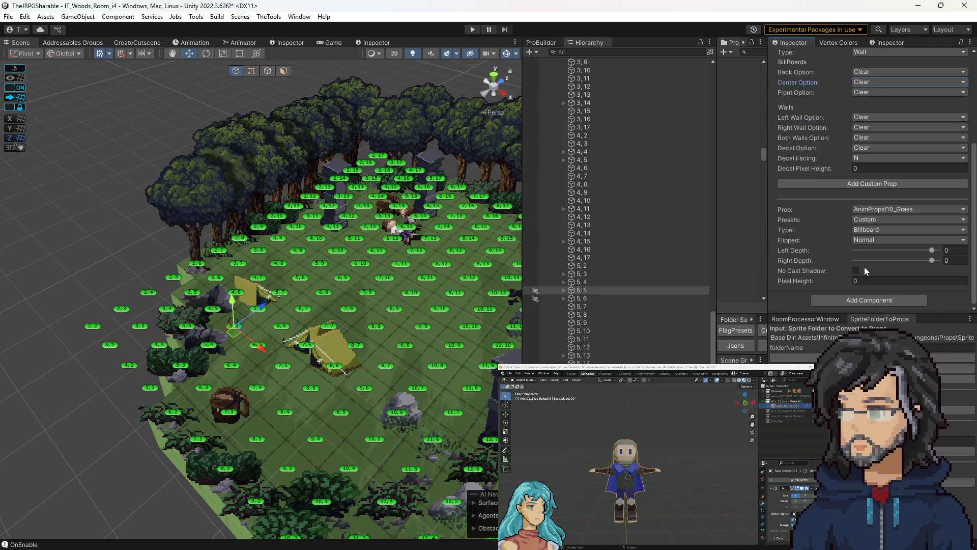
{"action": "left_click", "coordinate": [896, 209]}
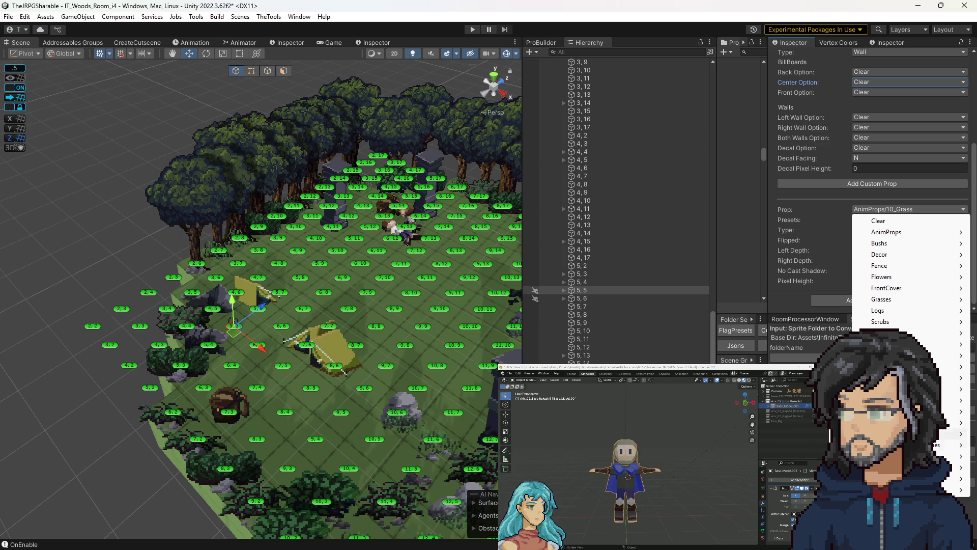
{"action": "mouse_move", "coordinate": [901, 483]}
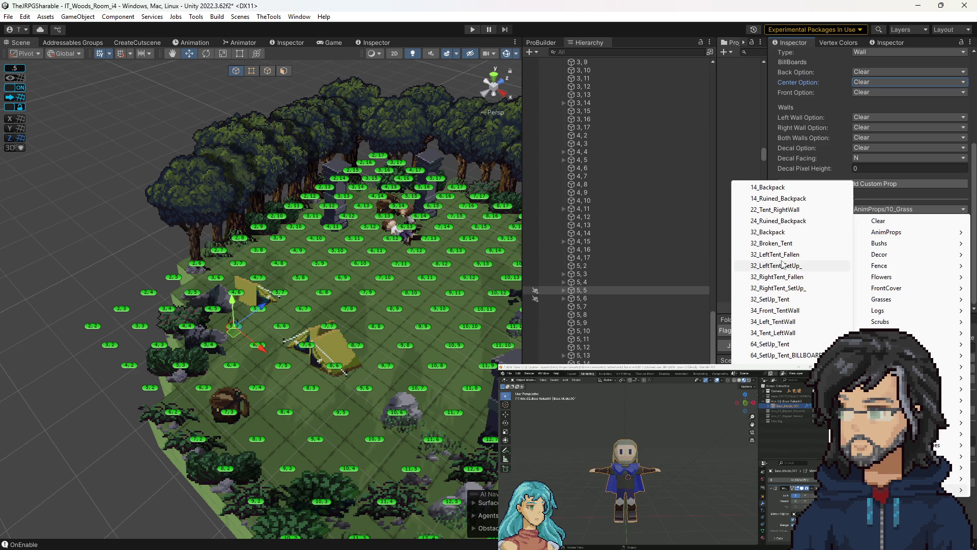
{"action": "left_click", "coordinate": [785, 288]}
{"action": "left_click", "coordinate": [869, 241]}
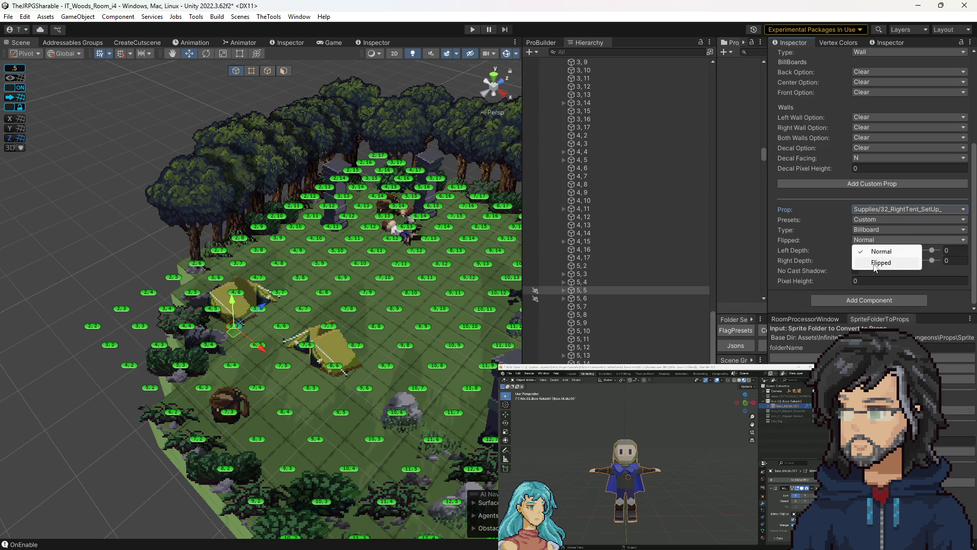
{"action": "left_click", "coordinate": [870, 266]}
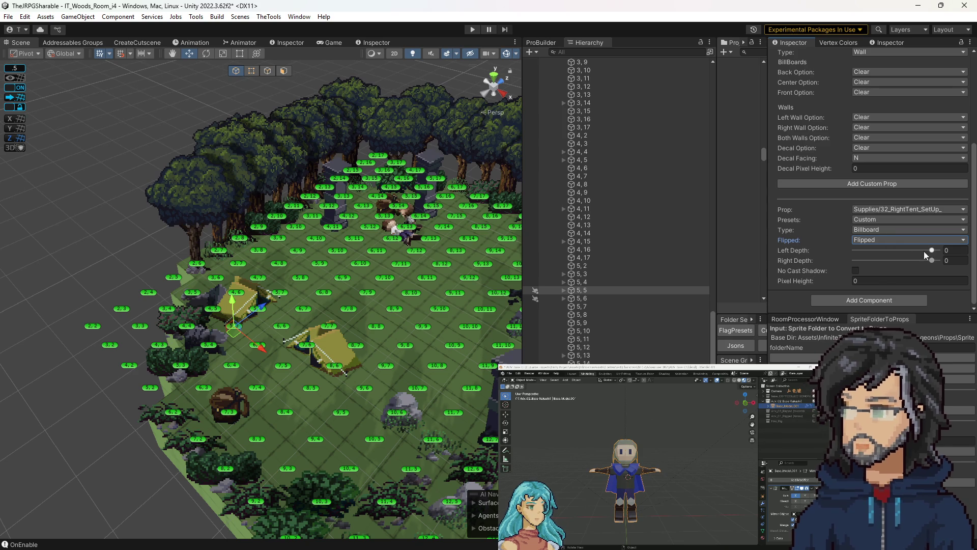
Adjust the right tent's depth and try the Center preset before returning to Custom.
{"action": "mouse_move", "coordinate": [932, 250]}
{"action": "left_mouse_down"}
{"action": "mouse_move", "coordinate": [920, 253]}
{"action": "mouse_move", "coordinate": [930, 248]}
{"action": "left_mouse_up"}
{"action": "left_click", "coordinate": [883, 222]}
{"action": "left_click", "coordinate": [879, 253]}
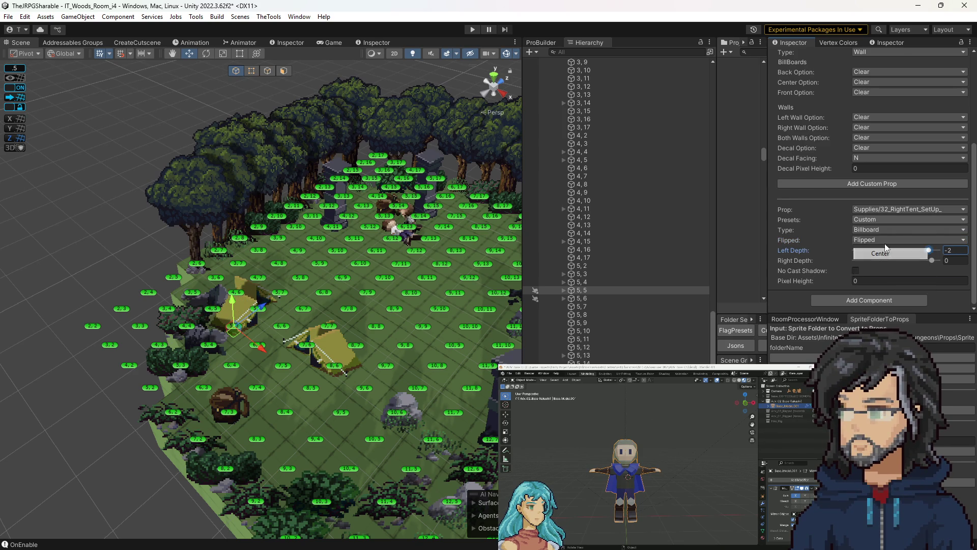
{"action": "left_click", "coordinate": [873, 272]}
{"action": "left_click", "coordinate": [876, 282]}
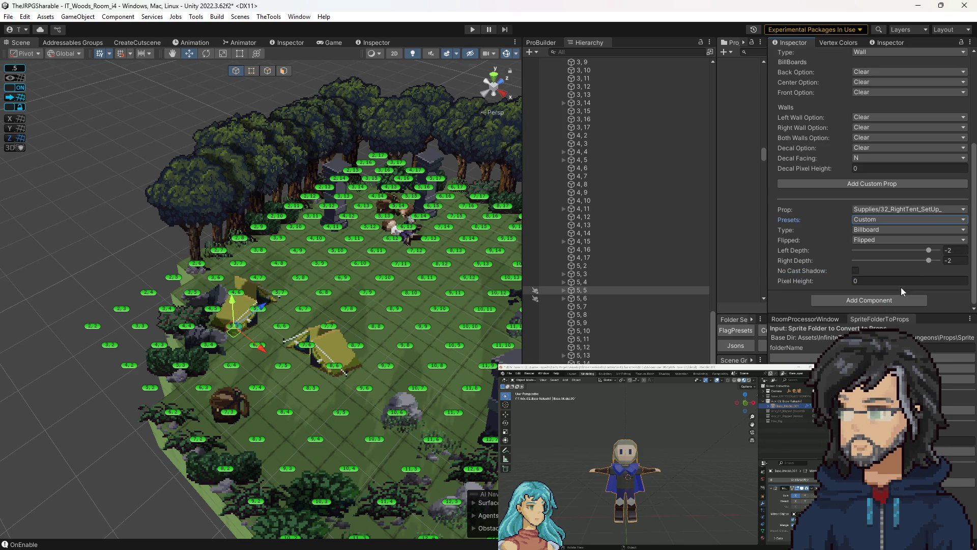
Set left and right depth to -2 on the left tent at tile 5,6.
{"action": "left_click", "coordinate": [256, 312]}
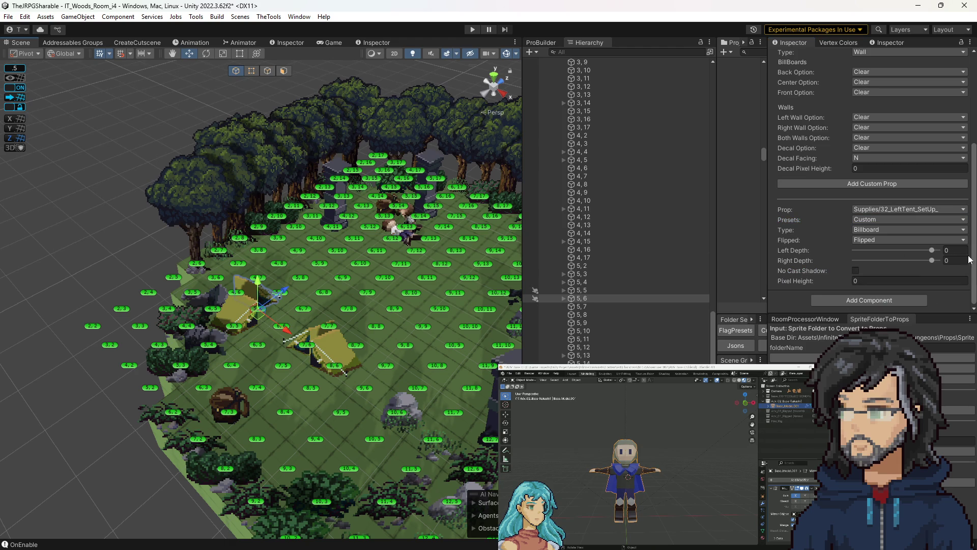
{"action": "type", "text": "-2"}
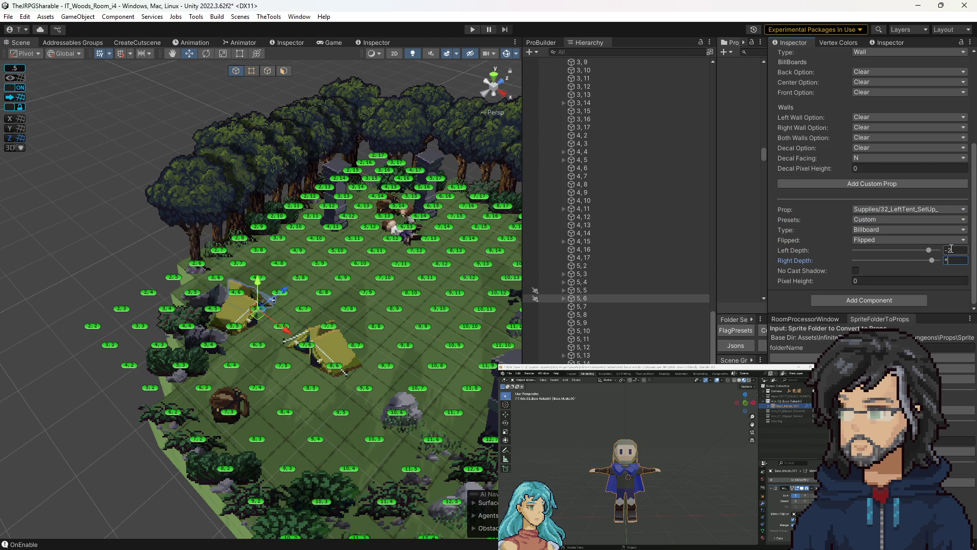
{"action": "type", "text": "-2"}
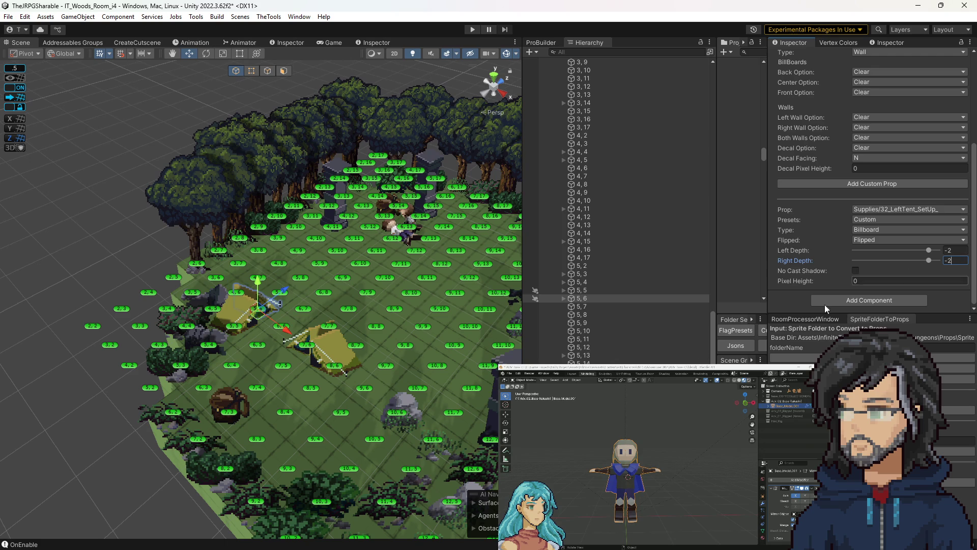
{"action": "left_click_drag", "start_coordinate": [374, 390], "coordinate": [347, 367]}
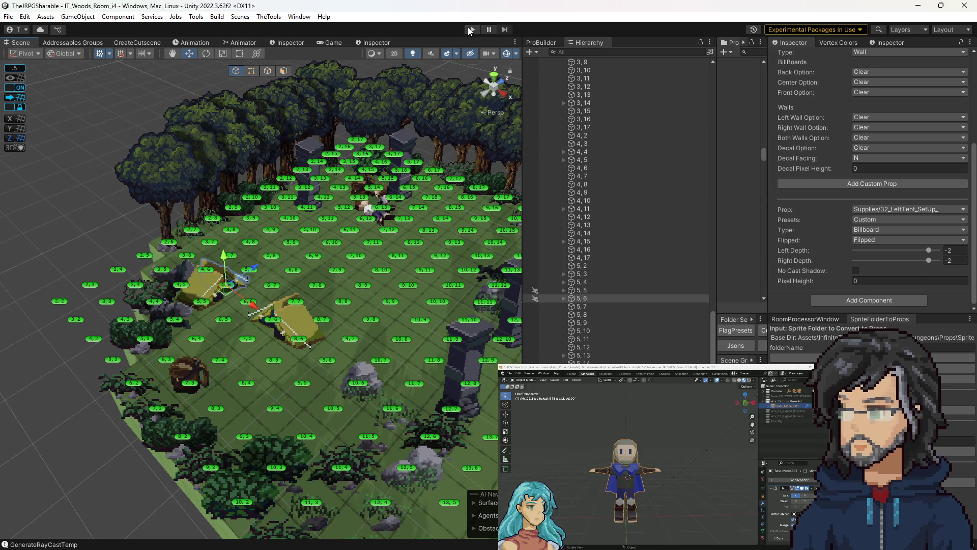
Play-test Woods Room i4 at 2x game view scale, walking the character toward the tents.
{"action": "left_click", "coordinate": [470, 29]}
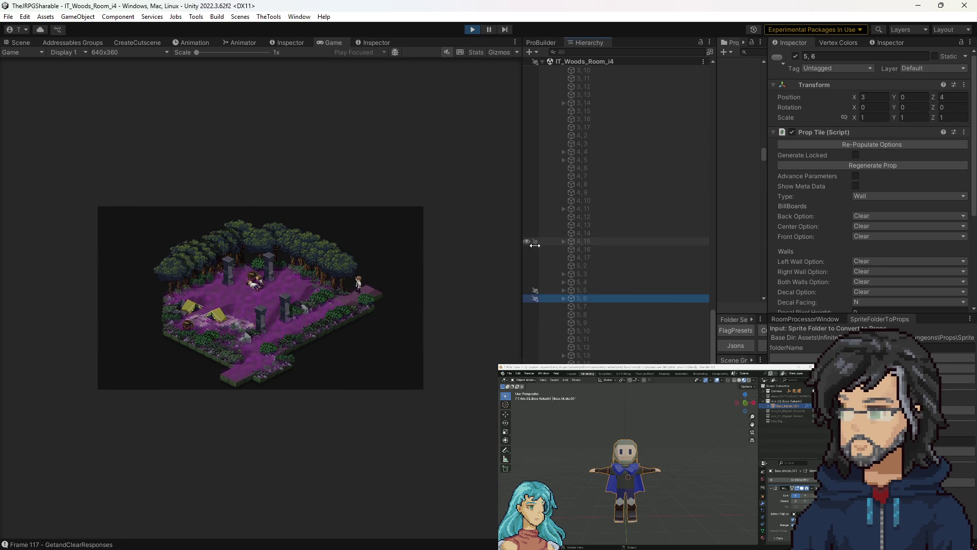
{"action": "left_click_drag", "start_coordinate": [523, 244], "coordinate": [713, 244]}
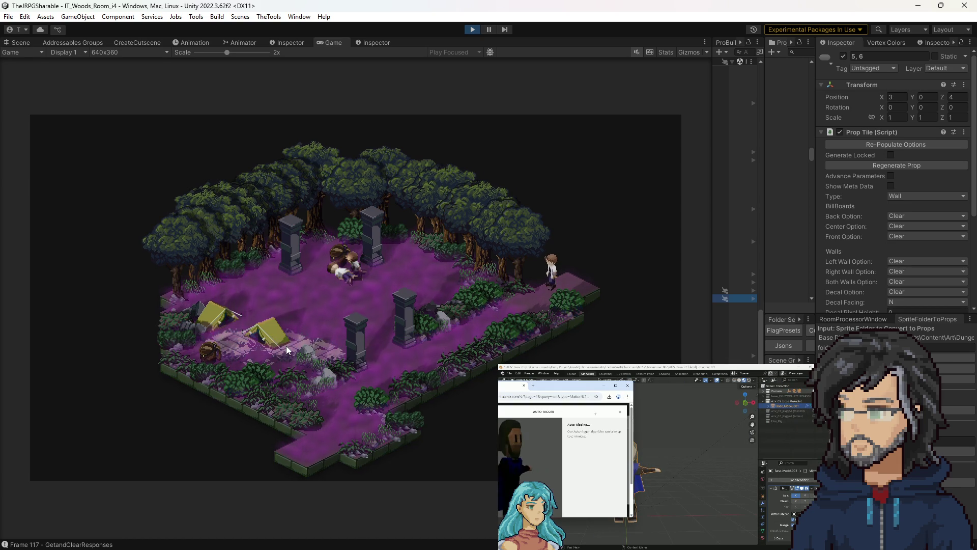
{"action": "left_click", "coordinate": [456, 311]}
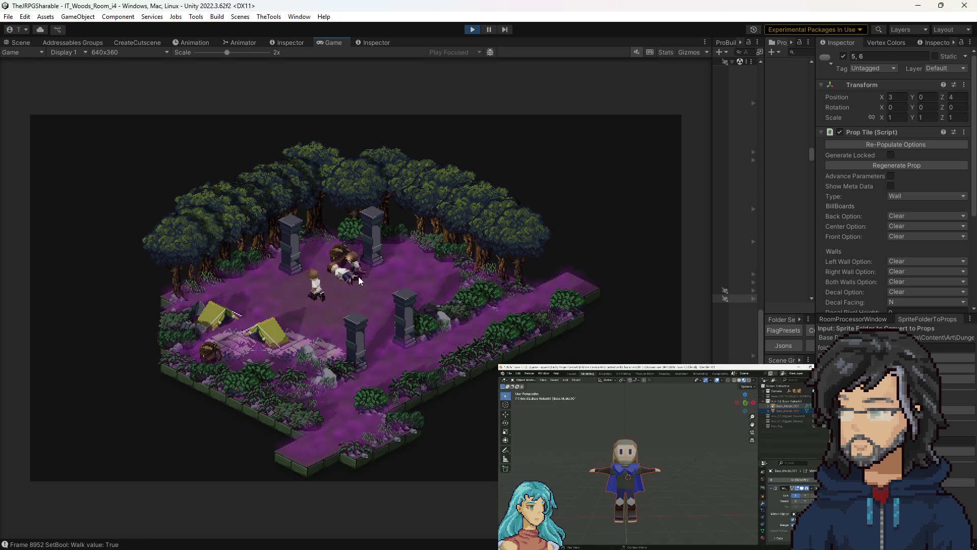
Stop play mode and zoom the scene view in over the tent area.
{"action": "left_click", "coordinate": [472, 30]}
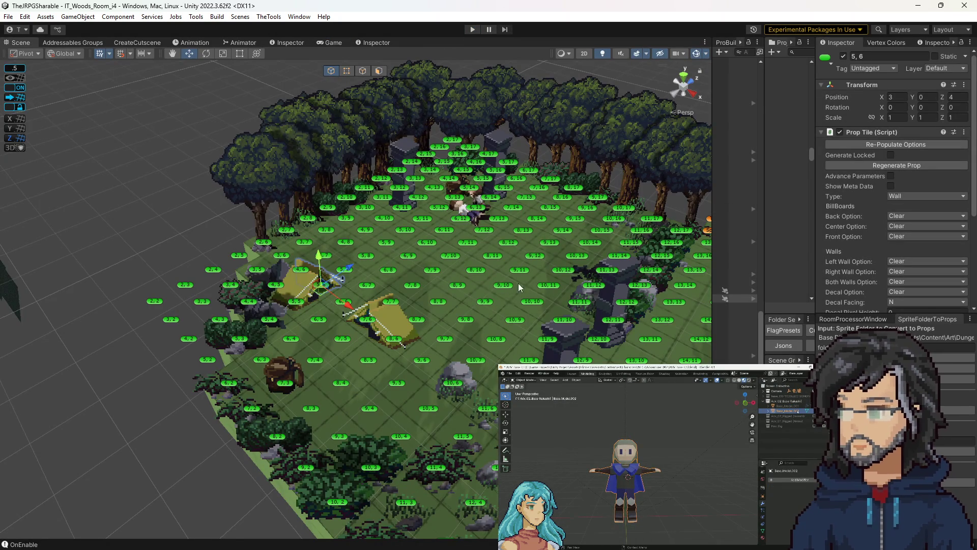
{"action": "left_click", "coordinate": [557, 238]}
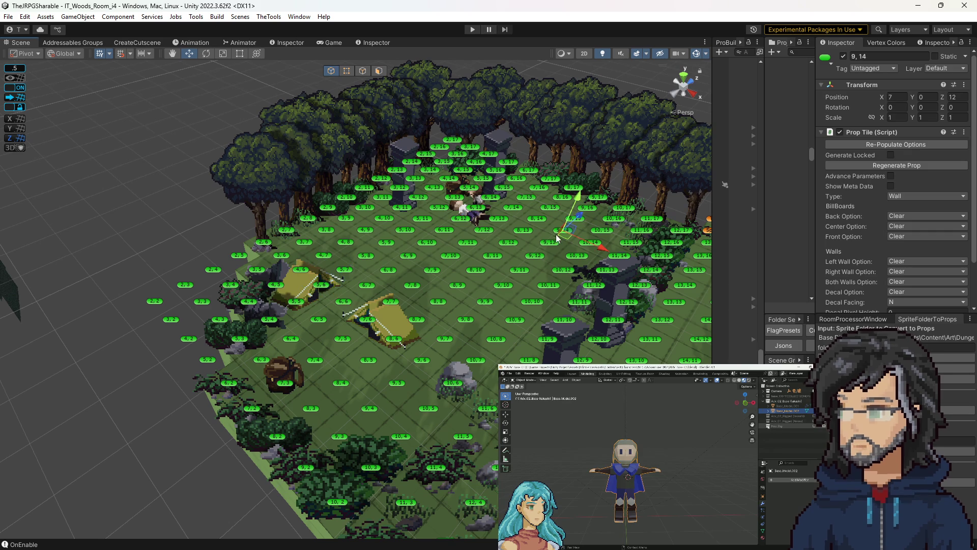
{"action": "left_click_drag", "start_coordinate": [557, 237], "coordinate": [640, 324]}
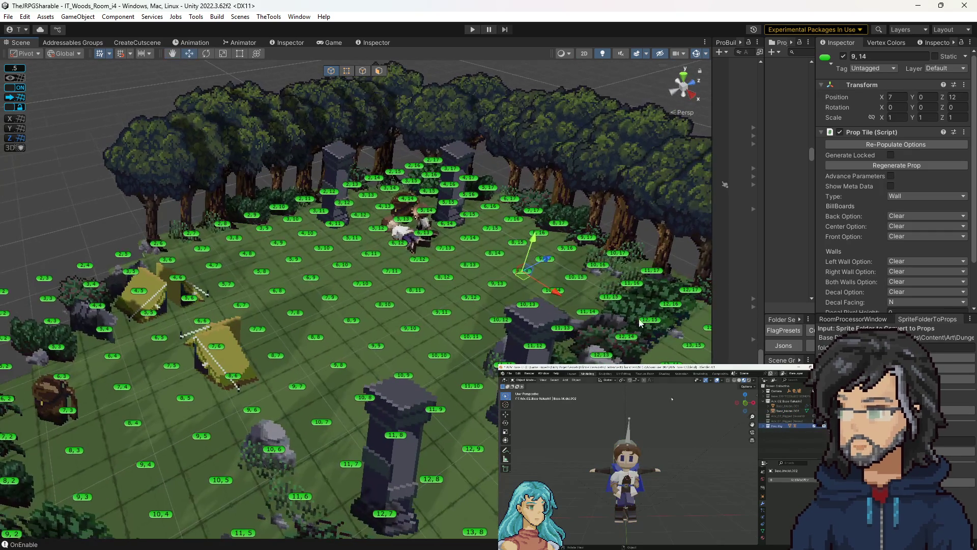
{"action": "left_click_drag", "start_coordinate": [214, 368], "coordinate": [281, 271]}
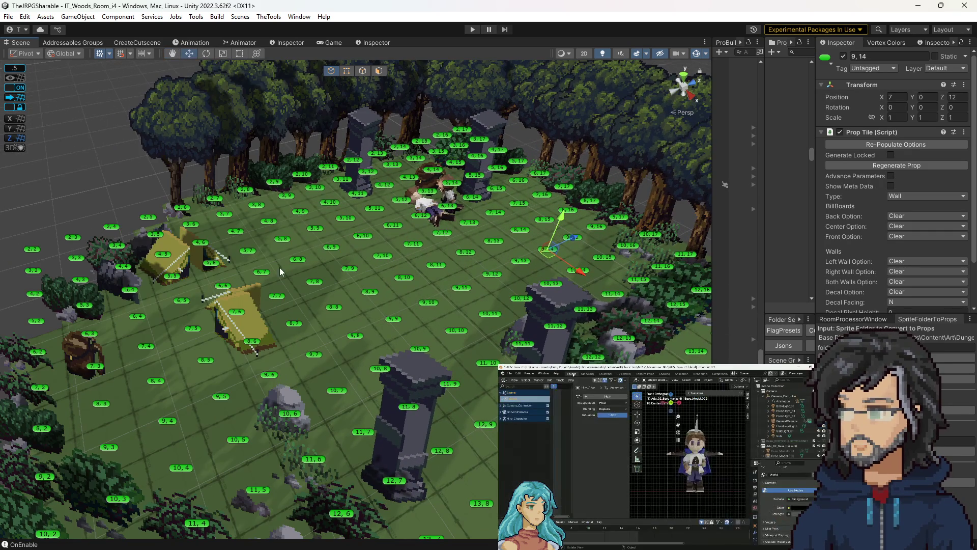
Place the 32_LeftTent_Fallen centre prop on tile 3,8.
{"action": "left_click", "coordinate": [256, 204]}
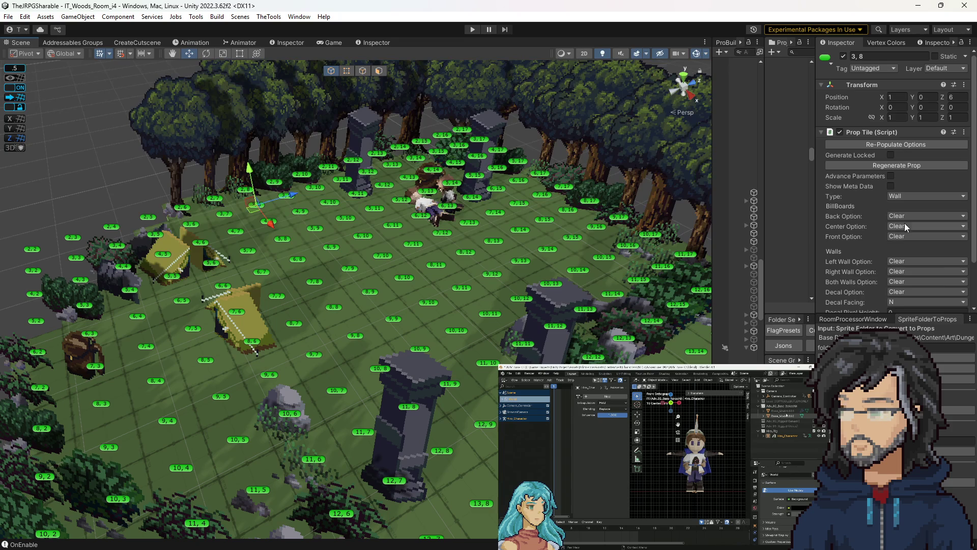
{"action": "left_click", "coordinate": [905, 224]}
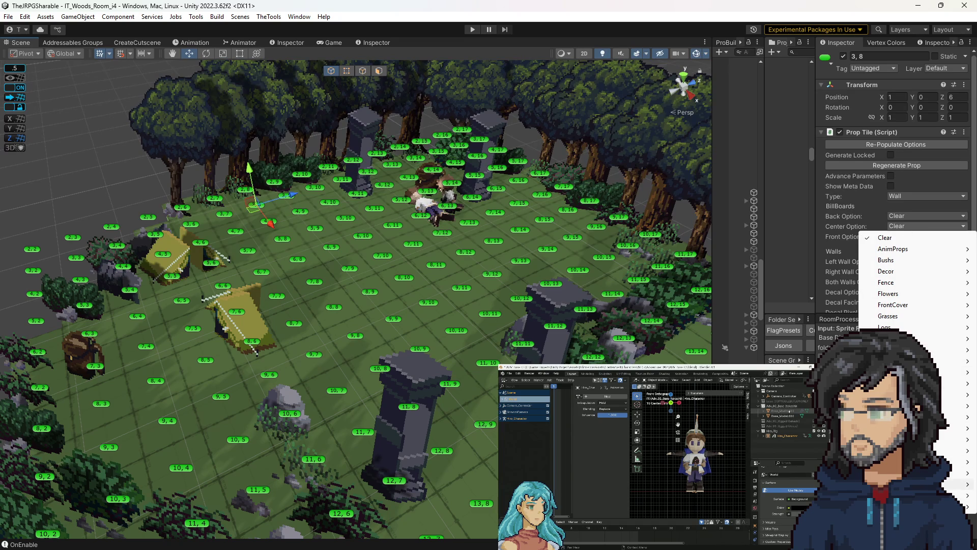
{"action": "mouse_move", "coordinate": [895, 383]}
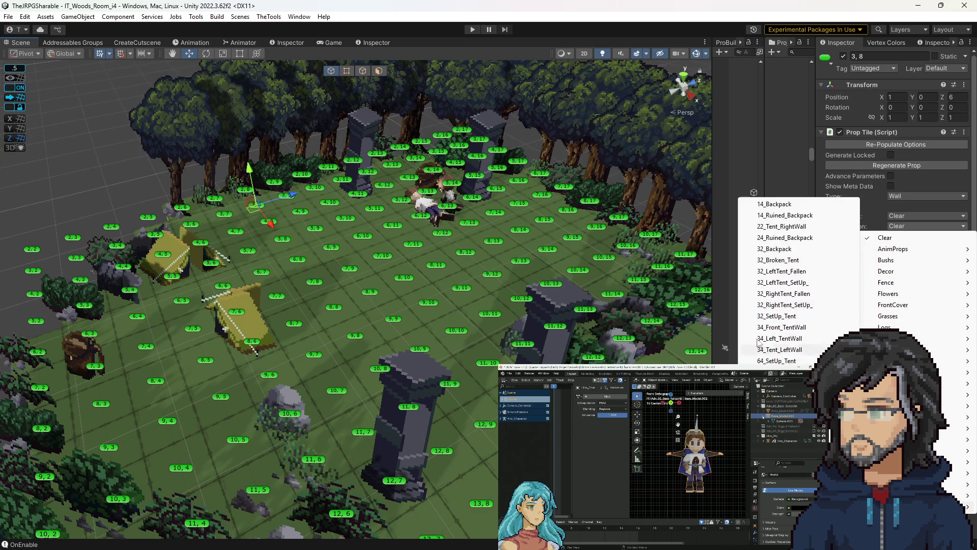
{"action": "left_click", "coordinate": [781, 271]}
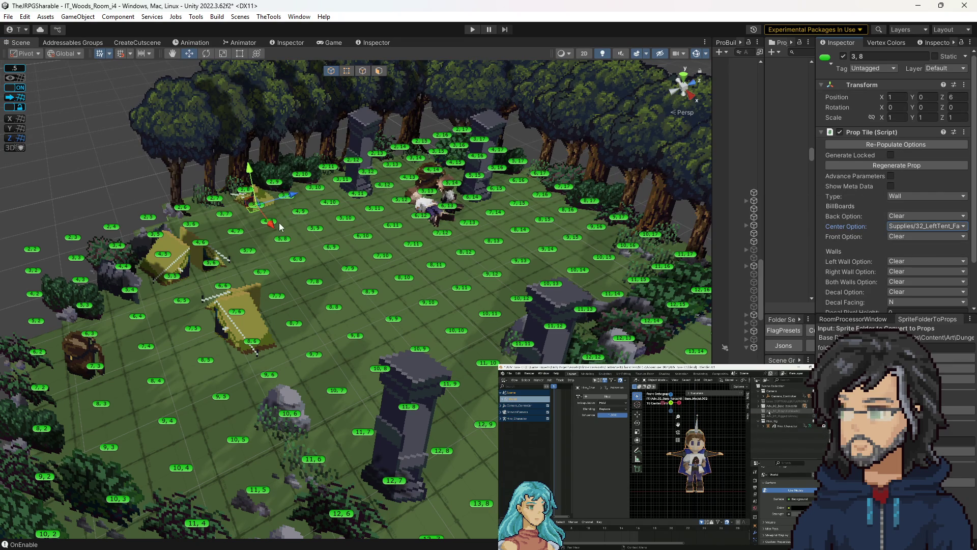
{"action": "mouse_move", "coordinate": [279, 226]}
{"action": "left_mouse_down"}
{"action": "mouse_move", "coordinate": [331, 174]}
{"action": "mouse_move", "coordinate": [351, 214]}
{"action": "left_mouse_up"}
{"action": "scroll", "coordinate": [331, 178], "scroll_direction": "up", "scroll_amount": 3}
{"action": "scroll", "coordinate": [356, 229], "scroll_direction": "down", "scroll_amount": 3}
Place the 32_RightTent_Fallen centre prop on tile 4,8 and inspect both fallen tents.
{"action": "left_click", "coordinate": [368, 261]}
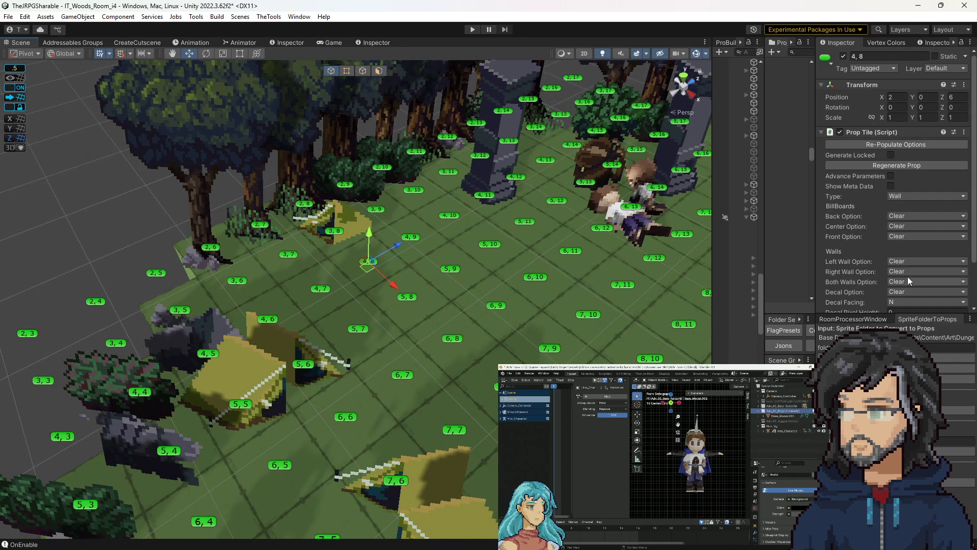
{"action": "scroll", "coordinate": [920, 226], "scroll_direction": "down", "scroll_amount": 3}
{"action": "left_click", "coordinate": [905, 184]}
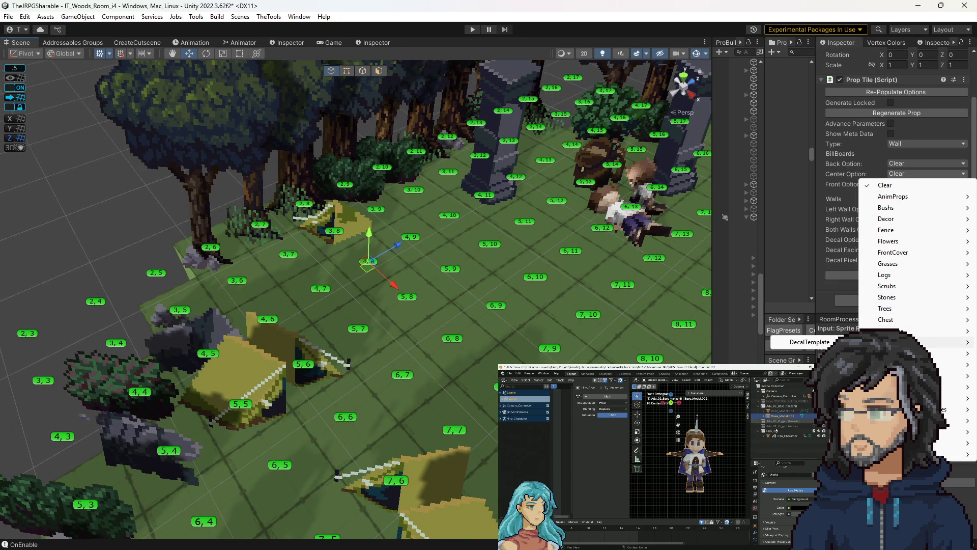
{"action": "mouse_move", "coordinate": [906, 331]}
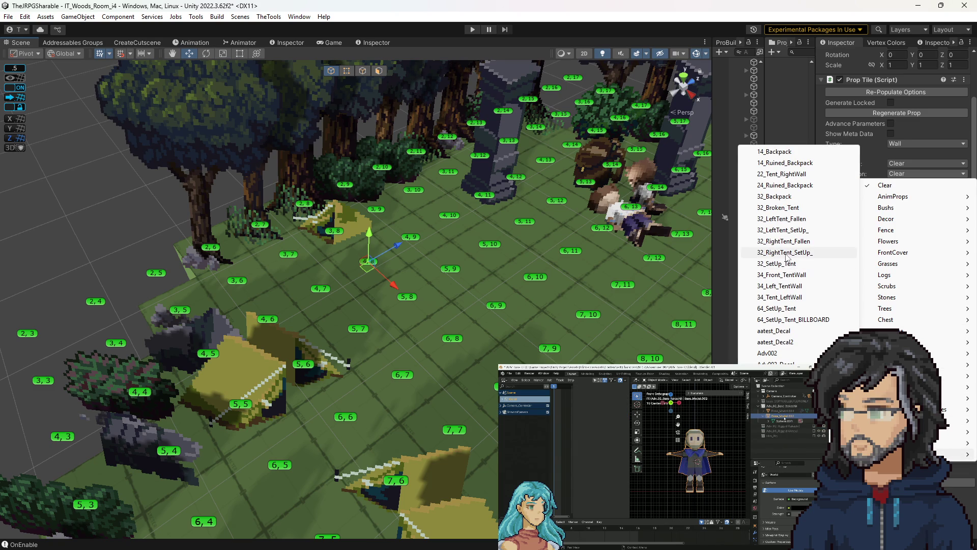
{"action": "left_click", "coordinate": [779, 241]}
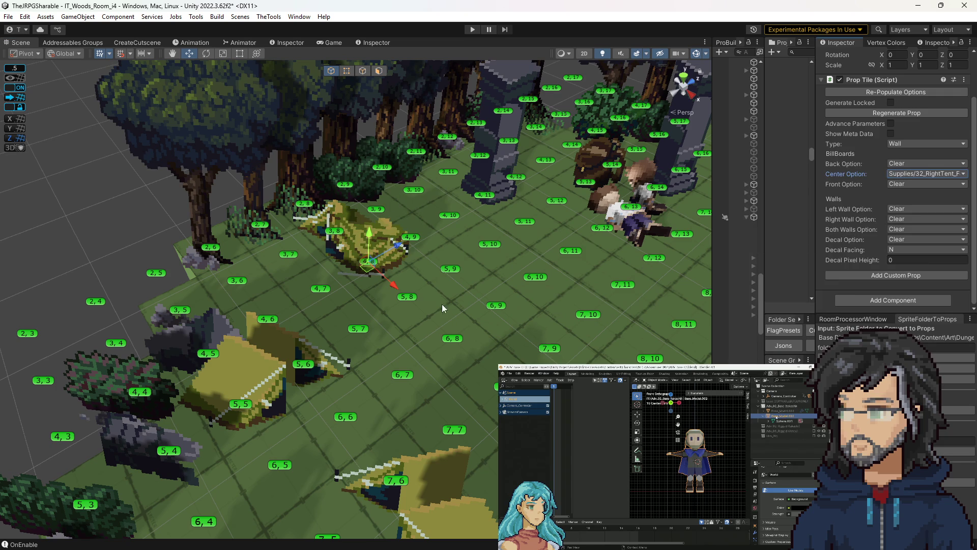
{"action": "left_click_drag", "start_coordinate": [443, 308], "coordinate": [491, 317], "text": "alt"}
{"action": "scroll", "coordinate": [490, 314], "scroll_direction": "down", "scroll_amount": 10}
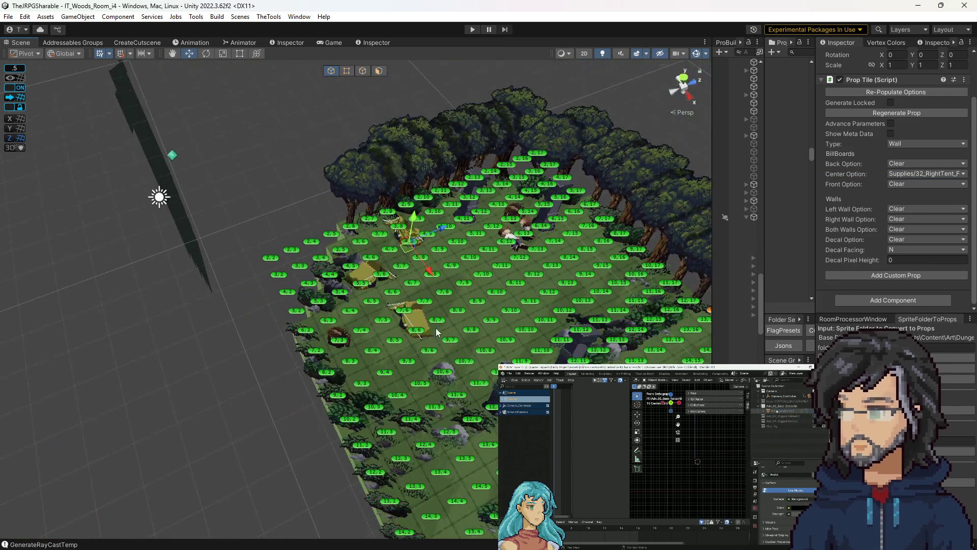
{"action": "scroll", "coordinate": [436, 331], "scroll_direction": "up", "scroll_amount": 10}
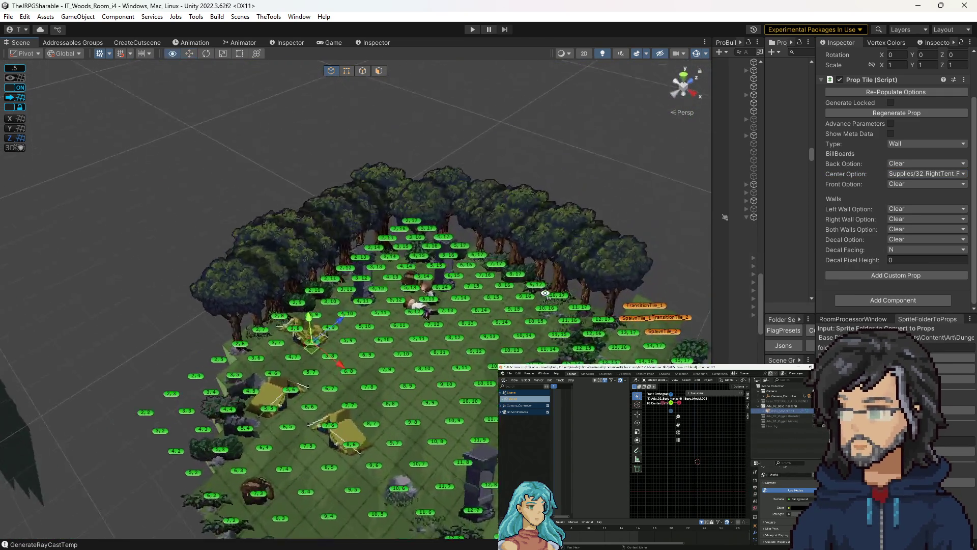
{"action": "left_click_drag", "start_coordinate": [436, 332], "coordinate": [507, 326], "text": "alt"}
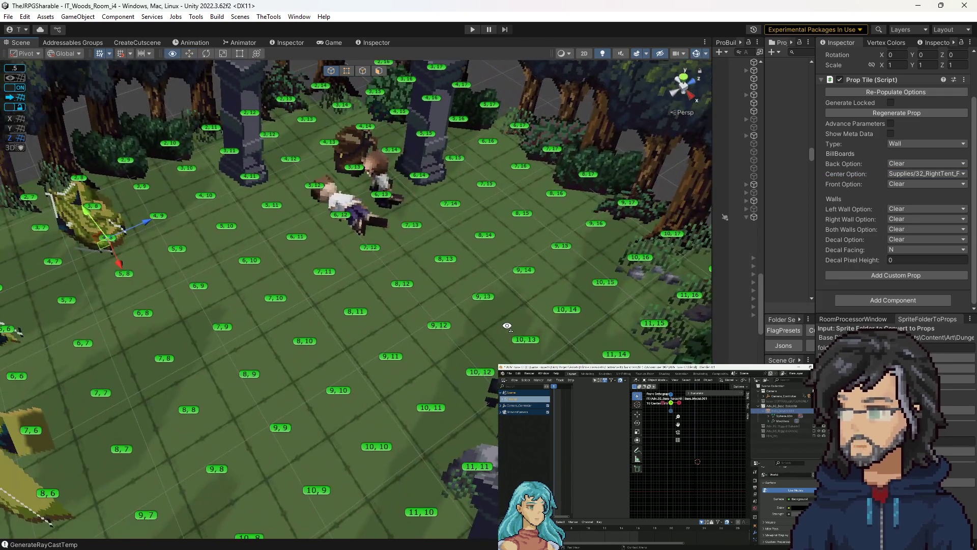
{"action": "scroll", "coordinate": [504, 306], "scroll_direction": "down", "scroll_amount": 5}
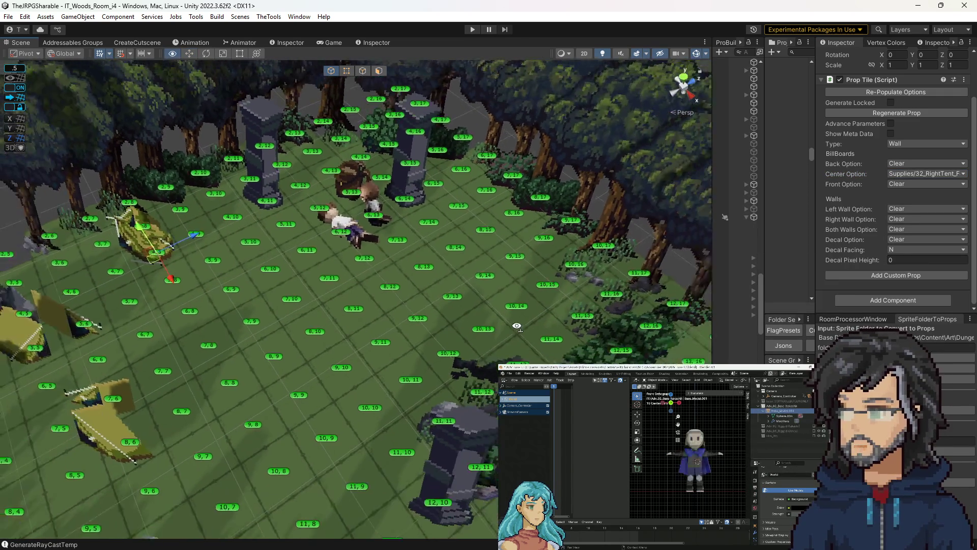
{"action": "scroll", "coordinate": [500, 257], "scroll_direction": "up", "scroll_amount": 4}
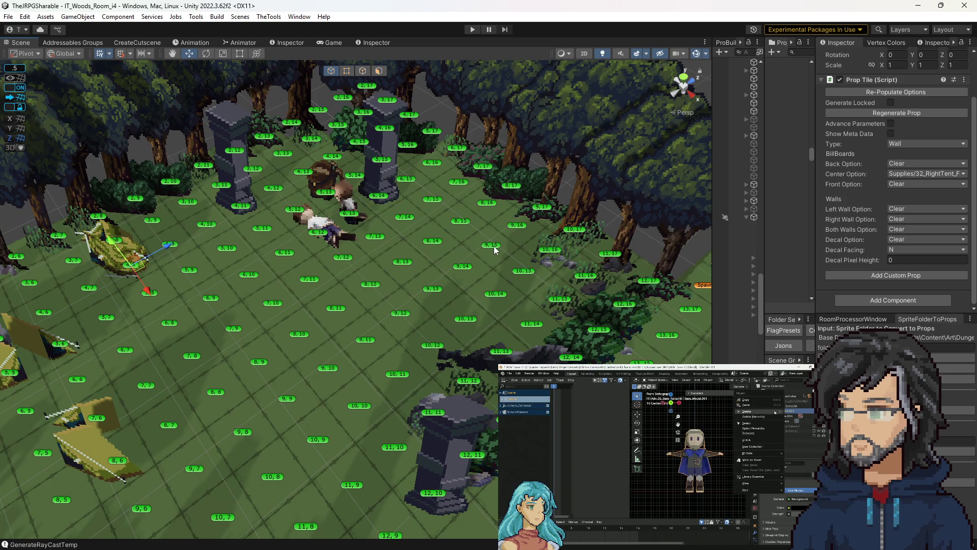
Set tile 8,16's centre prop to the standing 32_LeftTent_SetUp_ tent.
{"action": "left_click", "coordinate": [488, 206]}
{"action": "left_click", "coordinate": [897, 176]}
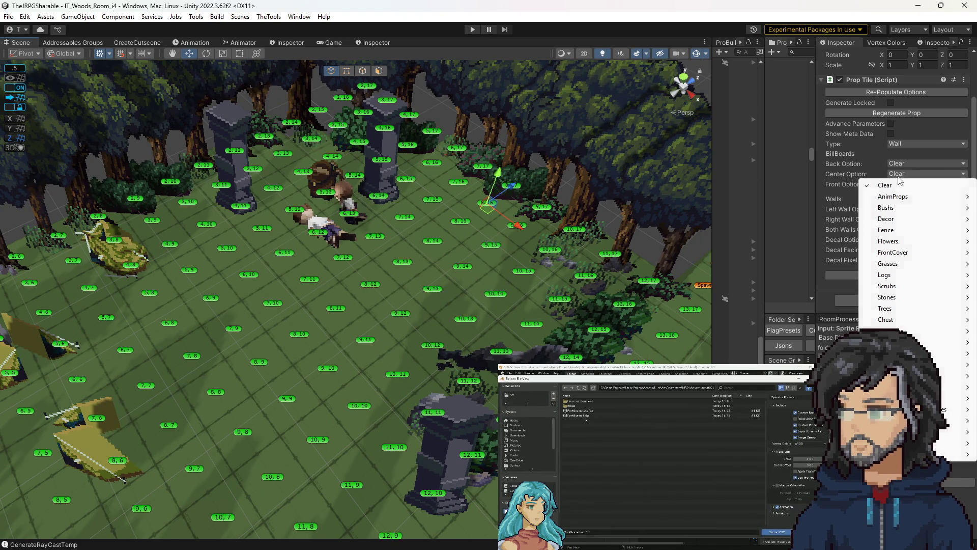
{"action": "mouse_move", "coordinate": [895, 443]}
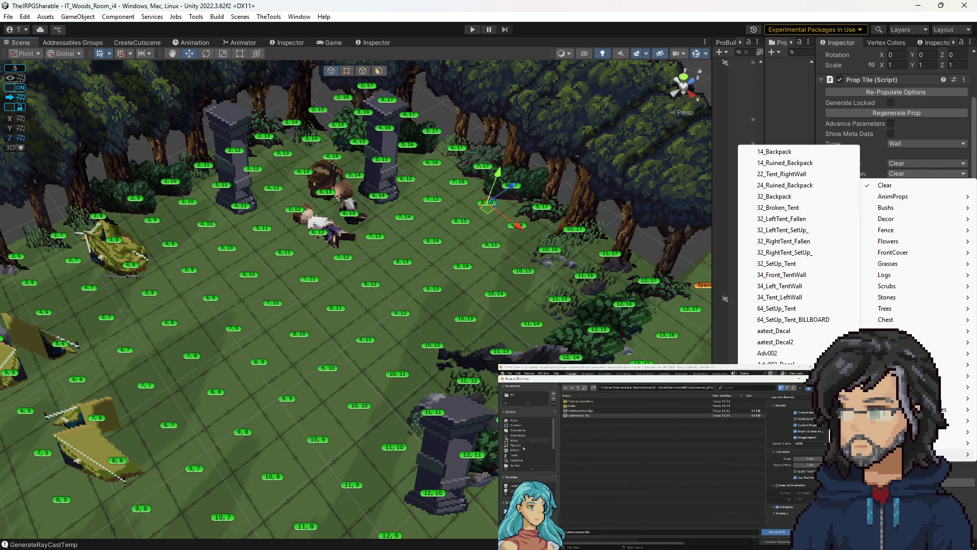
{"action": "left_click", "coordinate": [780, 219]}
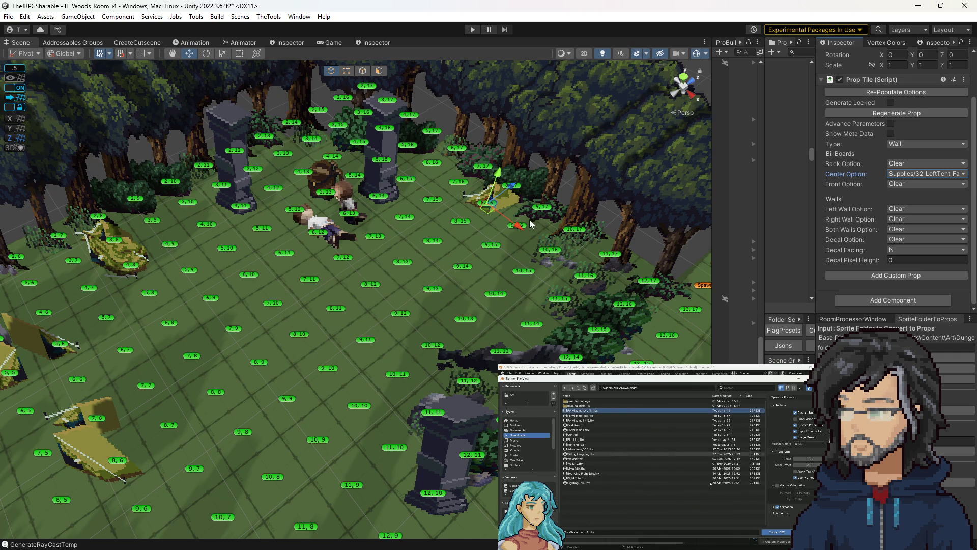
{"action": "left_click", "coordinate": [891, 184]}
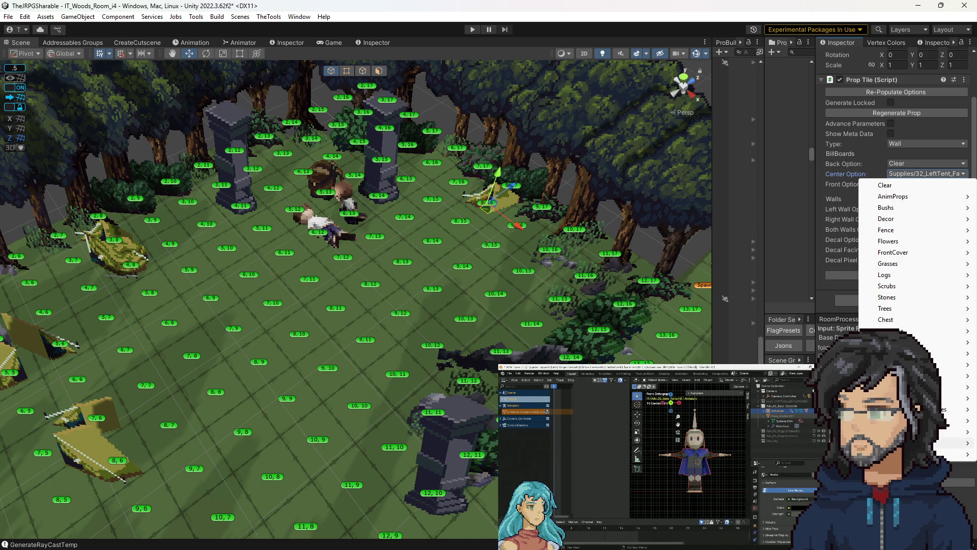
{"action": "mouse_move", "coordinate": [895, 443]}
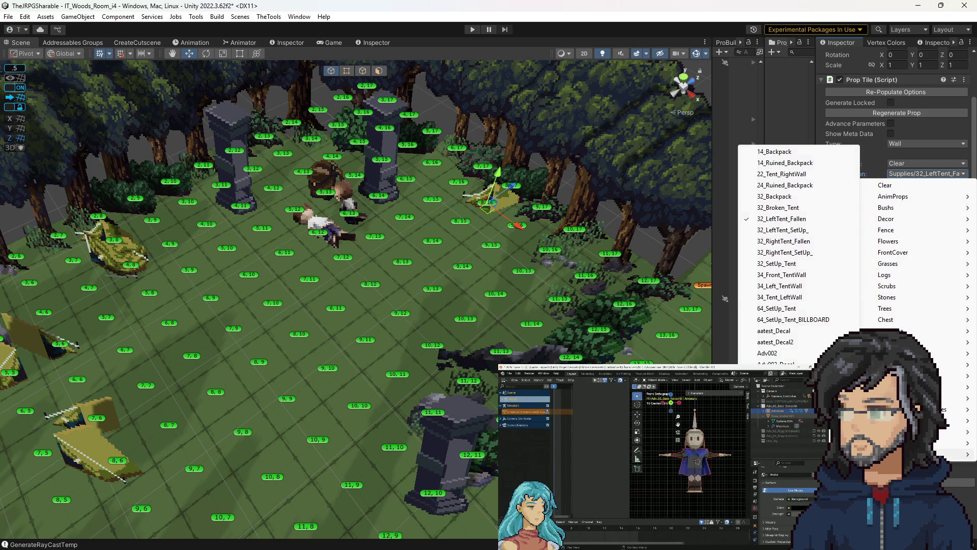
{"action": "left_click", "coordinate": [788, 242]}
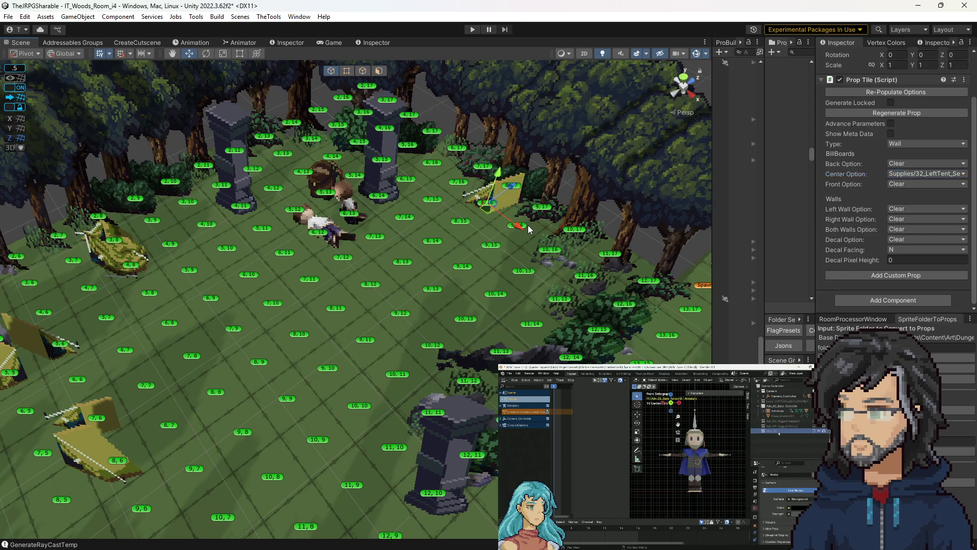
Put the 32_RightTent_SetUp_ prop on the neighbouring tile.
{"action": "left_click", "coordinate": [528, 225]}
{"action": "left_click", "coordinate": [524, 224]}
{"action": "left_click", "coordinate": [908, 209]}
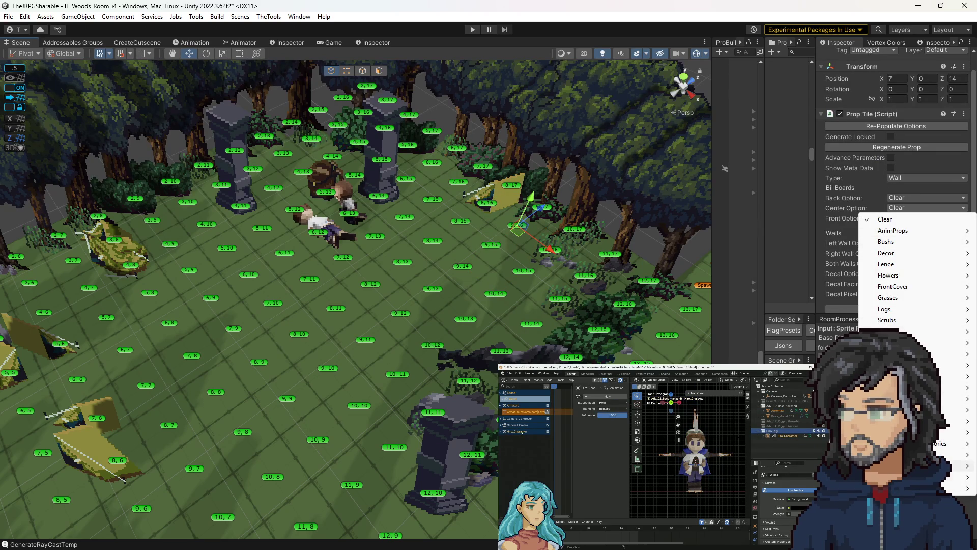
{"action": "mouse_move", "coordinate": [896, 465]}
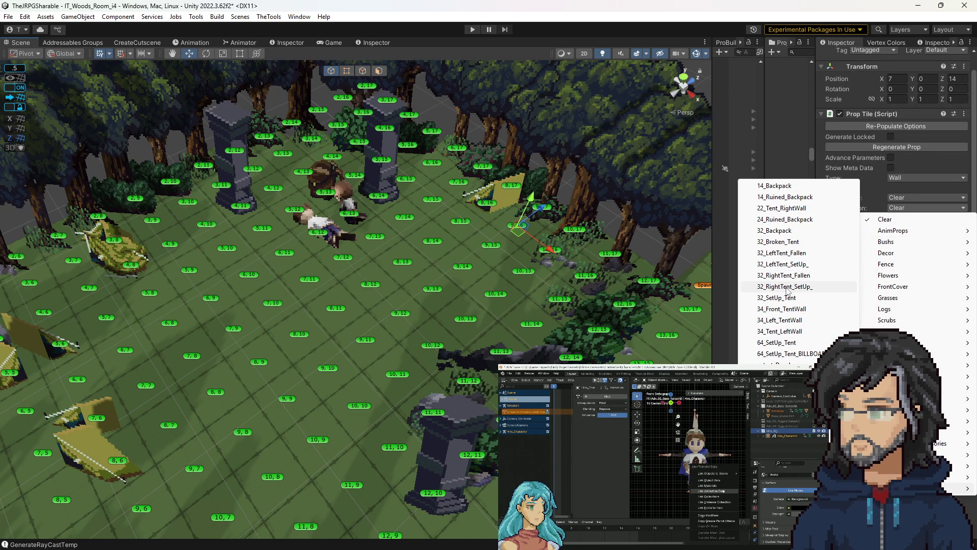
{"action": "left_click", "coordinate": [787, 288]}
Place the 24_Ruined_Backpack centre prop on tile 9,13.
{"action": "left_click", "coordinate": [442, 290]}
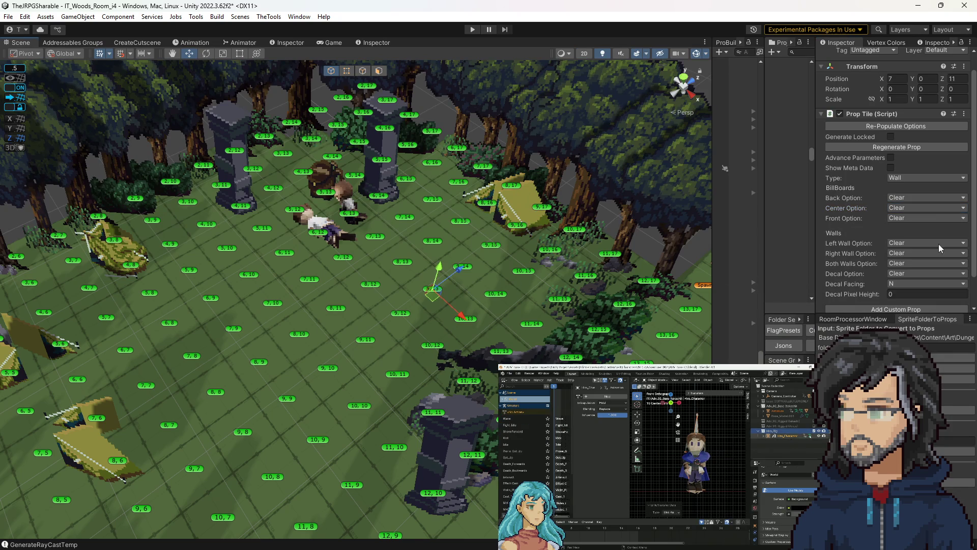
{"action": "left_click", "coordinate": [926, 208]}
{"action": "mouse_move", "coordinate": [895, 465]}
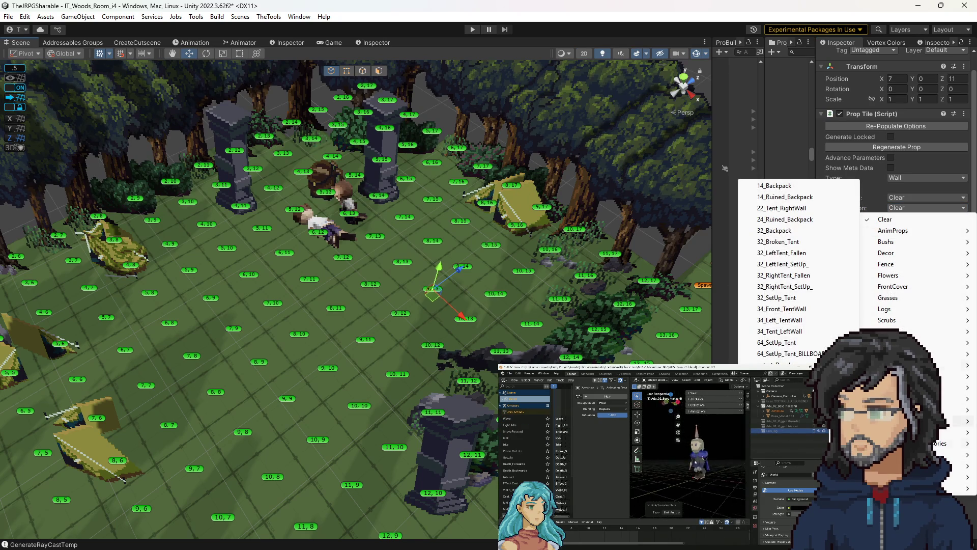
{"action": "left_click", "coordinate": [802, 220]}
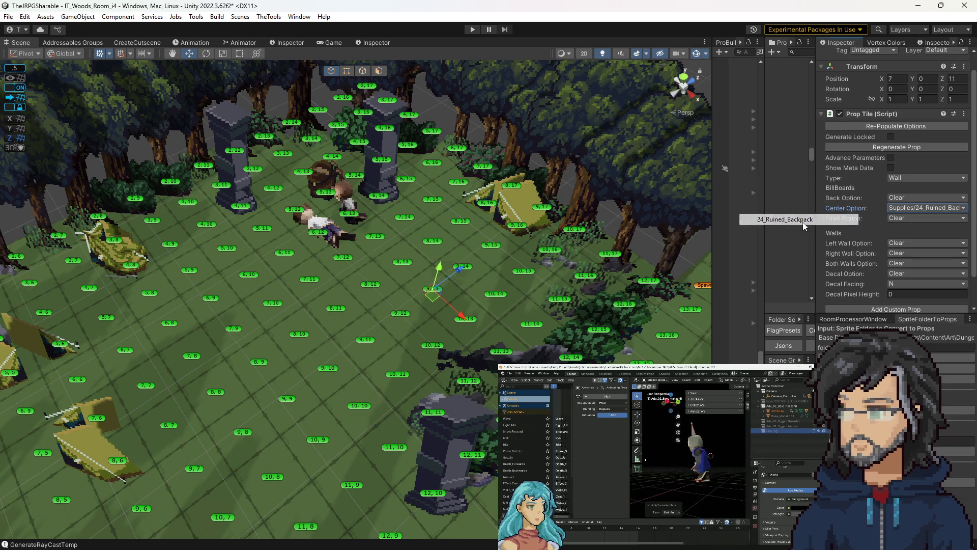
{"action": "left_click", "coordinate": [897, 208]}
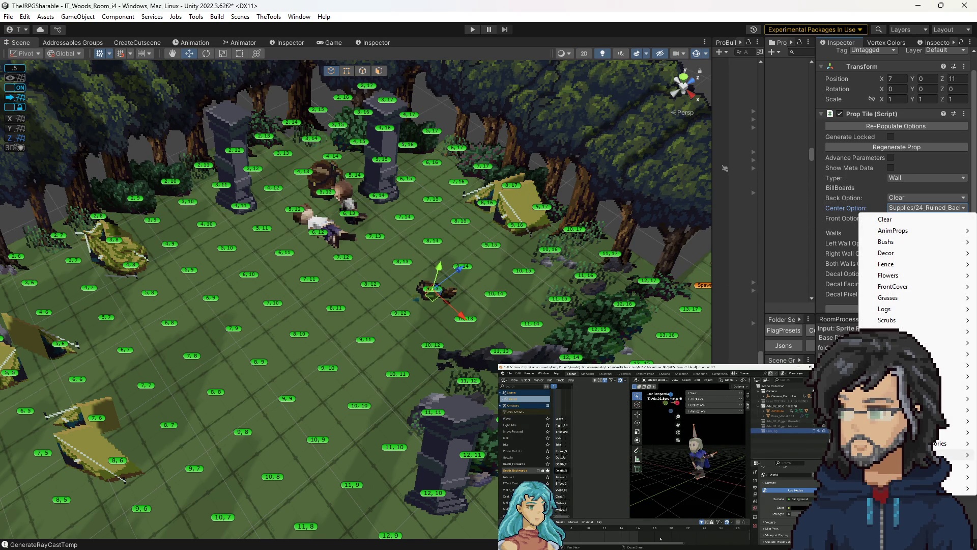
{"action": "mouse_move", "coordinate": [896, 488]}
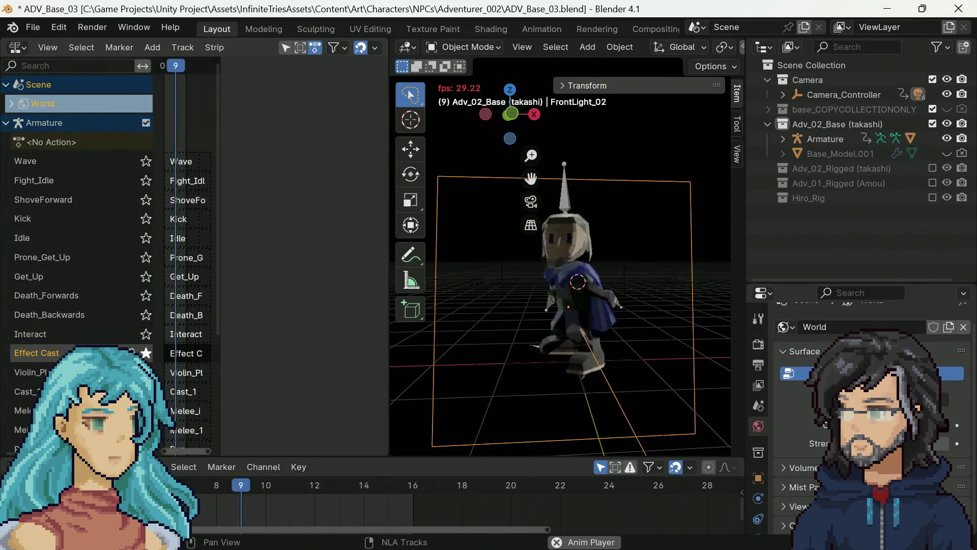
Play the Run animation, view it through the scene camera, then stop playback.
{"action": "scroll", "coordinate": [188, 411], "scroll_direction": "down", "scroll_amount": 2}
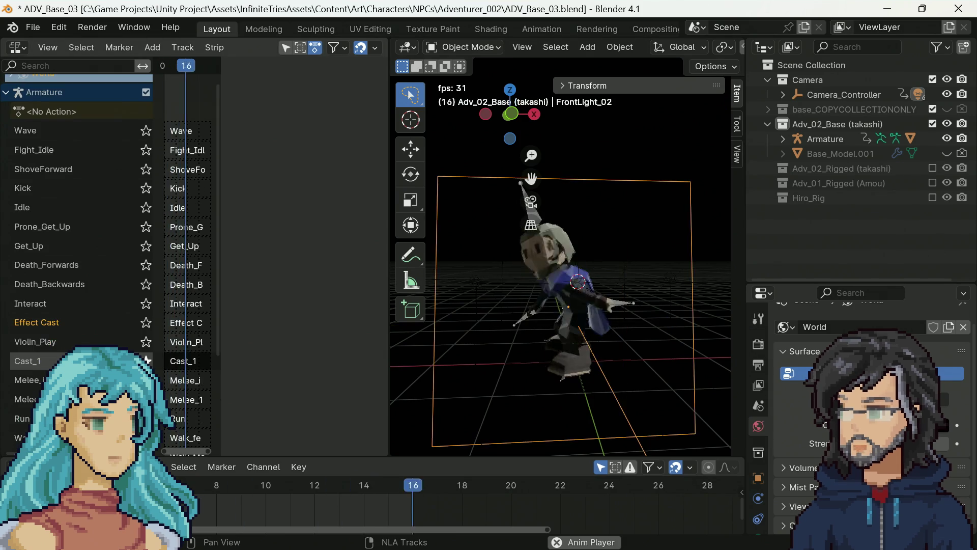
{"action": "left_click", "coordinate": [180, 418]}
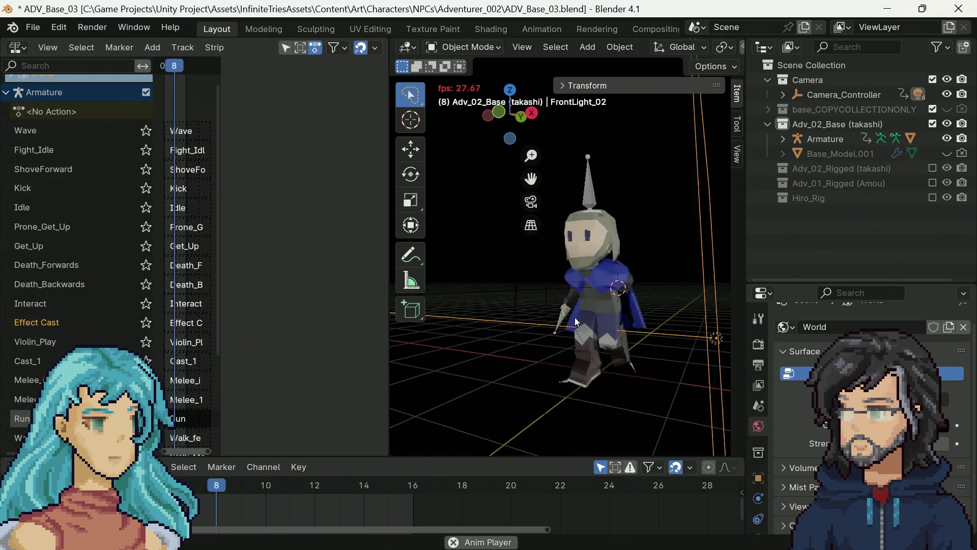
{"action": "left_click_drag", "start_coordinate": [563, 316], "coordinate": [503, 310]}
{"action": "key", "text": "KP_0"}
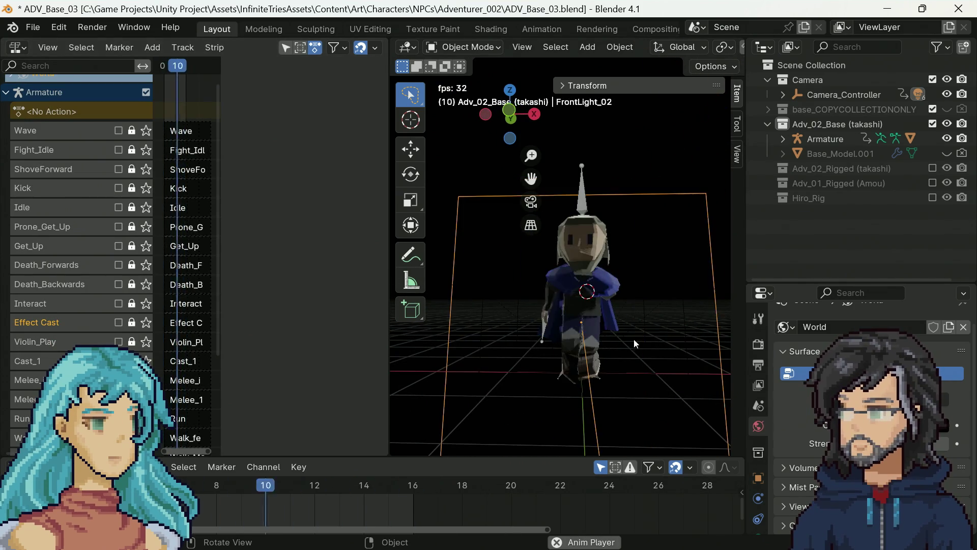
{"action": "left_click_drag", "start_coordinate": [611, 287], "coordinate": [627, 289]}
{"action": "key", "text": "space"}
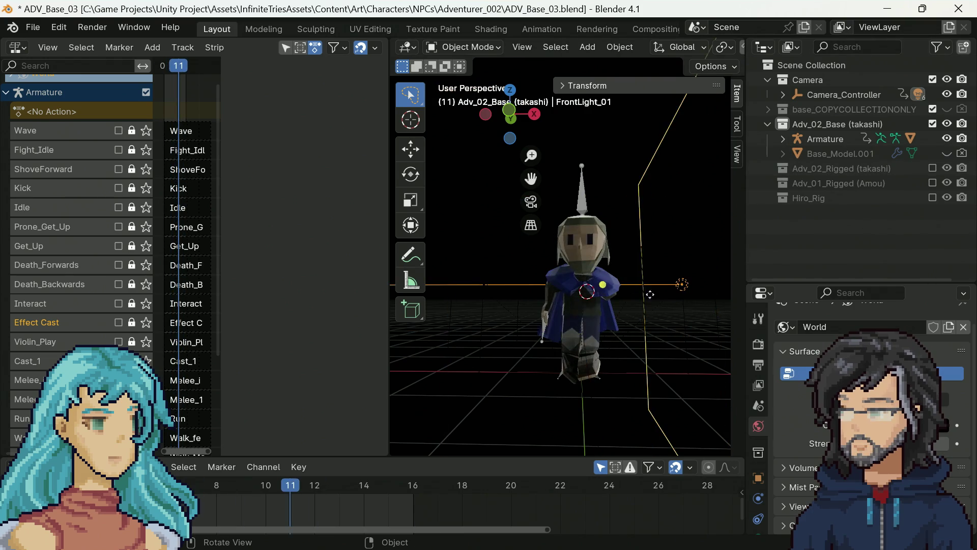
Expand Base_Model.001's modifiers in the Outliner to reveal its Mirror modifier.
{"action": "left_click", "coordinate": [833, 140]}
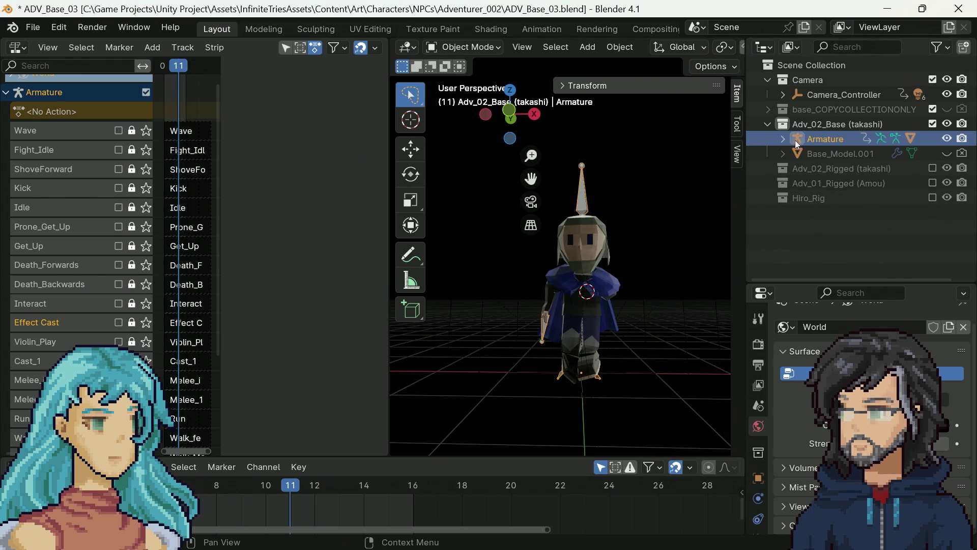
{"action": "left_click", "coordinate": [782, 139]}
{"action": "left_click", "coordinate": [781, 140]}
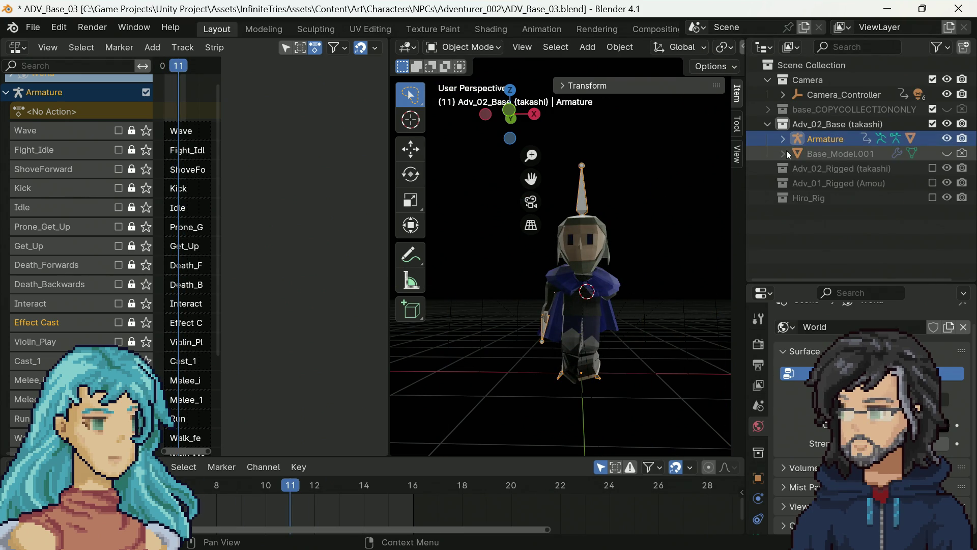
{"action": "left_click", "coordinate": [783, 152]}
{"action": "left_click", "coordinate": [840, 184]}
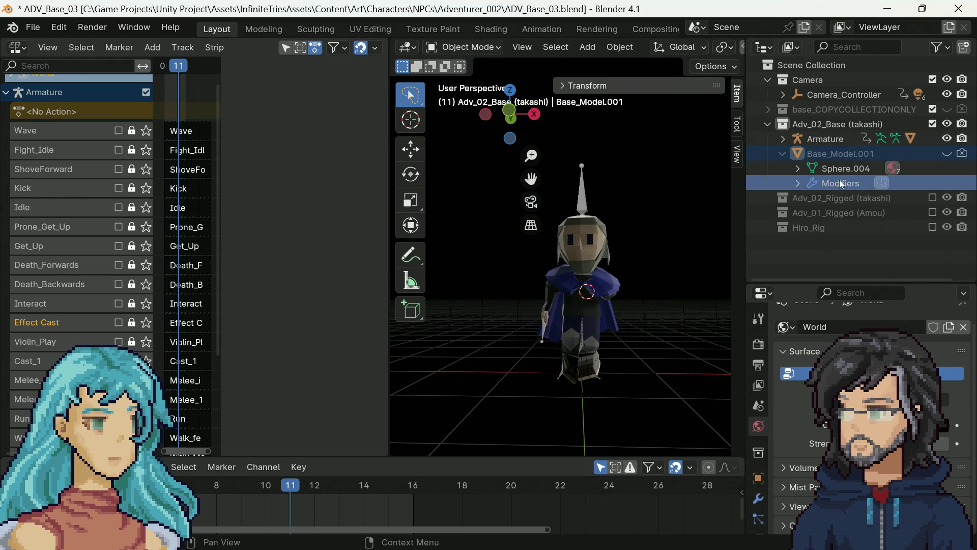
{"action": "left_click", "coordinate": [797, 183]}
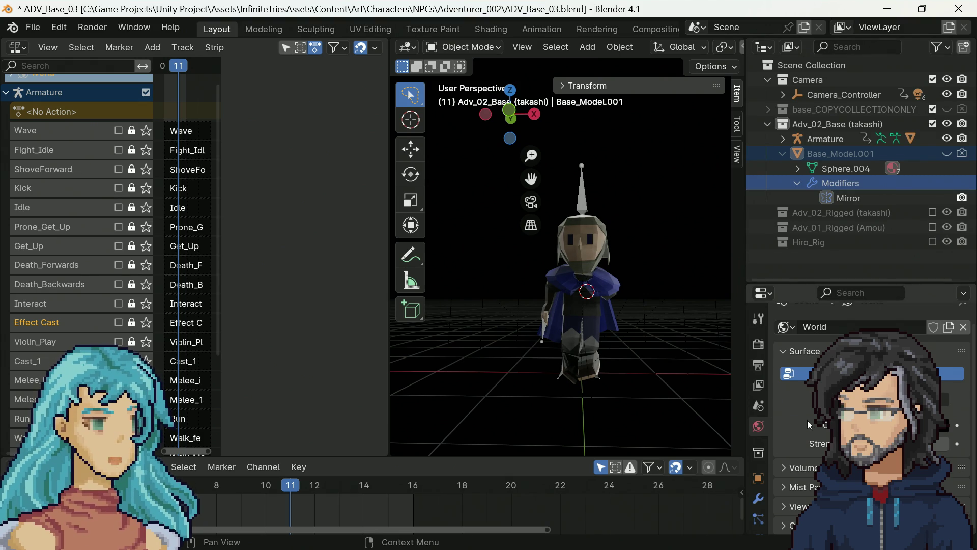
Apply the Mirror modifier on Base_Model.001, confirming single-user mesh data.
{"action": "scroll", "coordinate": [802, 421], "scroll_direction": "up", "scroll_amount": 1}
{"action": "scroll", "coordinate": [803, 422], "scroll_direction": "down", "scroll_amount": 1}
{"action": "left_click", "coordinate": [758, 498]}
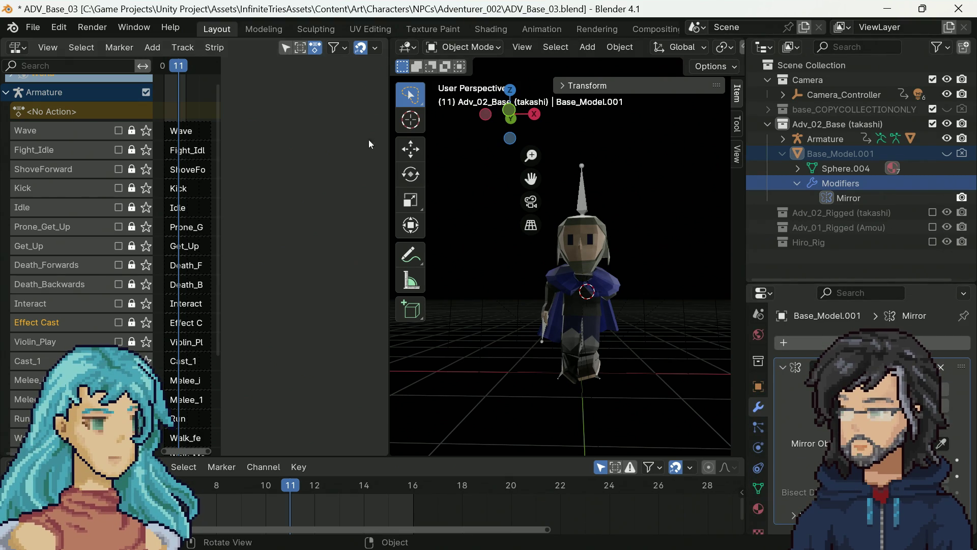
{"action": "key", "text": "ctrl+a"}
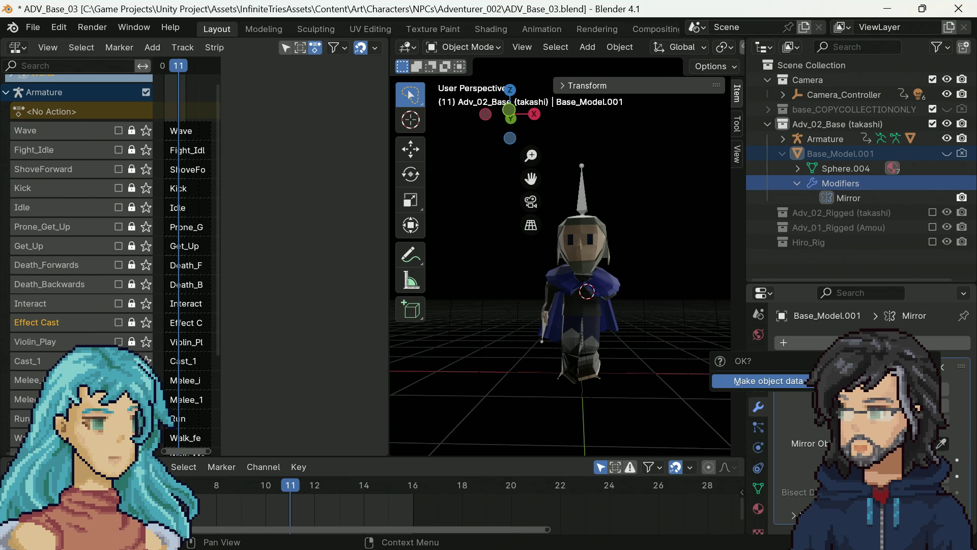
{"action": "key", "text": "Return"}
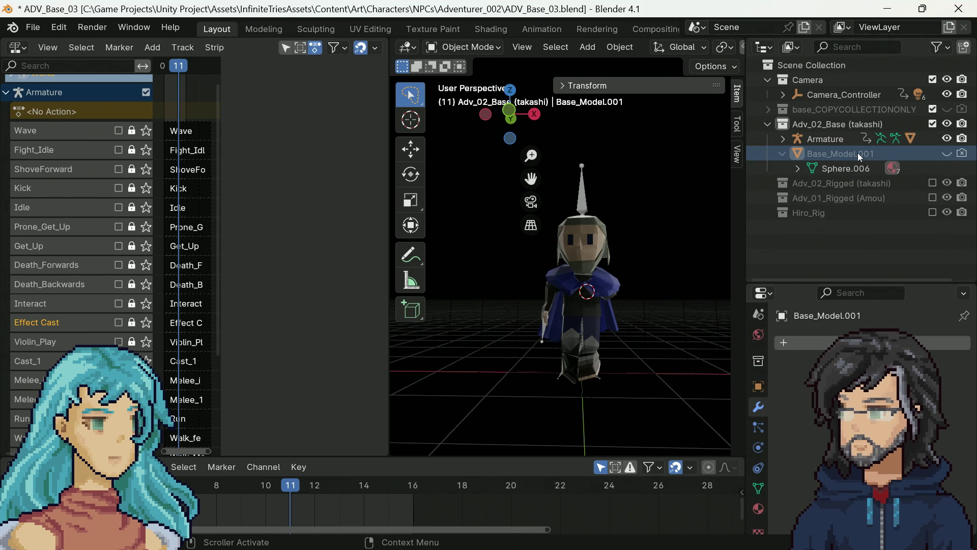
Delete the Armature and Base_Model.001, leaving Base_Model.002 selected.
{"action": "left_click", "coordinate": [829, 138]}
{"action": "left_click", "coordinate": [845, 155]}
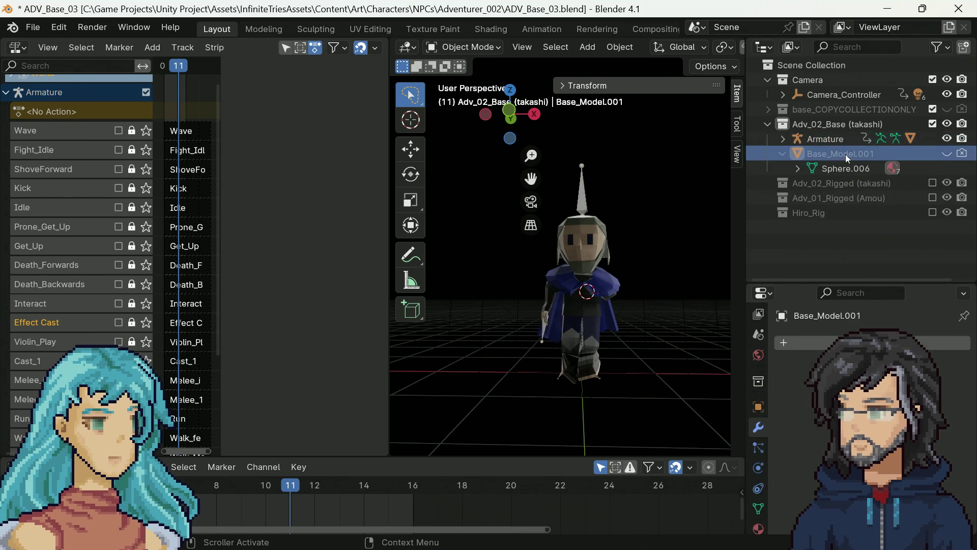
{"action": "left_click", "coordinate": [820, 142]}
{"action": "right_click", "coordinate": [823, 140]}
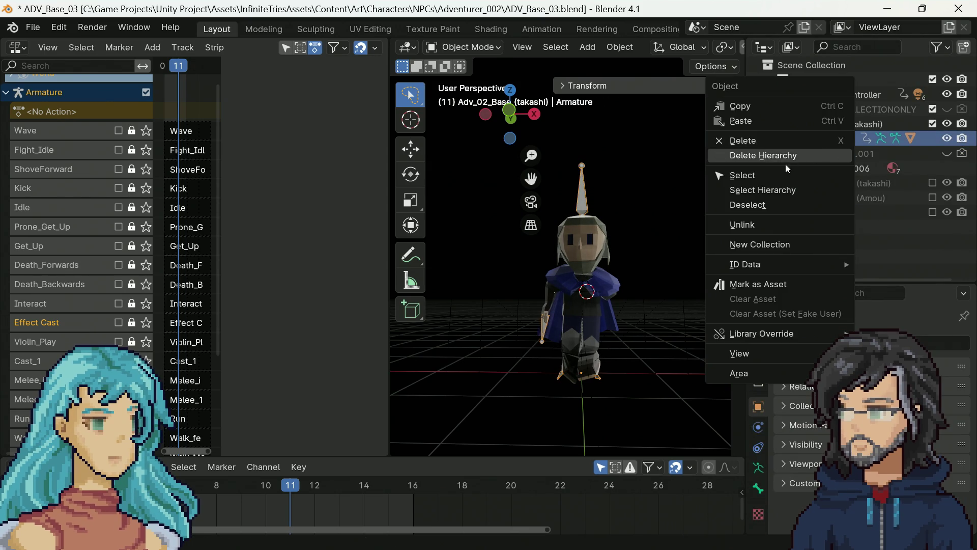
{"action": "left_click", "coordinate": [839, 140]}
{"action": "right_click", "coordinate": [783, 143]}
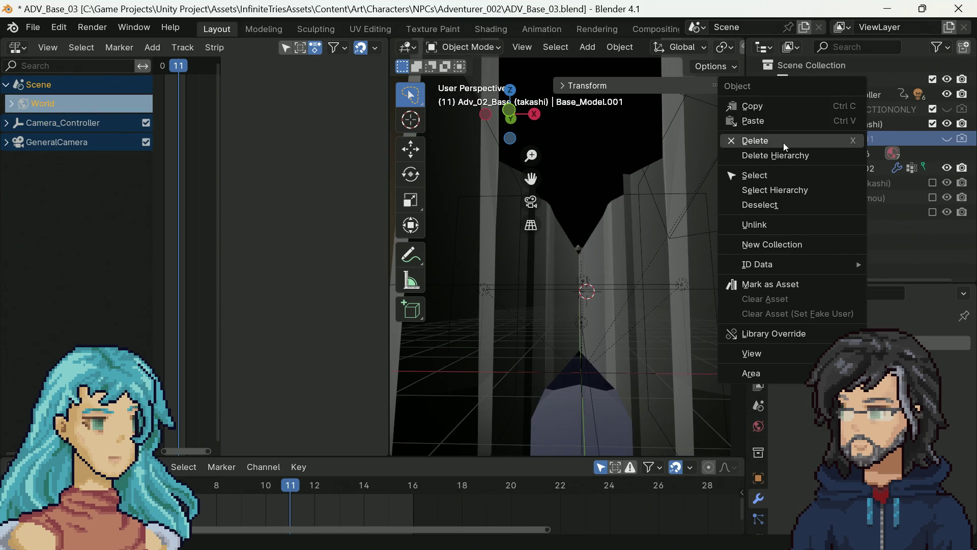
{"action": "left_click", "coordinate": [783, 142]}
{"action": "left_click", "coordinate": [832, 139]}
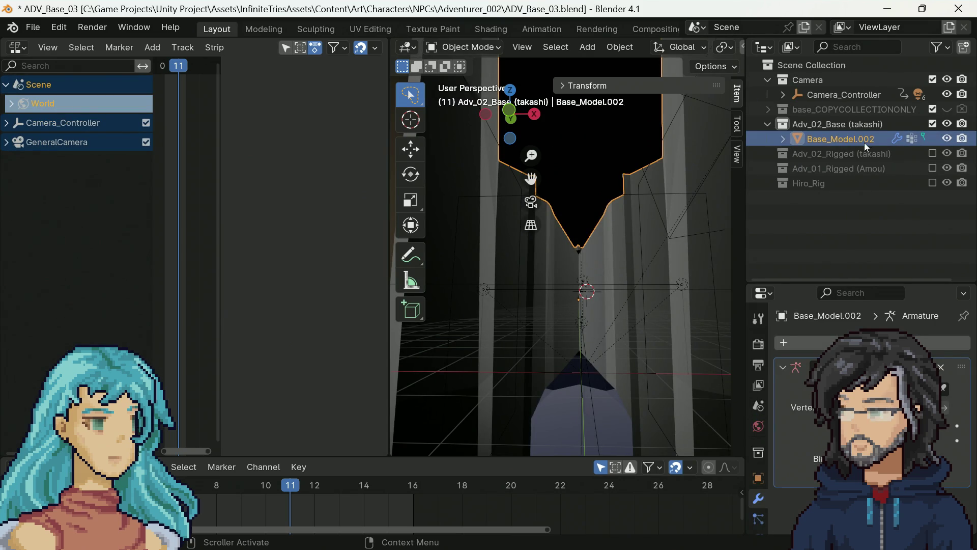